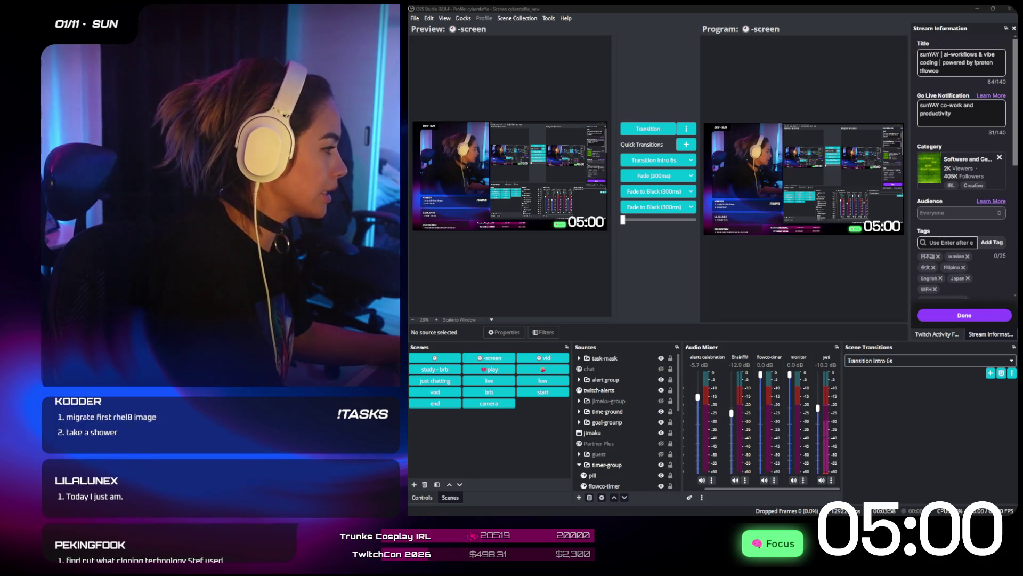
# - Switch the monitor audio source's output device from Default to a different device
pyautogui.click(803, 480)
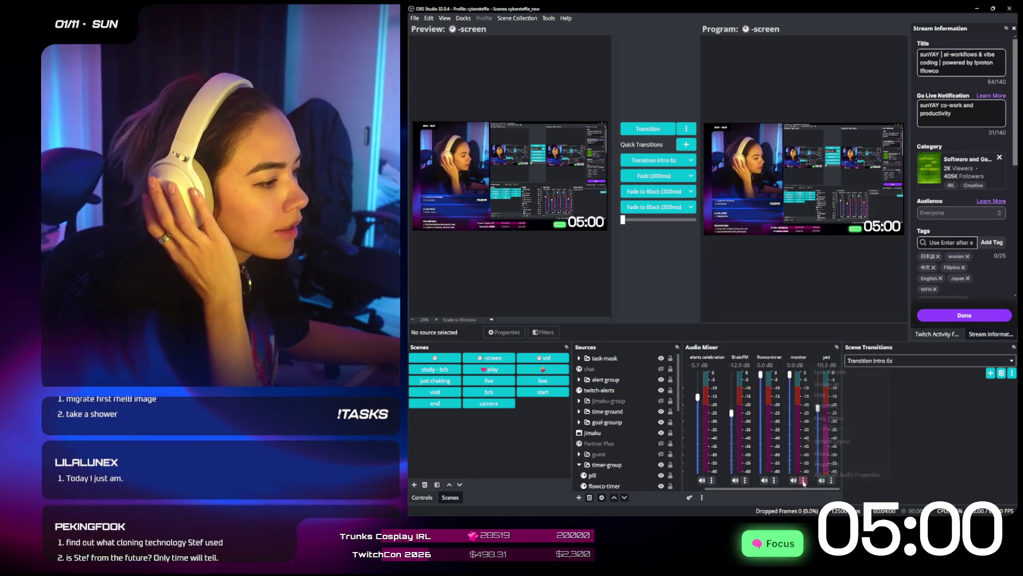
pyautogui.click(842, 454)
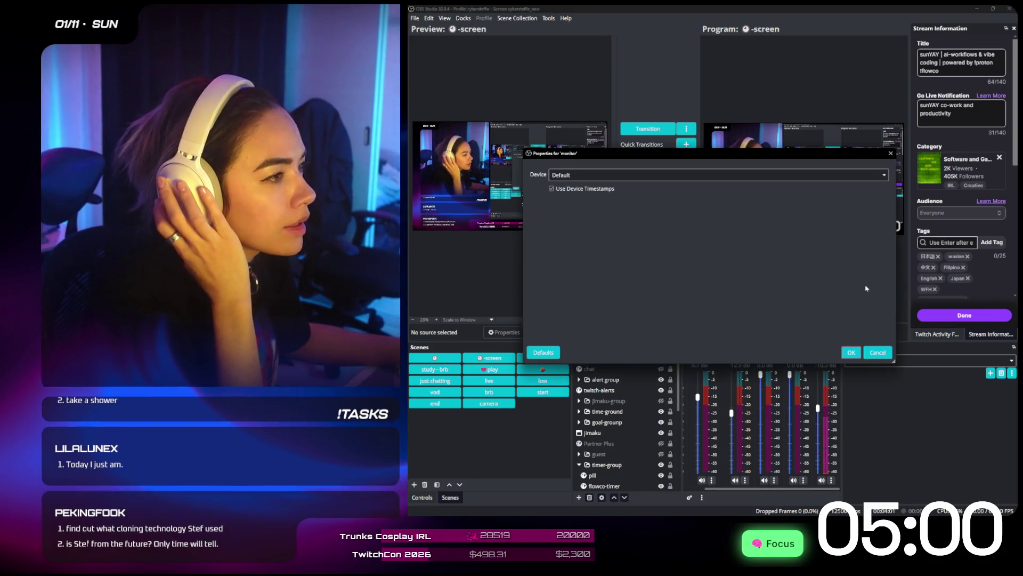
pyautogui.click(645, 175)
pyautogui.click(645, 221)
pyautogui.click(851, 352)
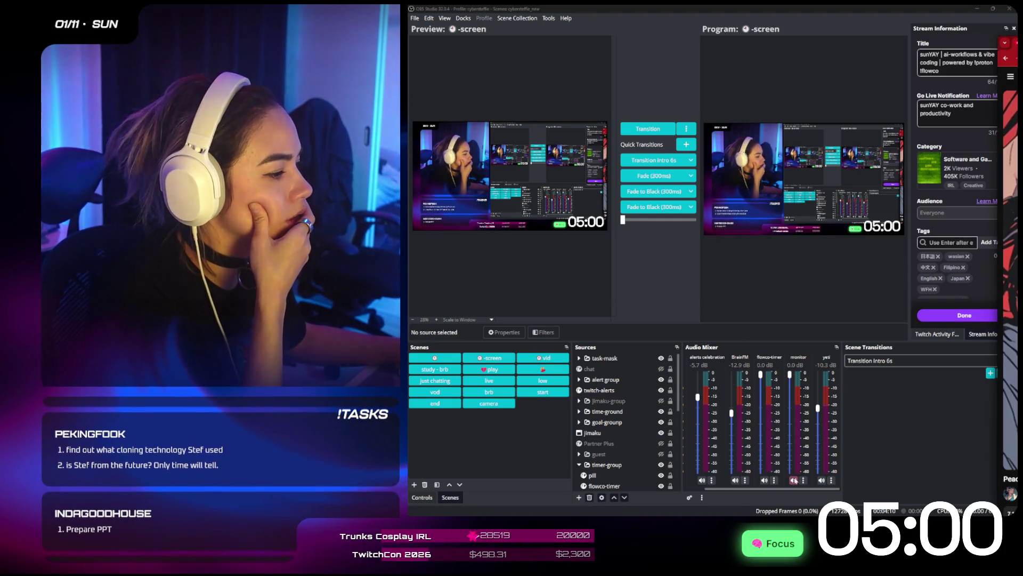
# - Set BrainFM's captured window to [RtkUWP.exe]: Realtek Audio Console
pyautogui.click(745, 480)
pyautogui.click(767, 465)
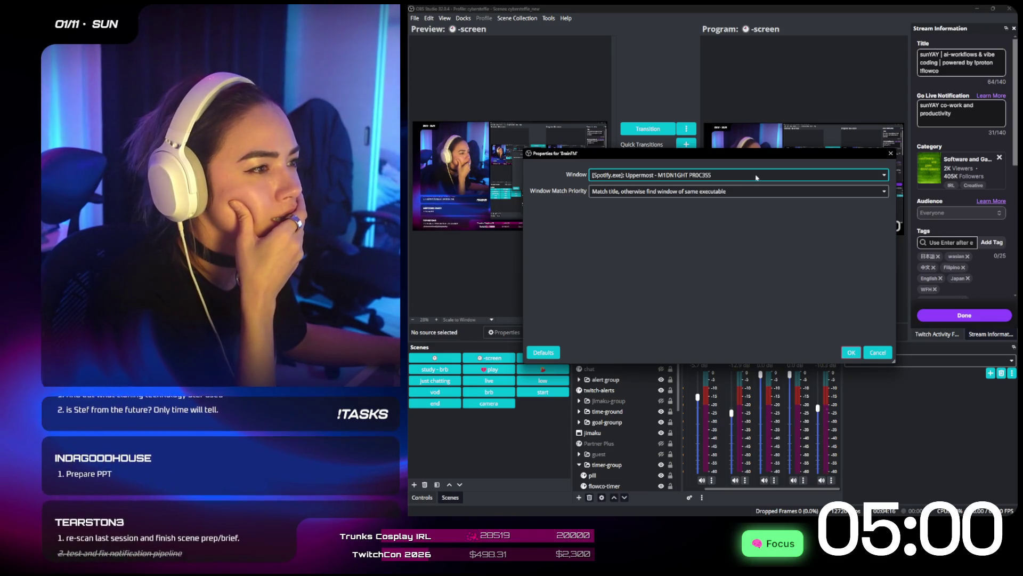
pyautogui.click(756, 176)
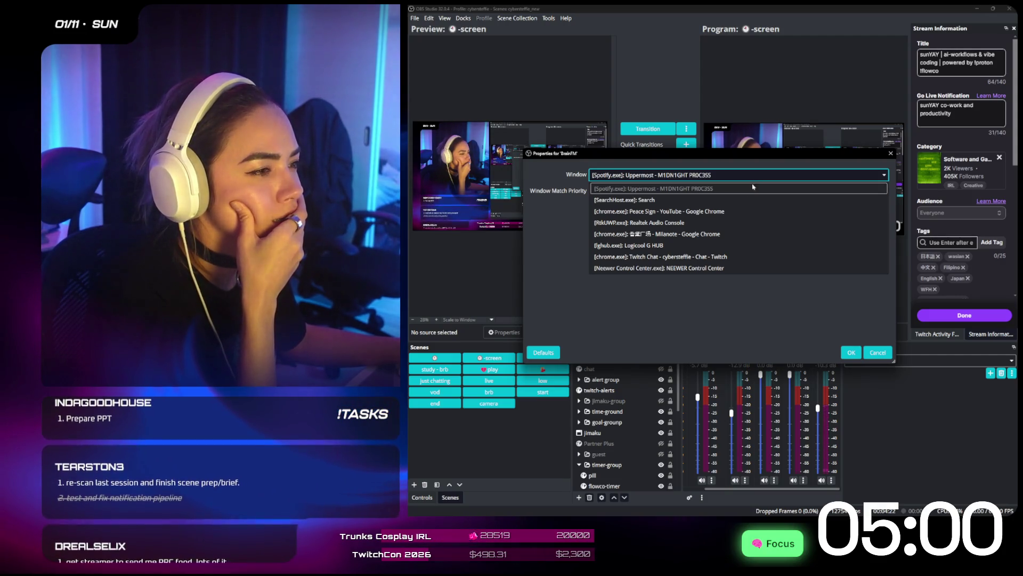
pyautogui.press('Escape')
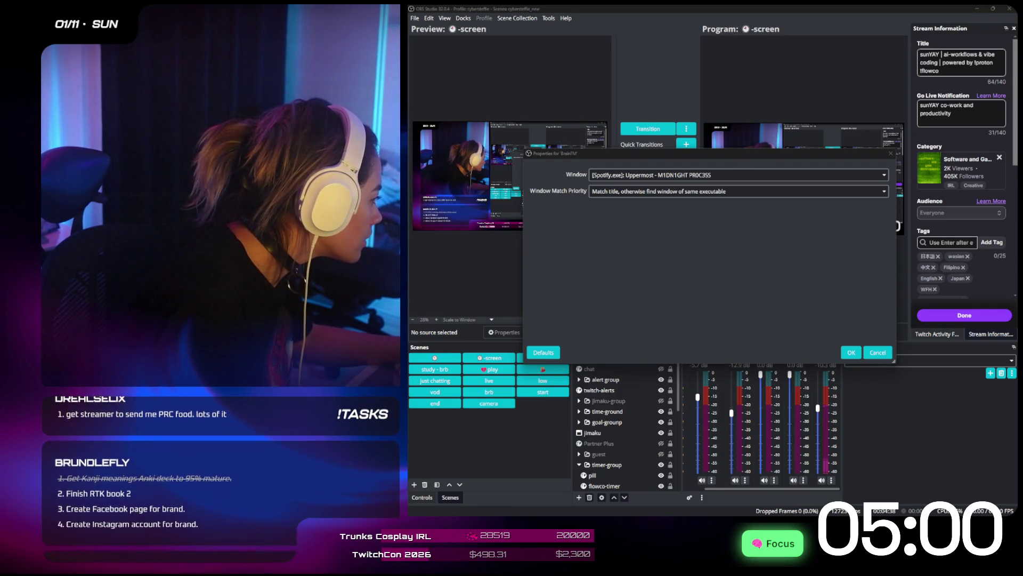
pyautogui.hotkey('alt', 'Tab')
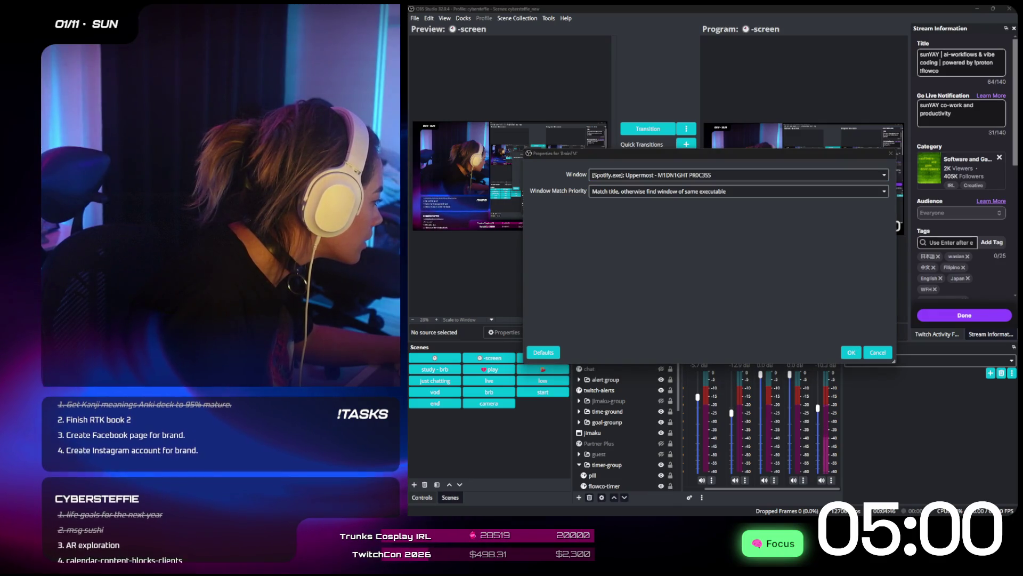
pyautogui.click(735, 175)
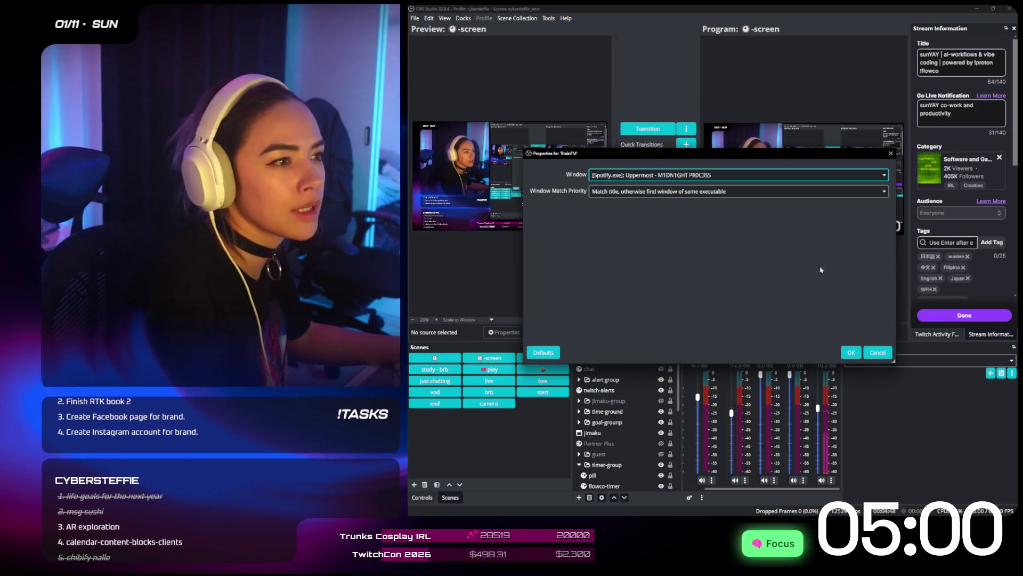
pyautogui.click(771, 176)
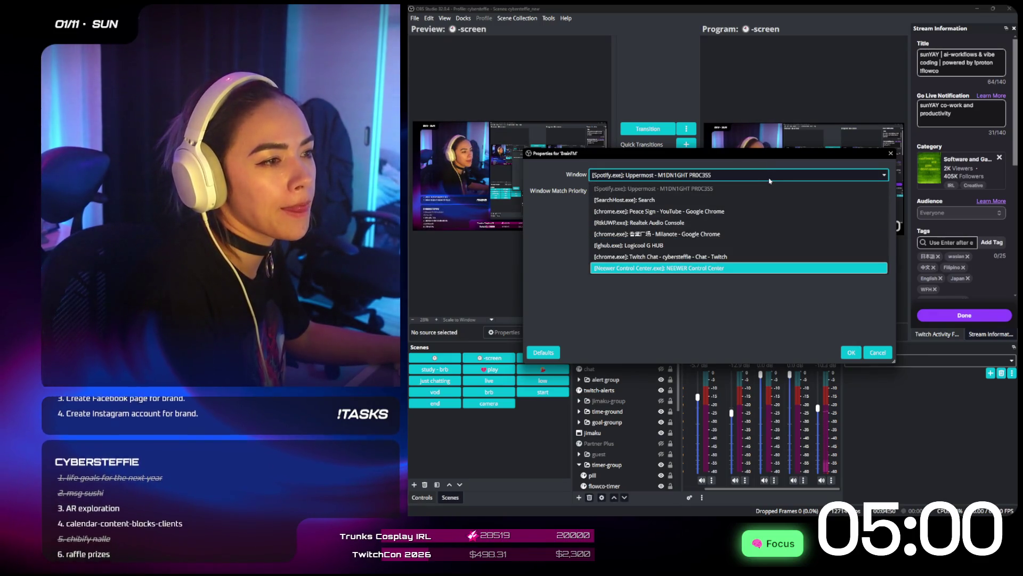
pyautogui.click(725, 224)
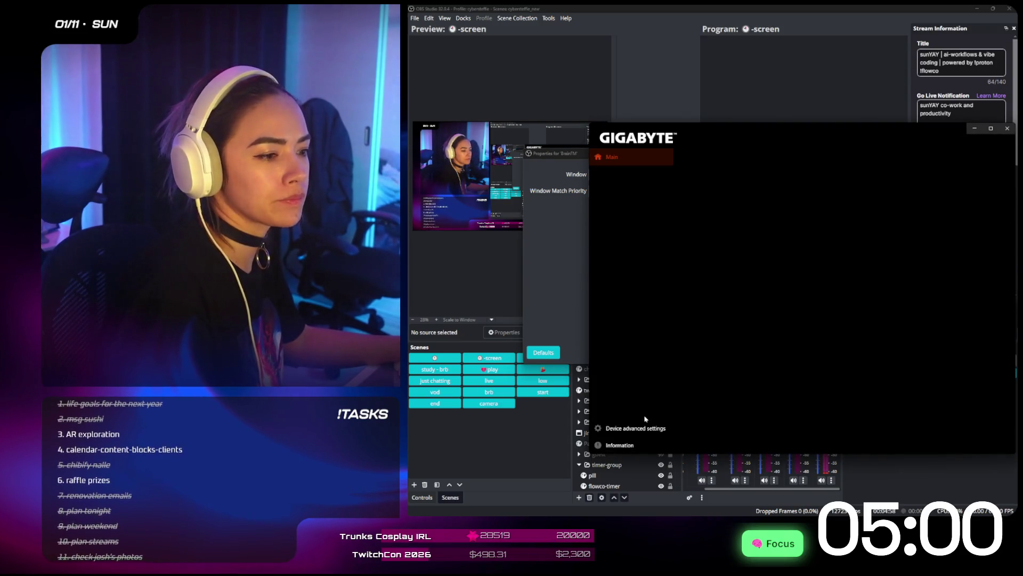
# - Mute the internal output device when headphones are plugged in, then close the Realtek console
pyautogui.click(644, 428)
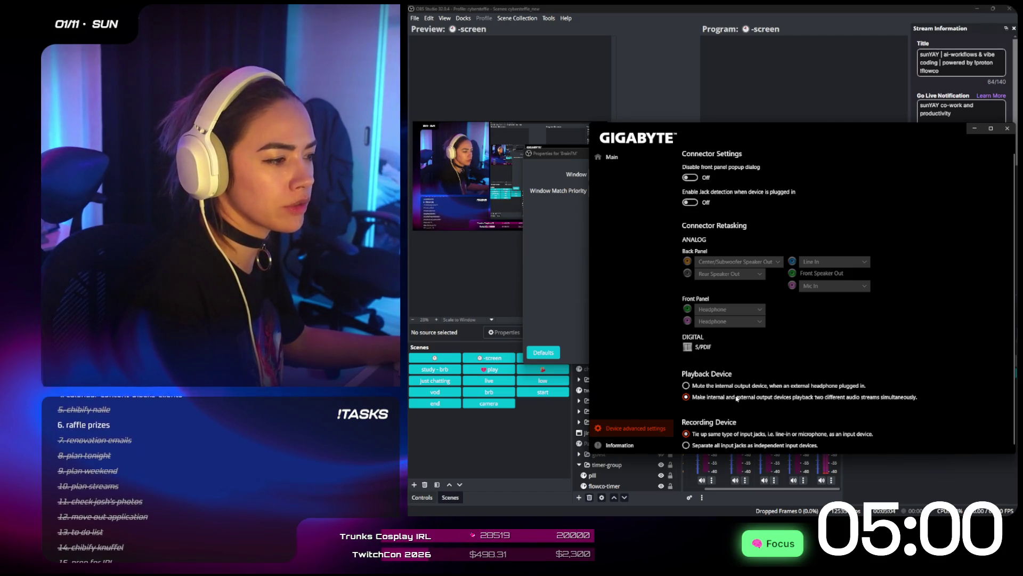
pyautogui.click(718, 387)
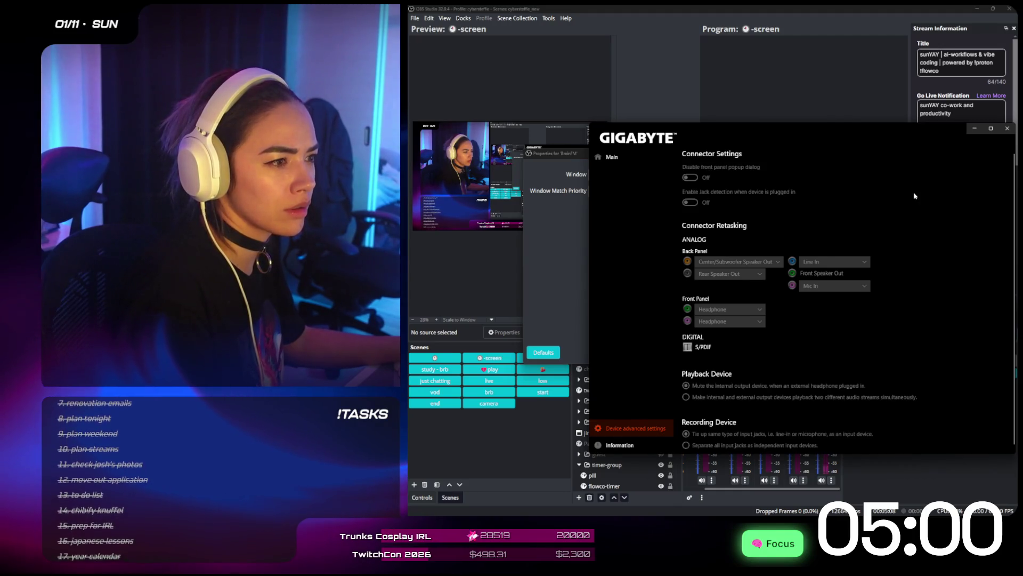
pyautogui.click(627, 157)
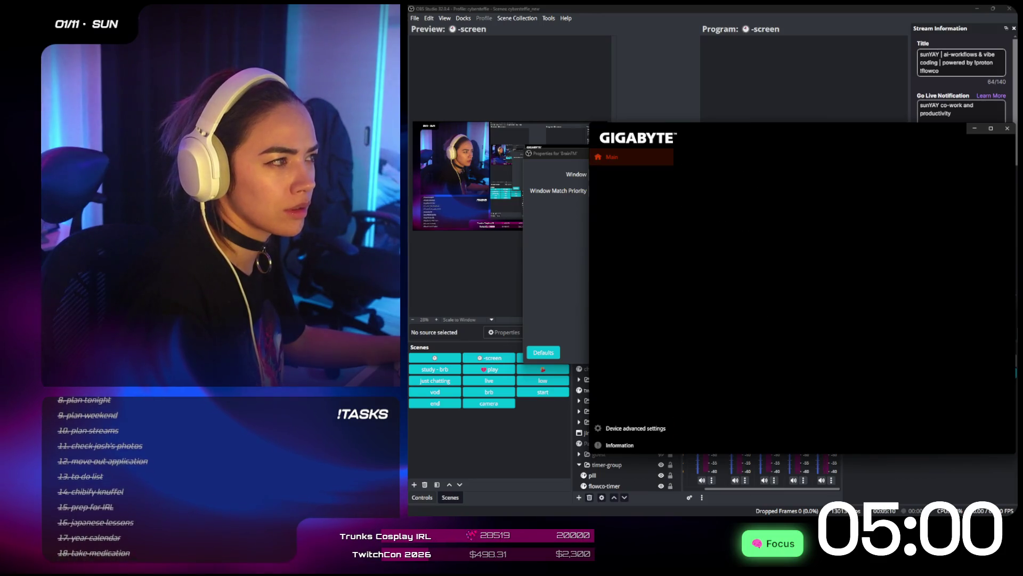
pyautogui.click(991, 129)
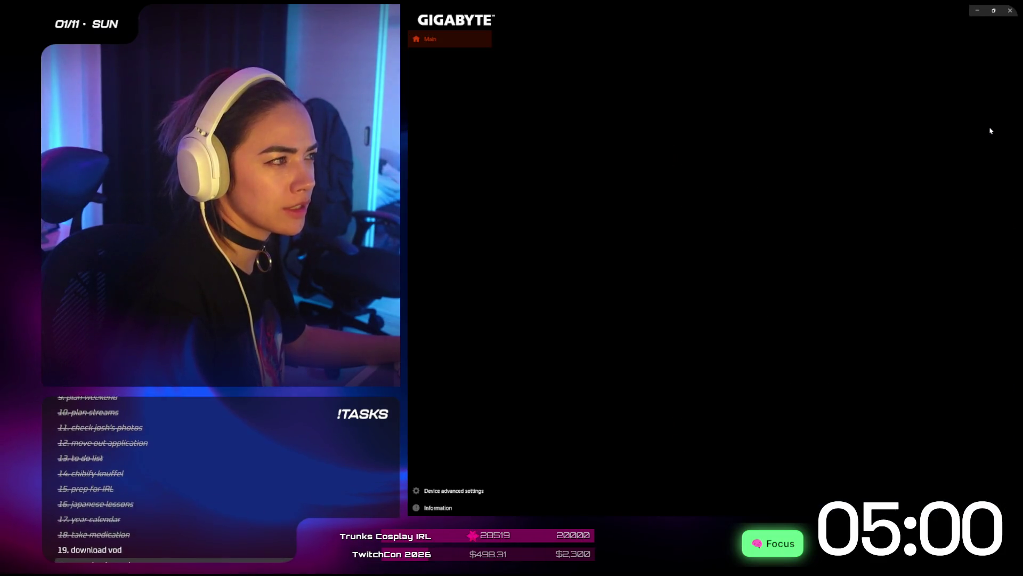
pyautogui.click(1010, 11)
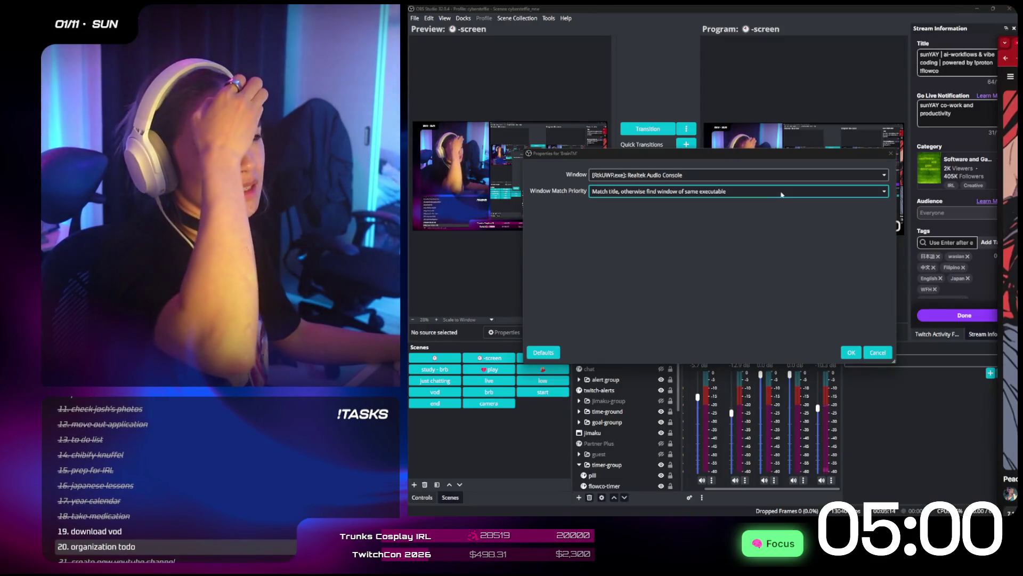
# - Move the BrainFM Properties dialog aside and switch its capture to a different window
pyautogui.click(778, 177)
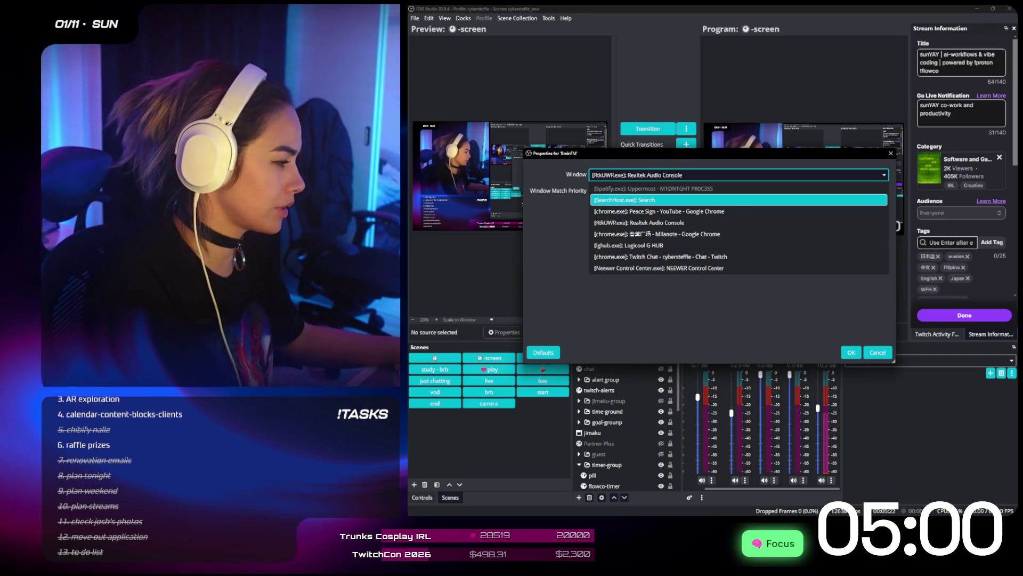
pyautogui.press('Escape')
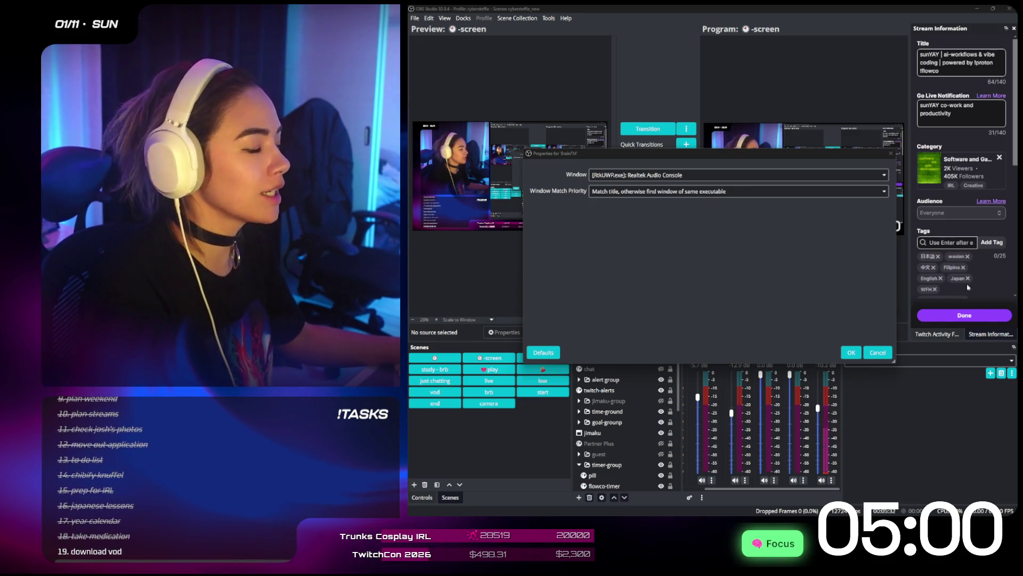
pyautogui.moveTo(776, 153); pyautogui.dragTo(888, 97)
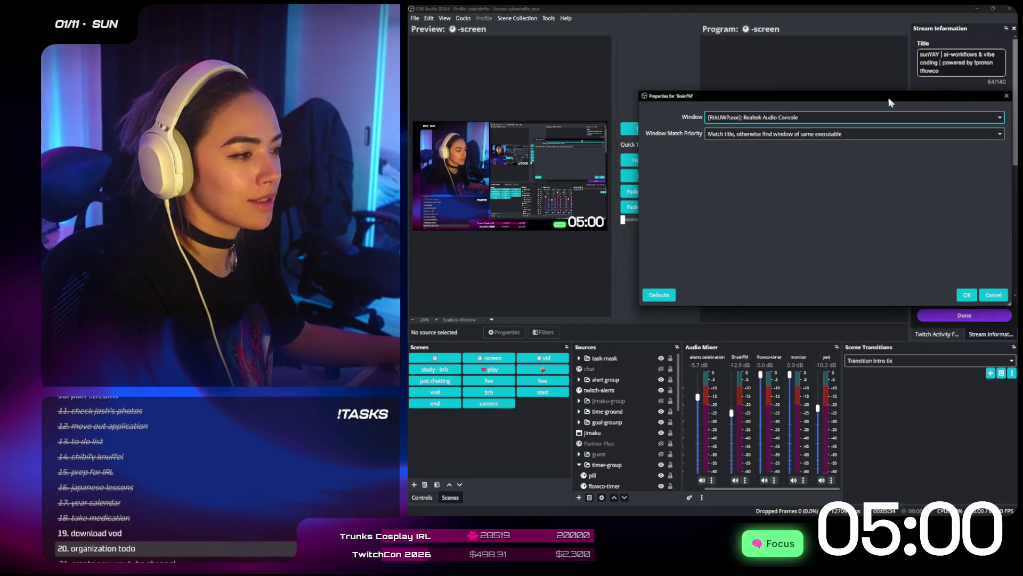
pyautogui.click(858, 122)
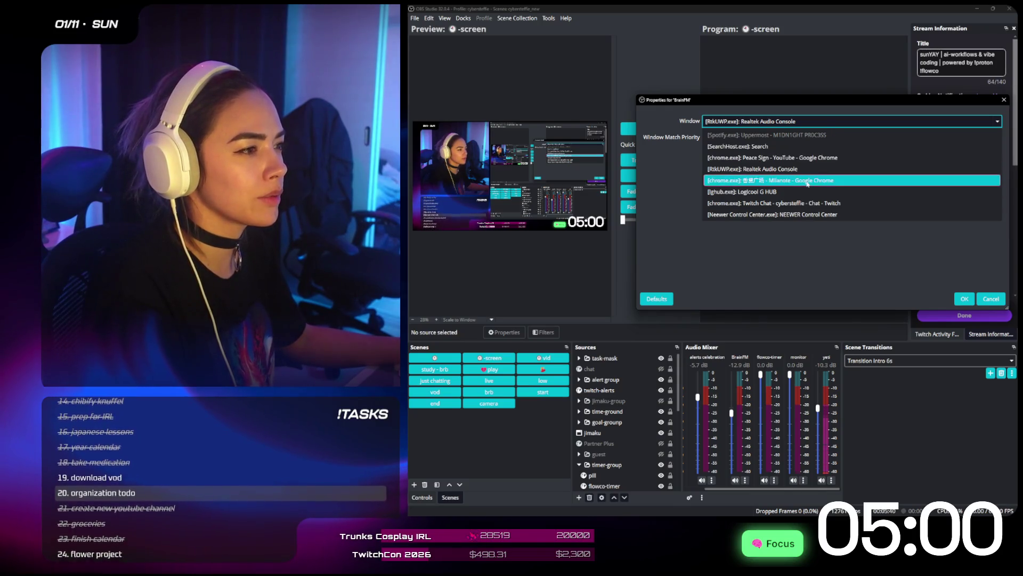
pyautogui.click(815, 169)
pyautogui.click(965, 299)
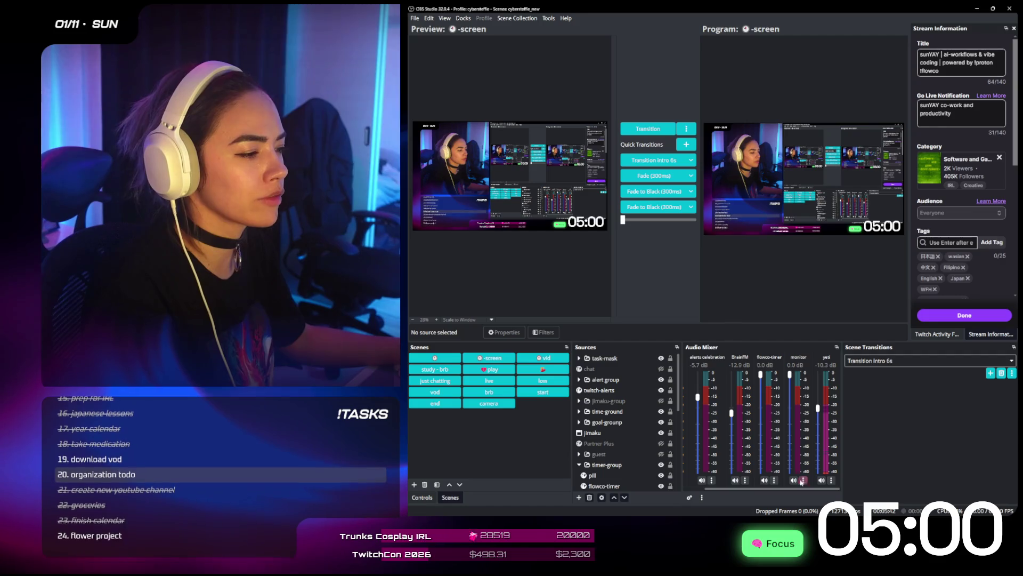
pyautogui.click(804, 480)
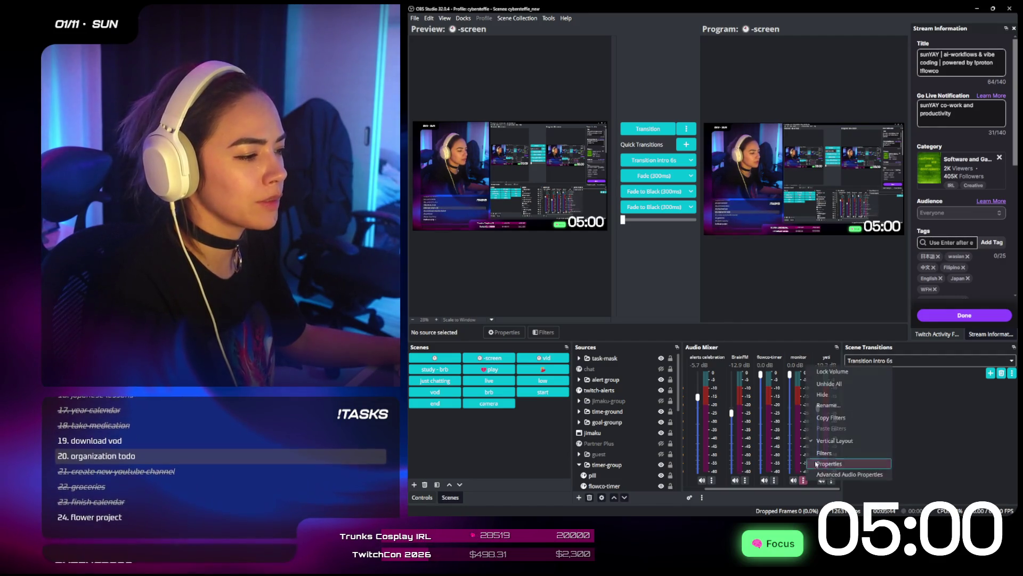
# - Set the monitor source's output device back to Default
pyautogui.click(832, 468)
pyautogui.click(665, 176)
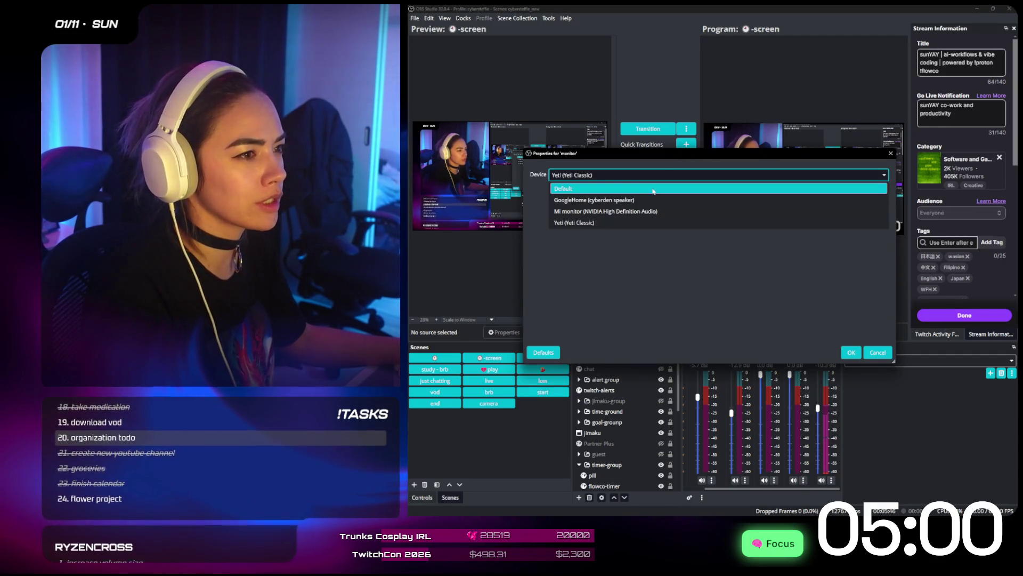
pyautogui.click(665, 188)
pyautogui.click(851, 352)
pyautogui.hscroll(-2, 788, 484)
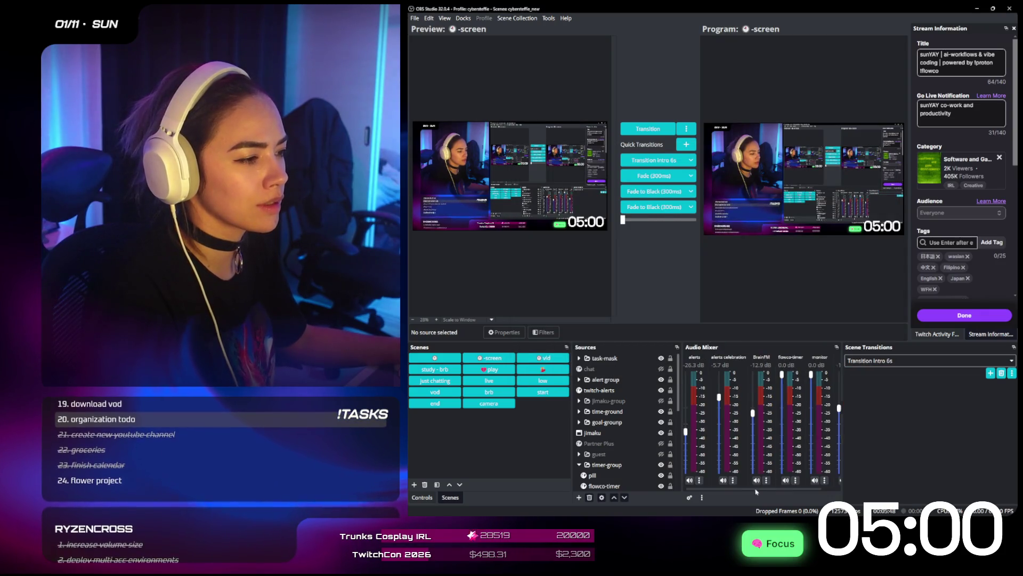
# - Make BrainFM capture the Spotify window 'Because of Art - Engage'
pyautogui.click(769, 481)
pyautogui.click(783, 468)
pyautogui.click(664, 175)
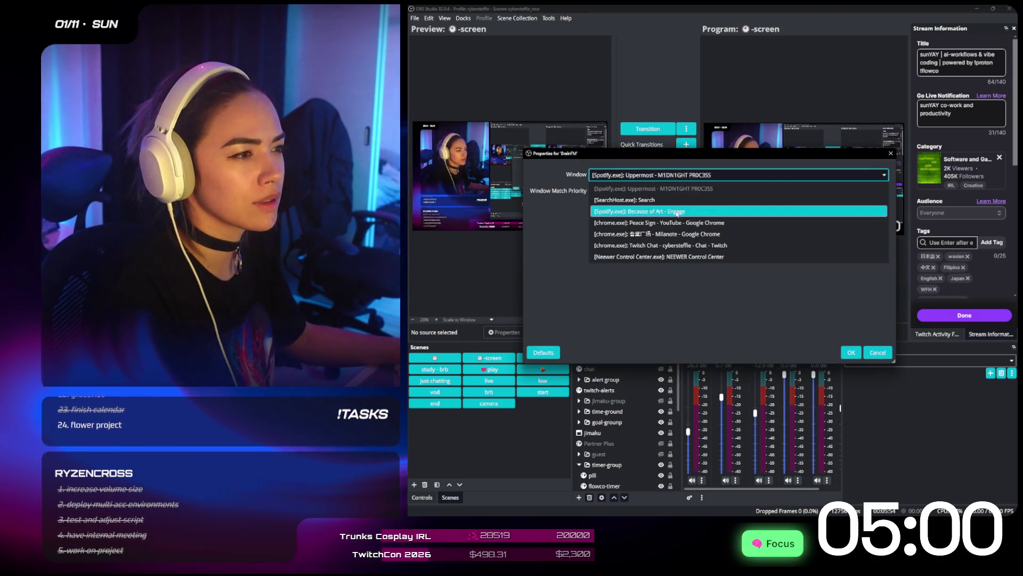
pyautogui.click(672, 211)
pyautogui.click(844, 354)
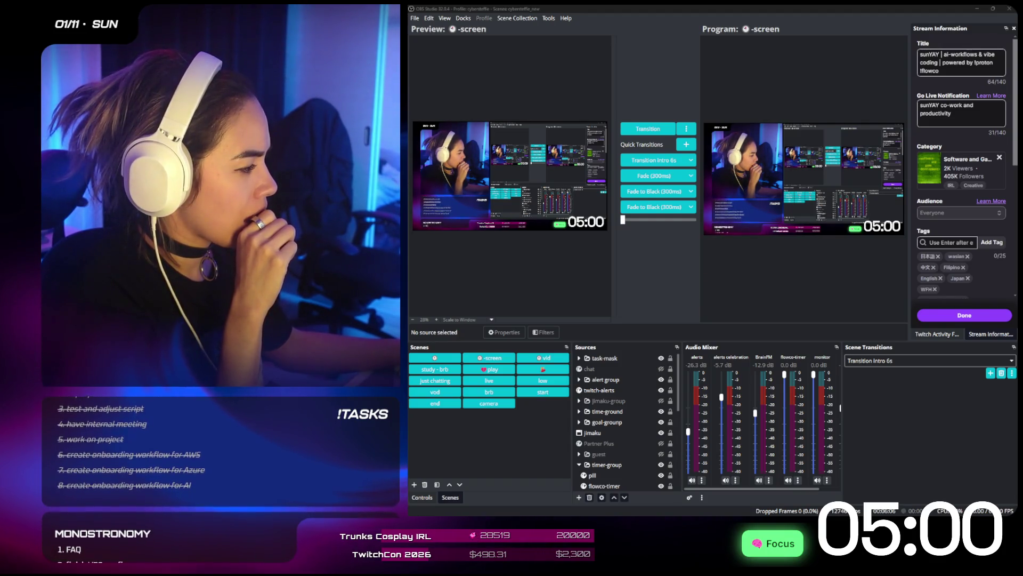
pyautogui.press('super+i')
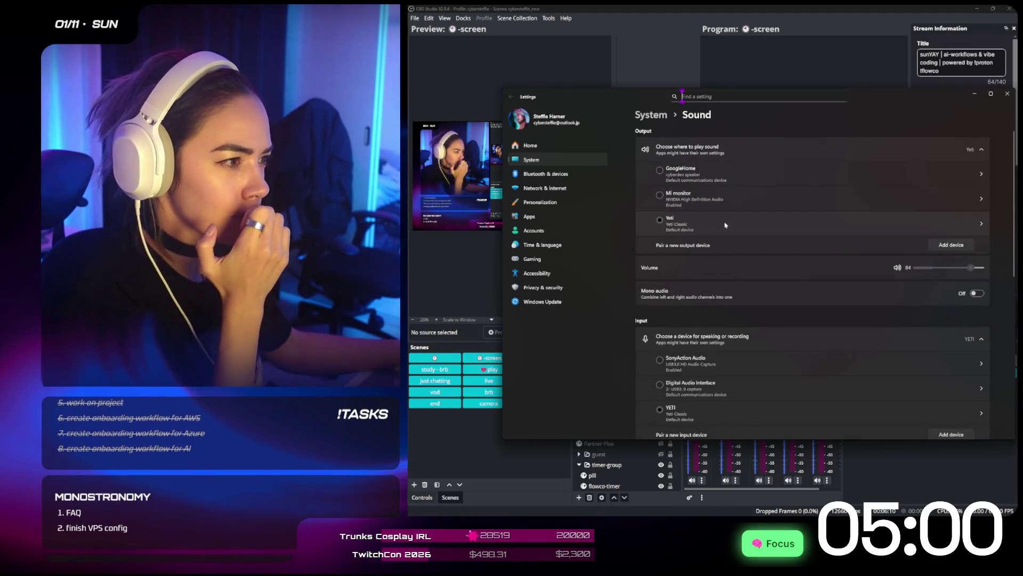
# - Open Realtek Digital Output from All sound devices in a maximized Settings window and enable it
pyautogui.scroll(-2, 733, 224)
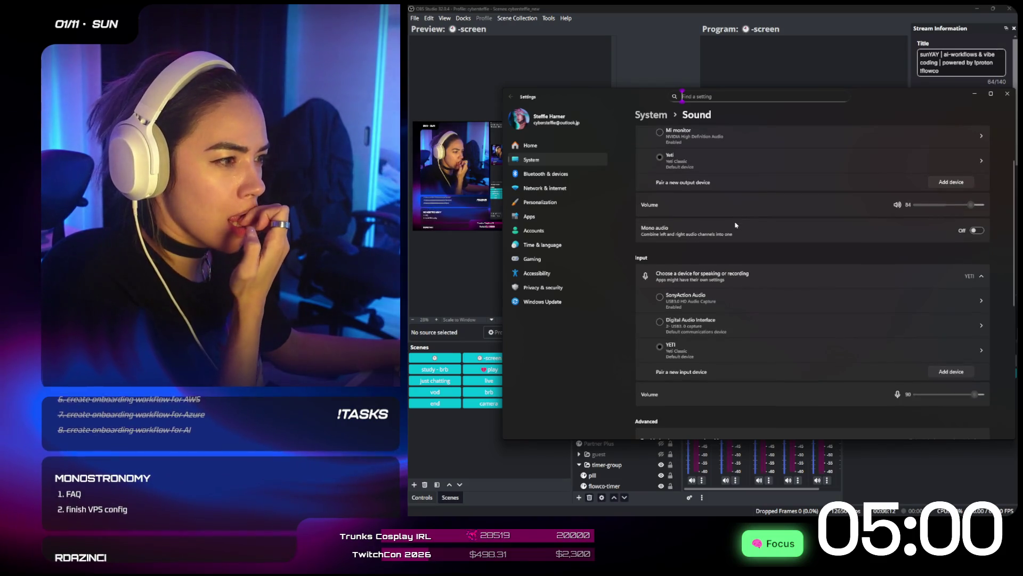
pyautogui.scroll(-4, 737, 226)
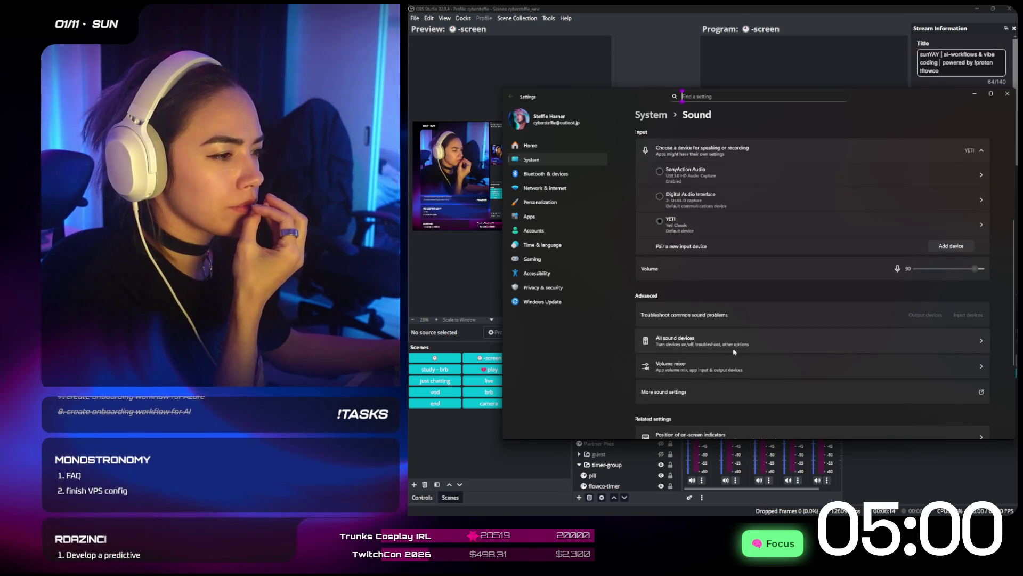
pyautogui.click(726, 369)
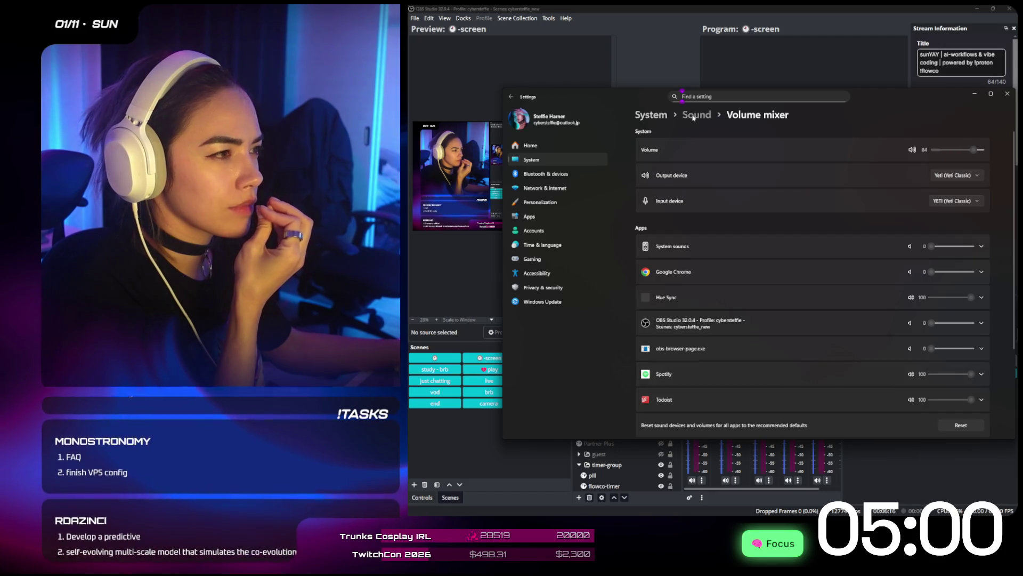
pyautogui.hotkey('alt', 'Left')
pyautogui.scroll(-4, 739, 348)
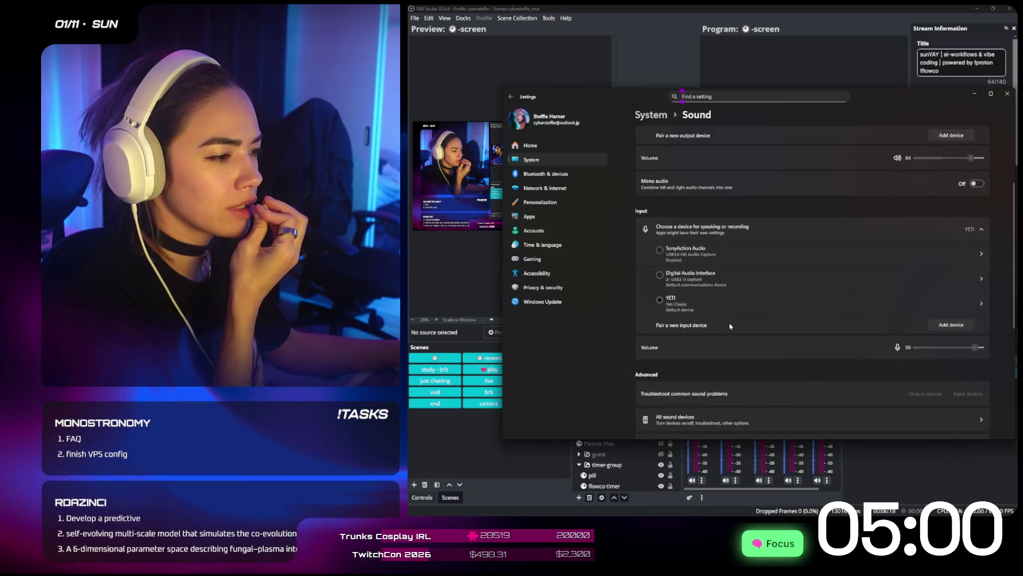
pyautogui.click(693, 419)
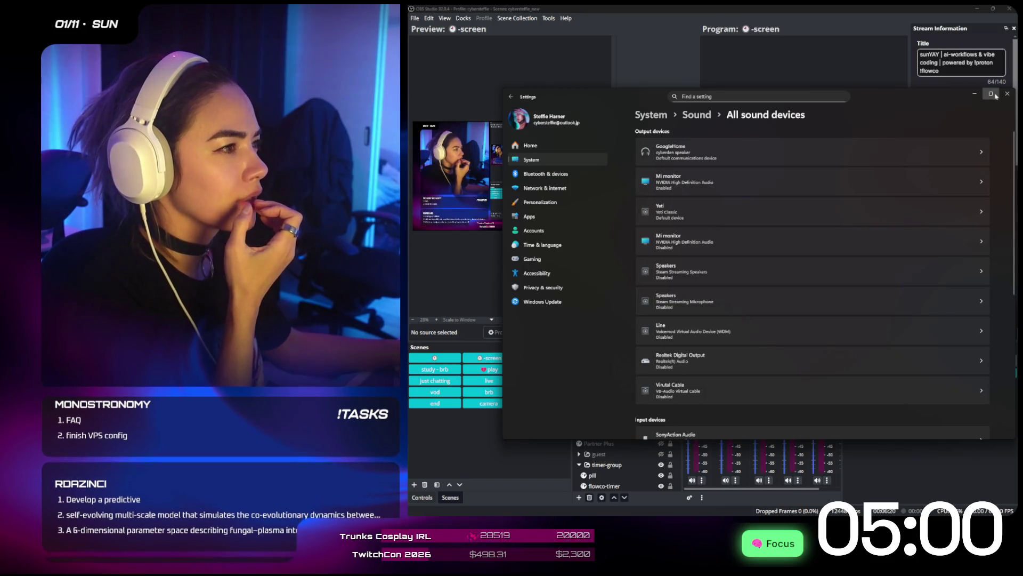
pyautogui.click(992, 94)
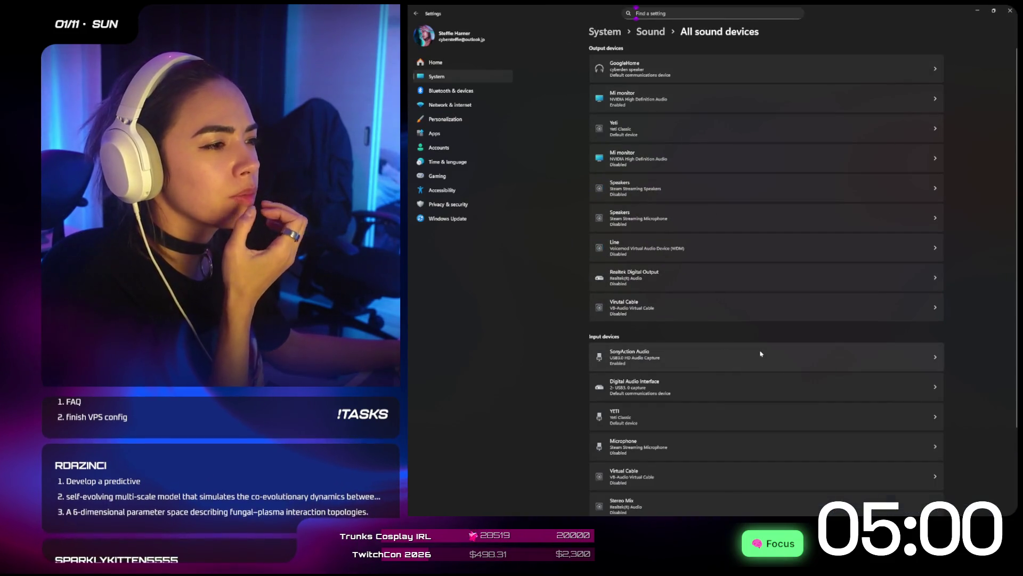
pyautogui.click(758, 287)
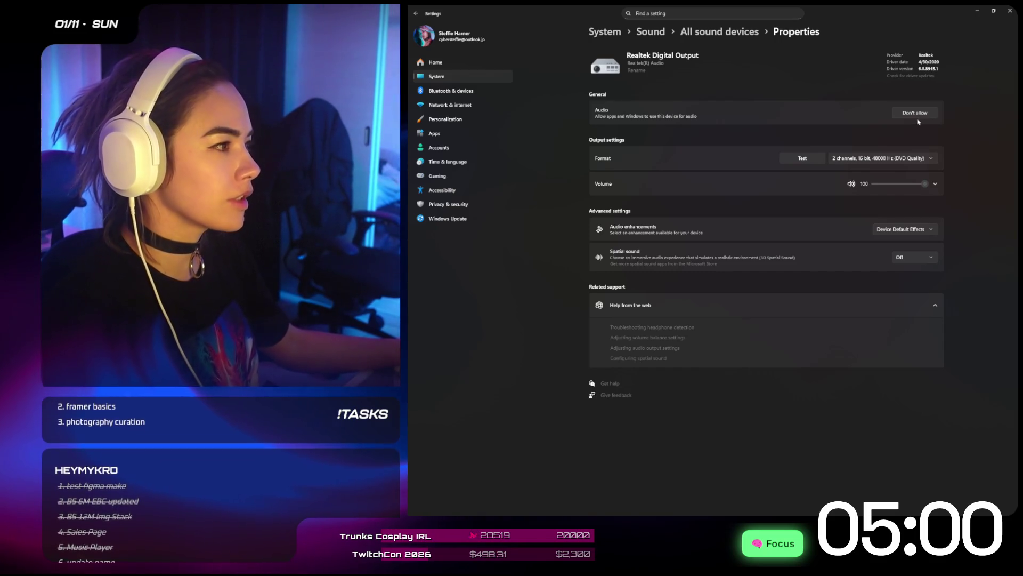
# - Review the Speakers (Realtek Audio) properties from All sound devices, then return to OBS Studio
pyautogui.click(916, 113)
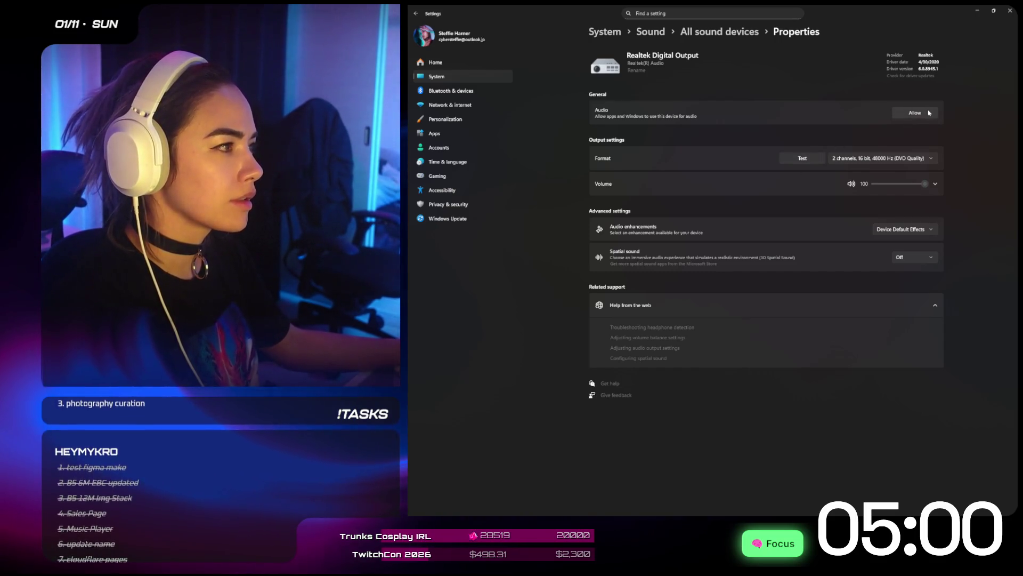
pyautogui.click(739, 33)
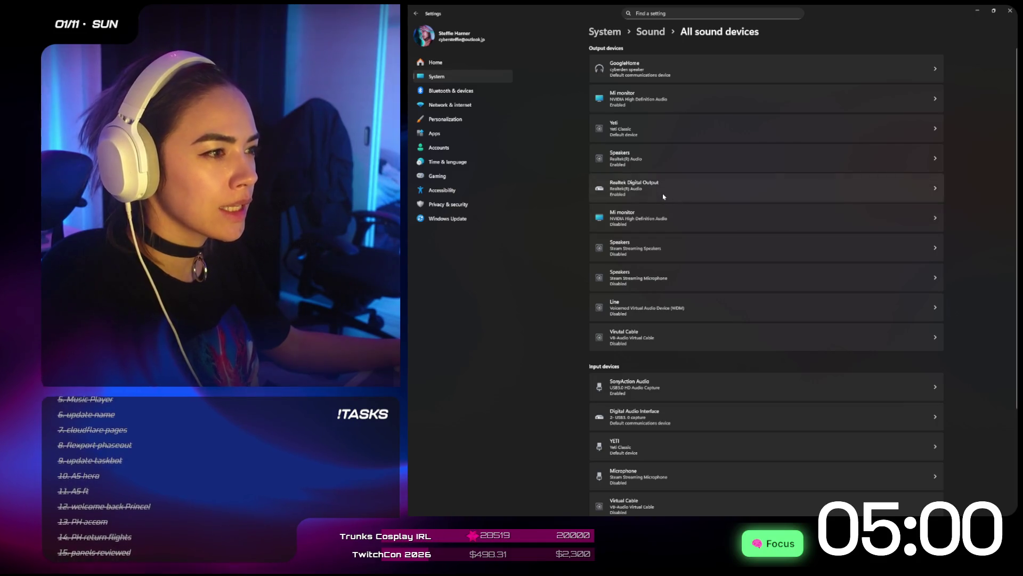
pyautogui.click(665, 163)
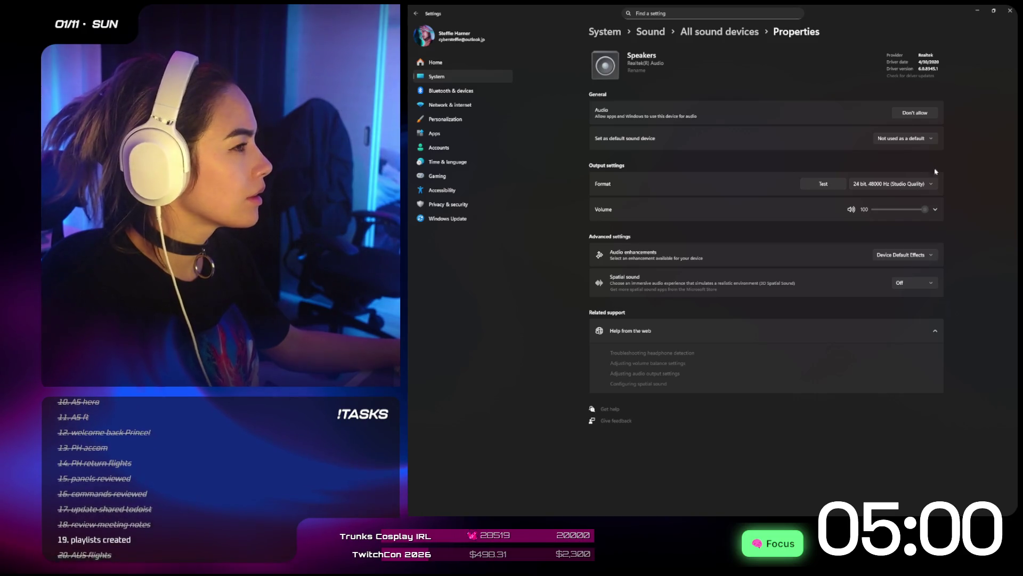
pyautogui.click(783, 504)
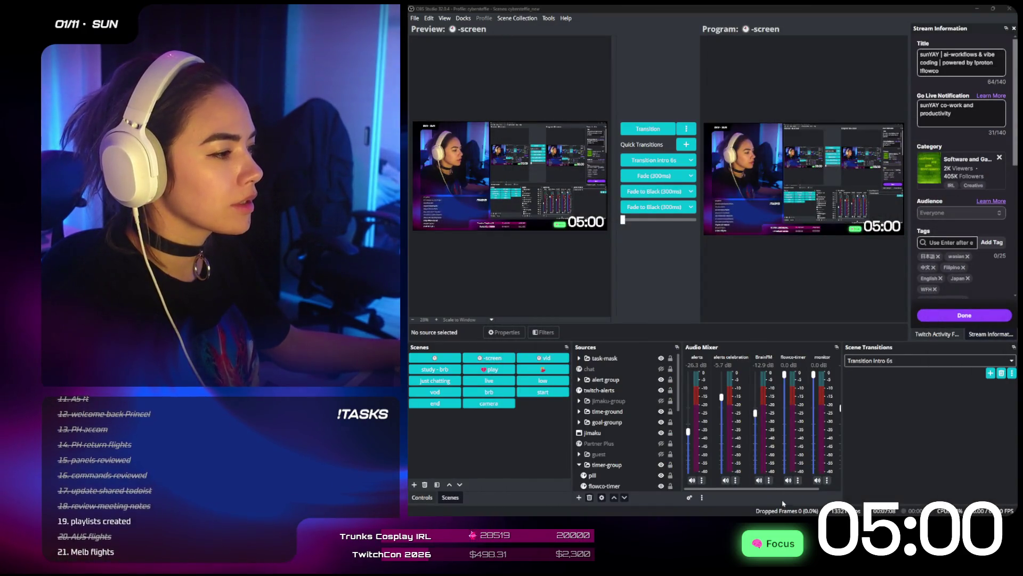
# - Set the monitor source to Speakers (Realtek(R) Audio) and lower its fader slightly
pyautogui.click(827, 480)
pyautogui.click(848, 462)
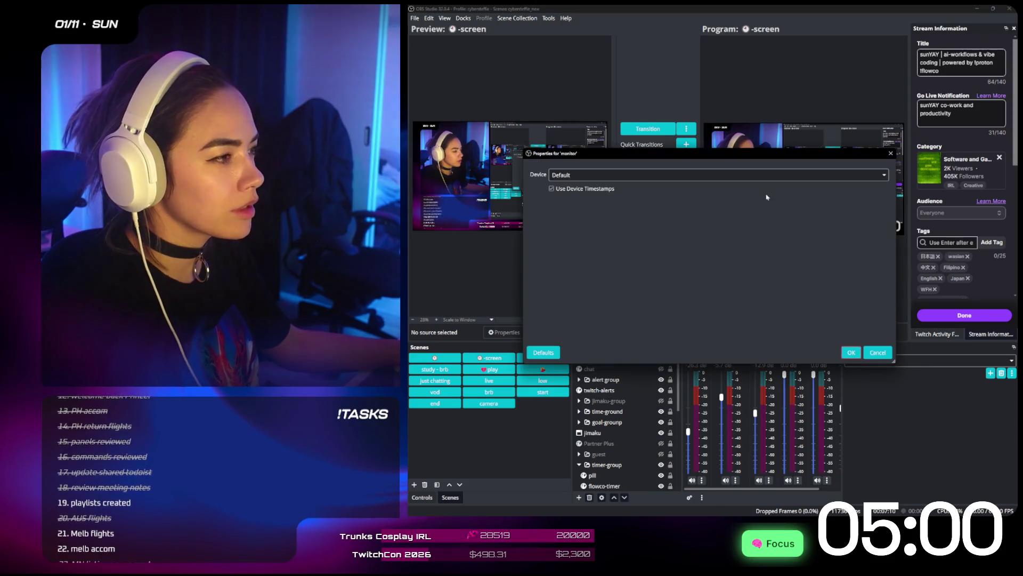
pyautogui.click(603, 178)
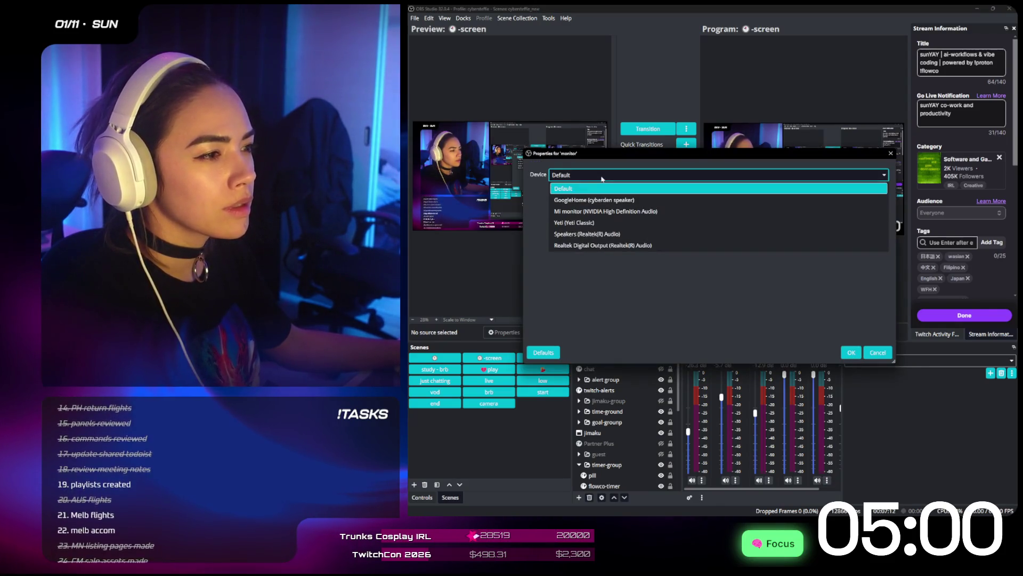
pyautogui.click(630, 234)
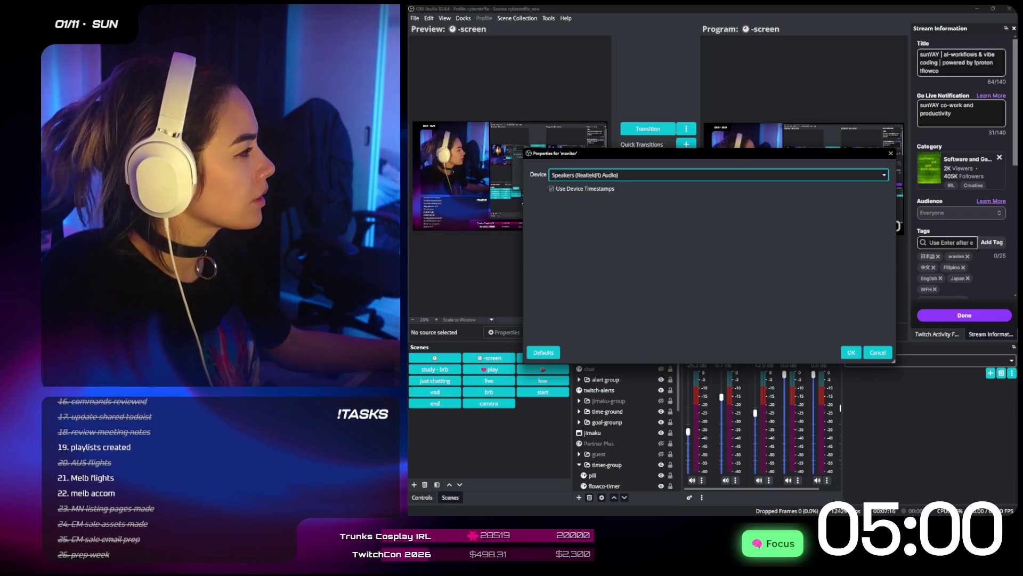
pyautogui.click(858, 355)
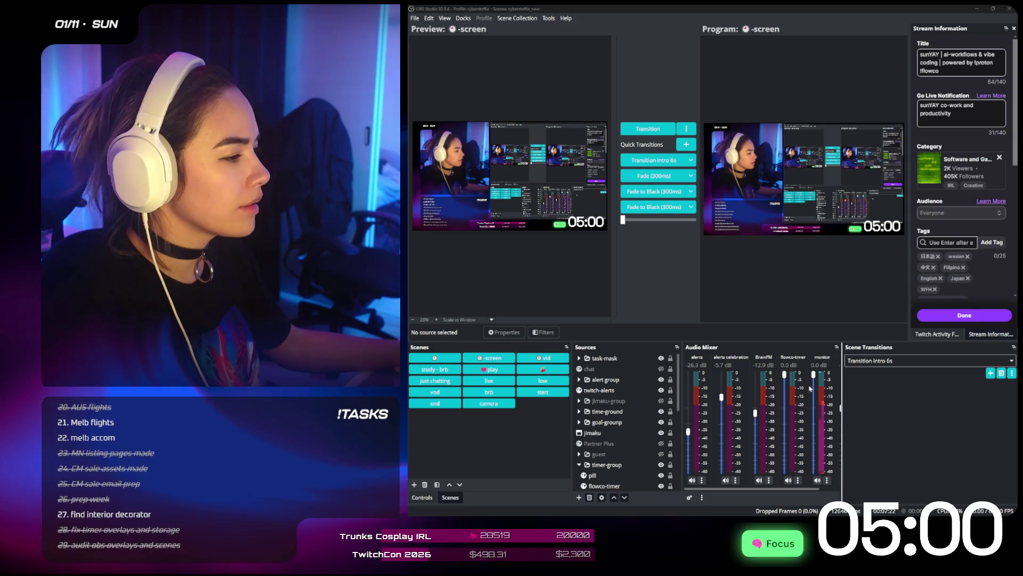
pyautogui.moveTo(814, 375); pyautogui.dragTo(813, 382)
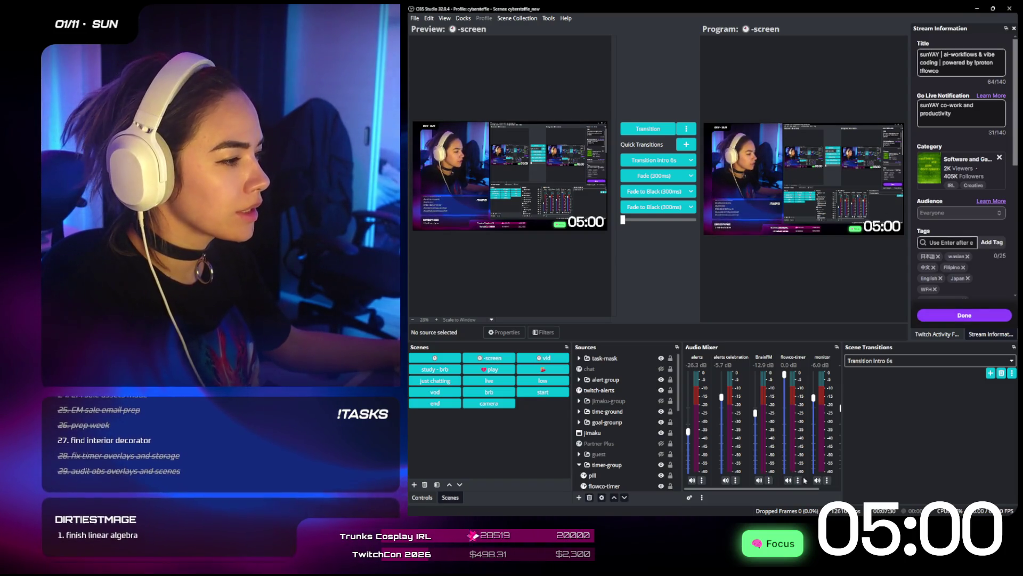
# - Change BrainFM's captured window to the Spotify HRSN window
pyautogui.click(769, 481)
pyautogui.click(797, 462)
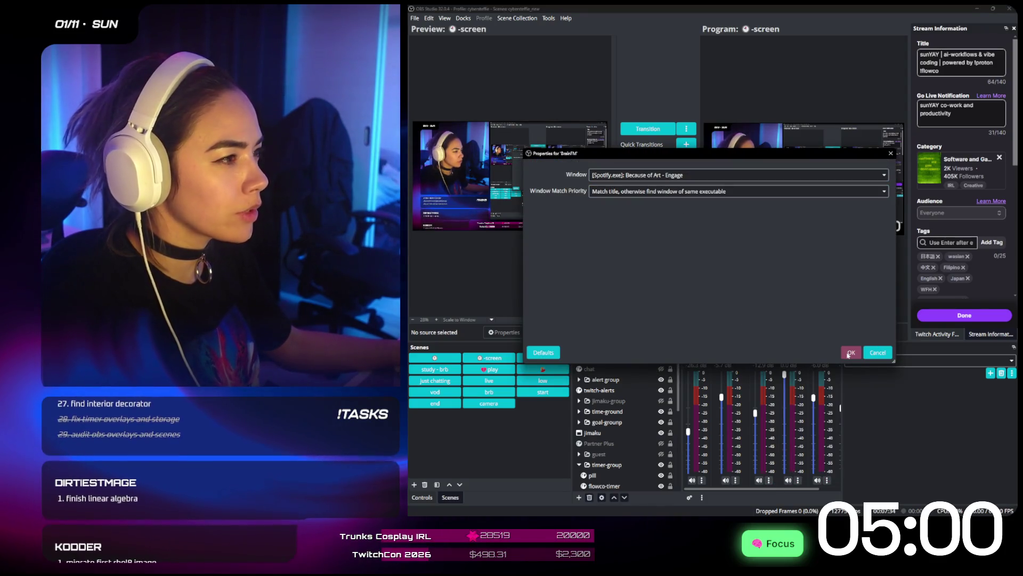
pyautogui.click(851, 352)
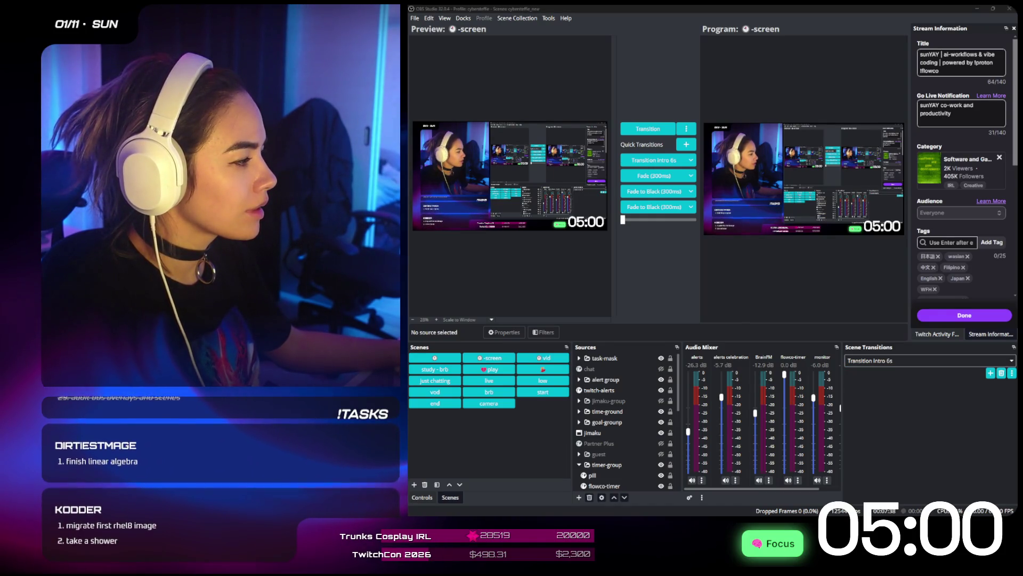
pyautogui.click(769, 480)
pyautogui.click(790, 466)
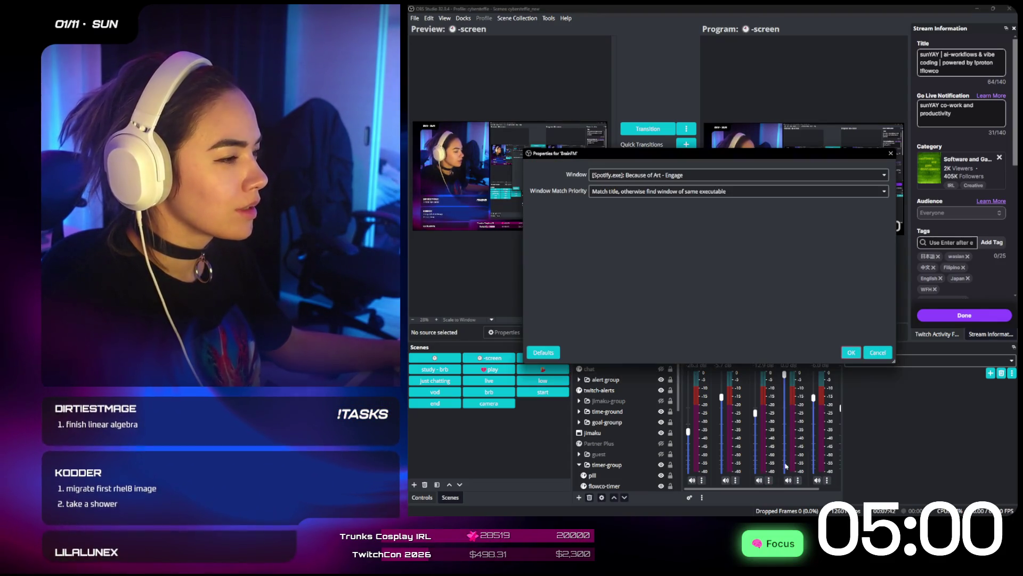
pyautogui.click(630, 176)
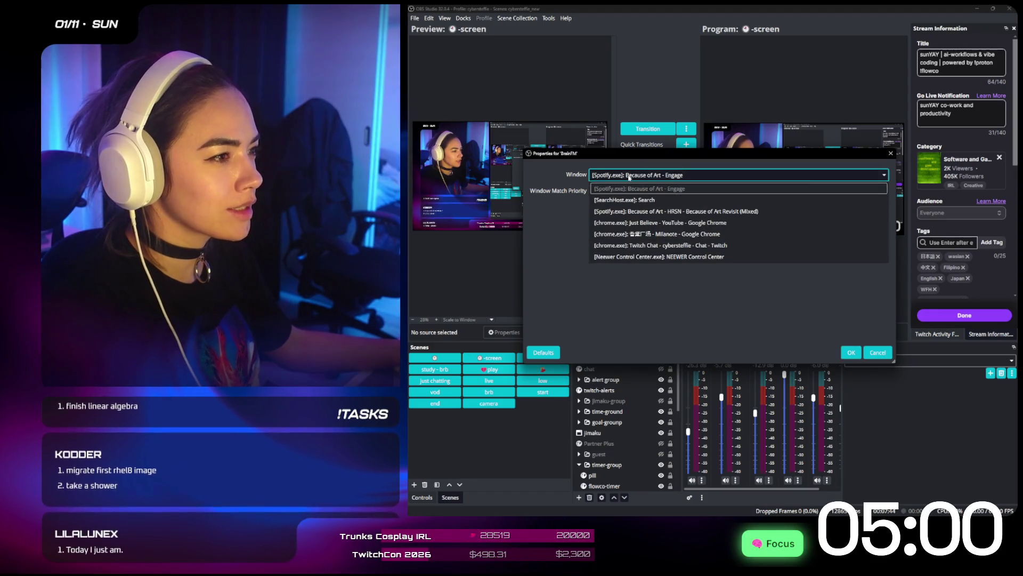
pyautogui.click(676, 211)
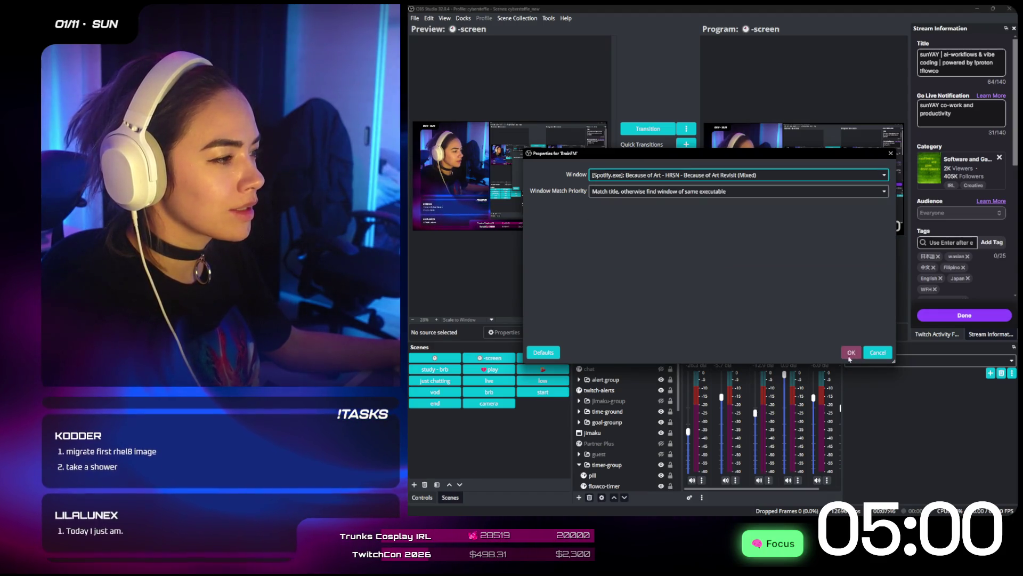
pyautogui.click(851, 352)
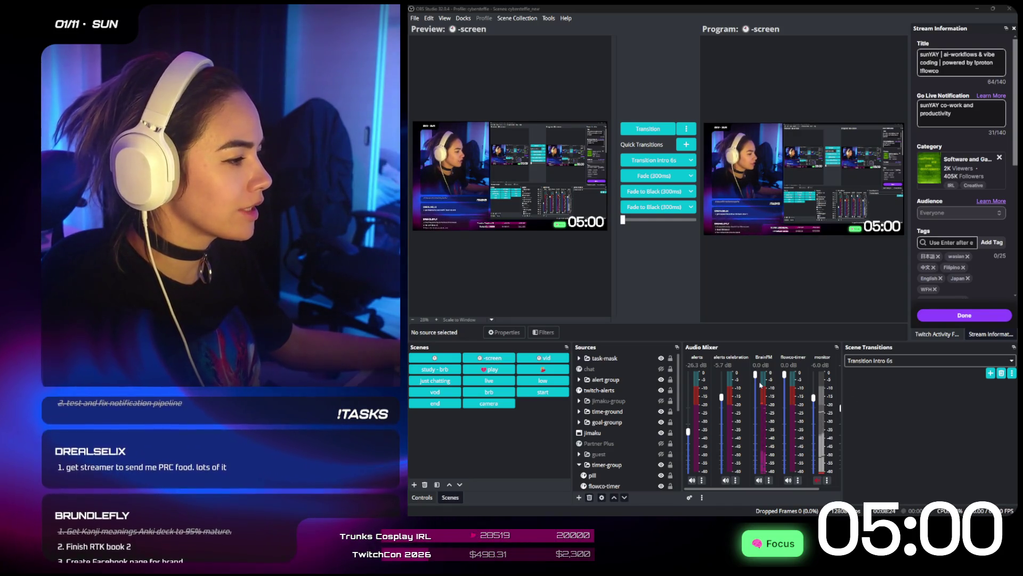
# - Turn the BrainFM fader down and minimize OBS Studio
pyautogui.moveTo(755, 375); pyautogui.dragTo(753, 391)
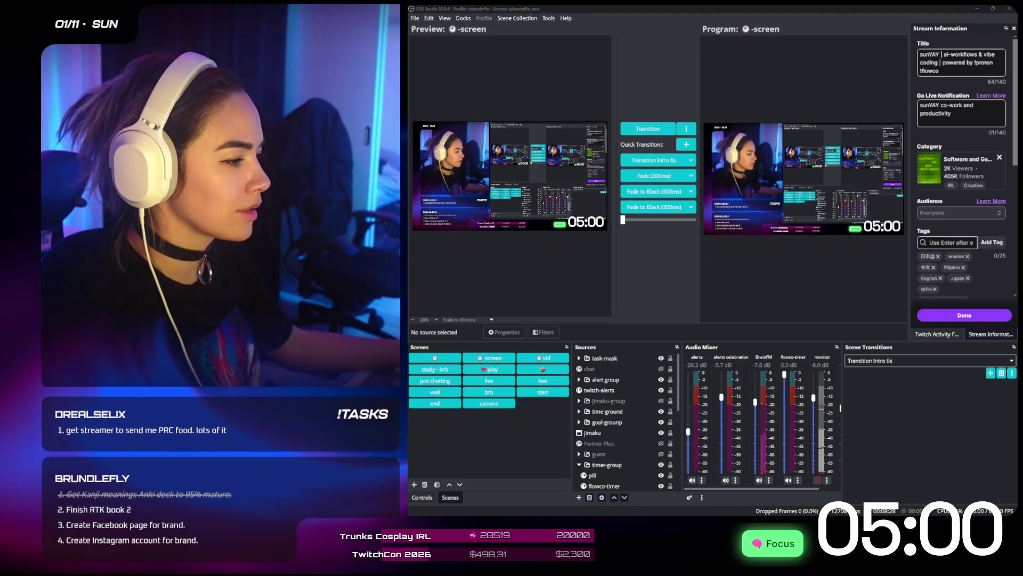
pyautogui.moveTo(809, 488); pyautogui.dragTo(830, 488)
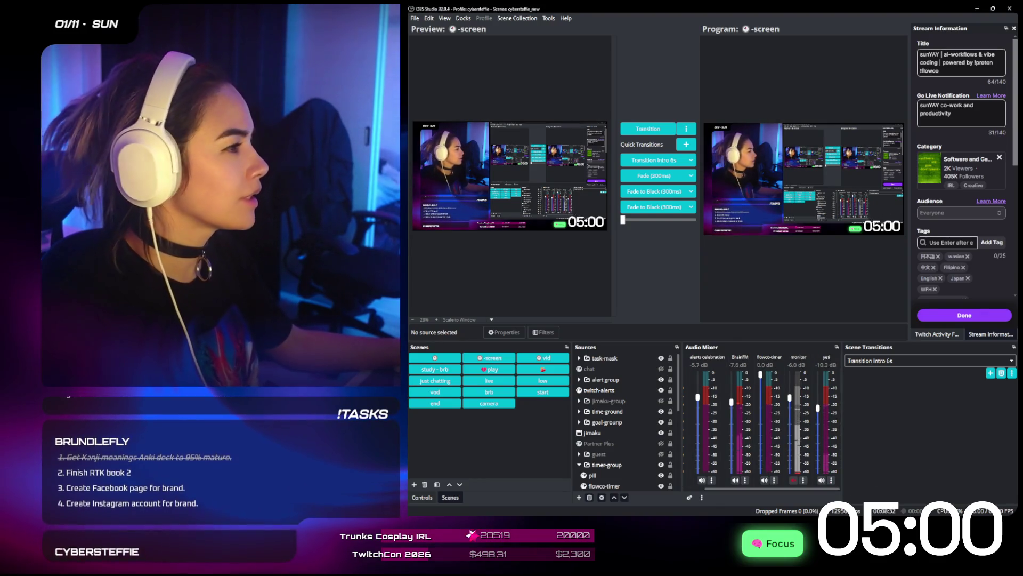
pyautogui.click(977, 8)
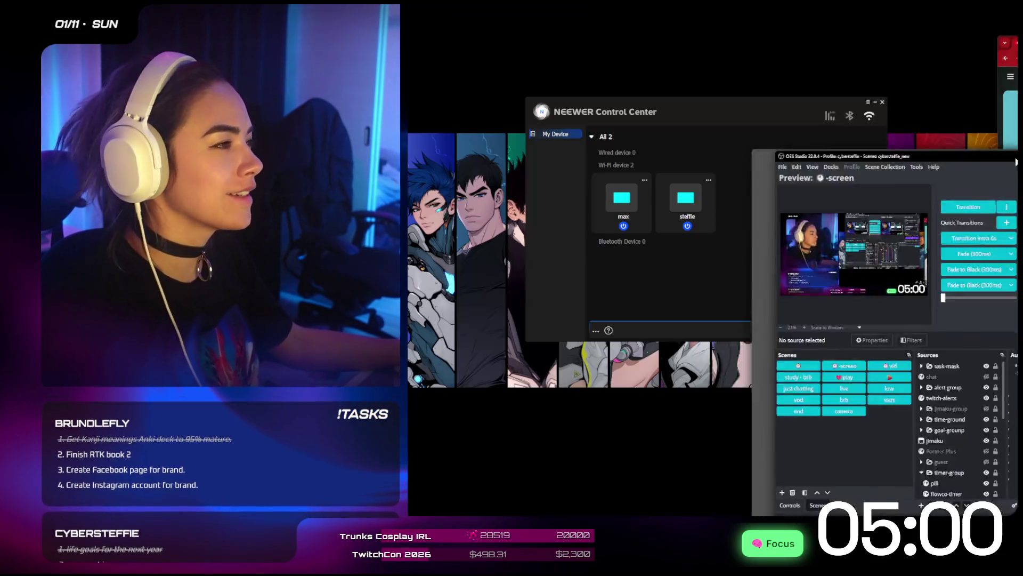
# - Close the NEEWER Control Center and bring up Milanote maximized
pyautogui.click(883, 102)
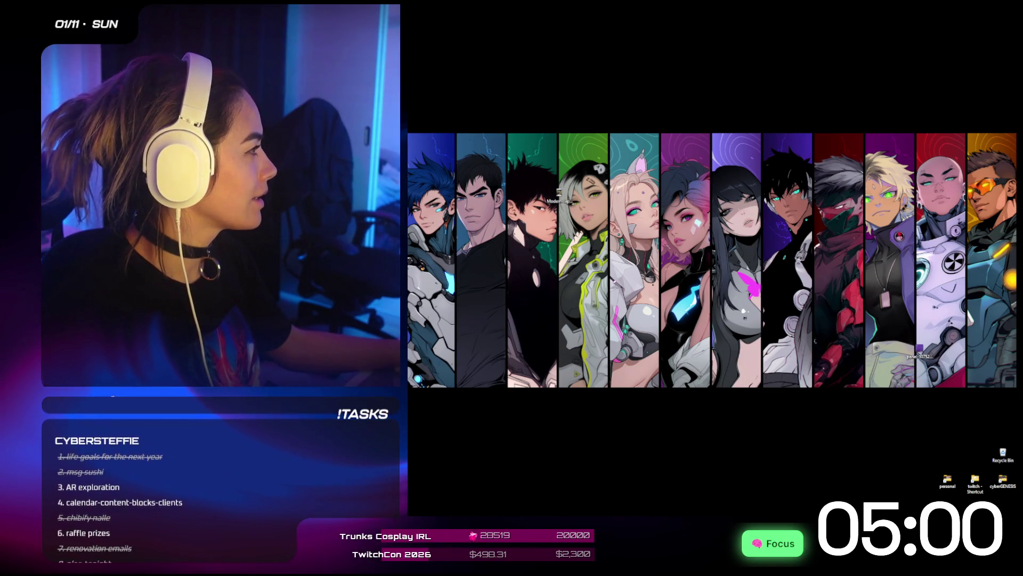
pyautogui.hotkey('alt', 'Tab')
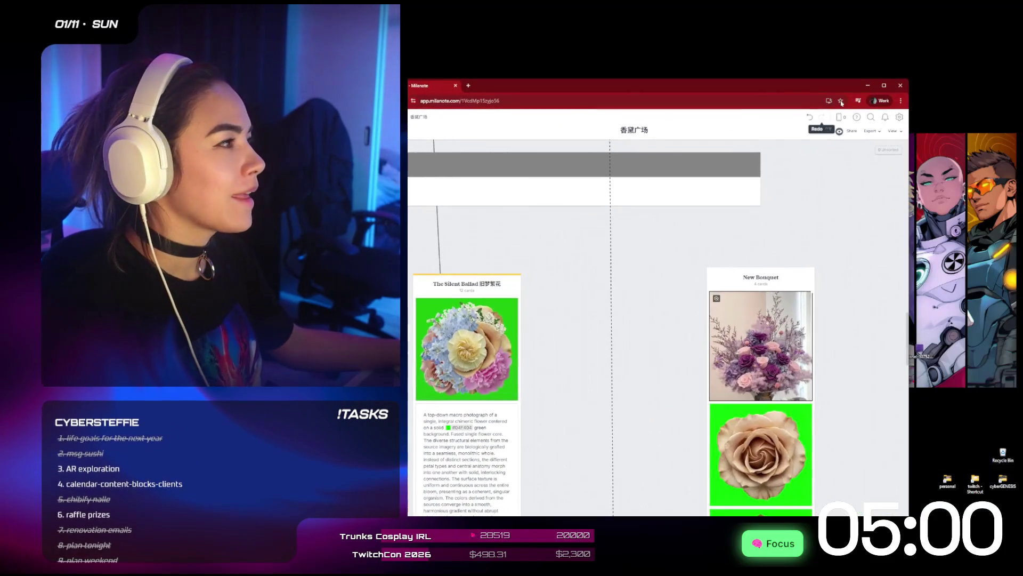
pyautogui.click(885, 85)
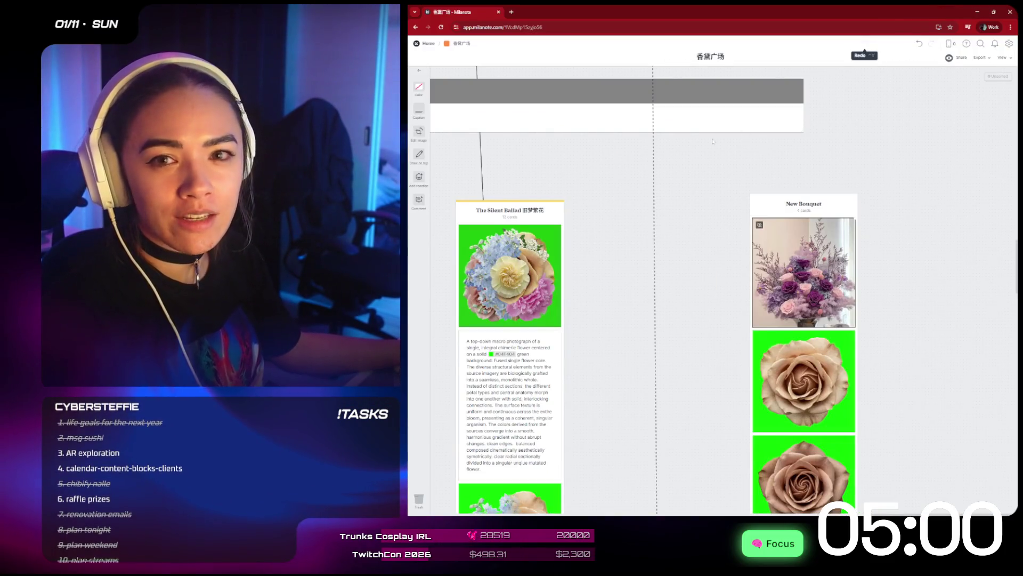
# - Download the original purple bouquet image from the New Bouquet card as a JPG
pyautogui.keyDown('ctrl'); pyautogui.scroll(-2, 817, 261); pyautogui.keyUp('ctrl')
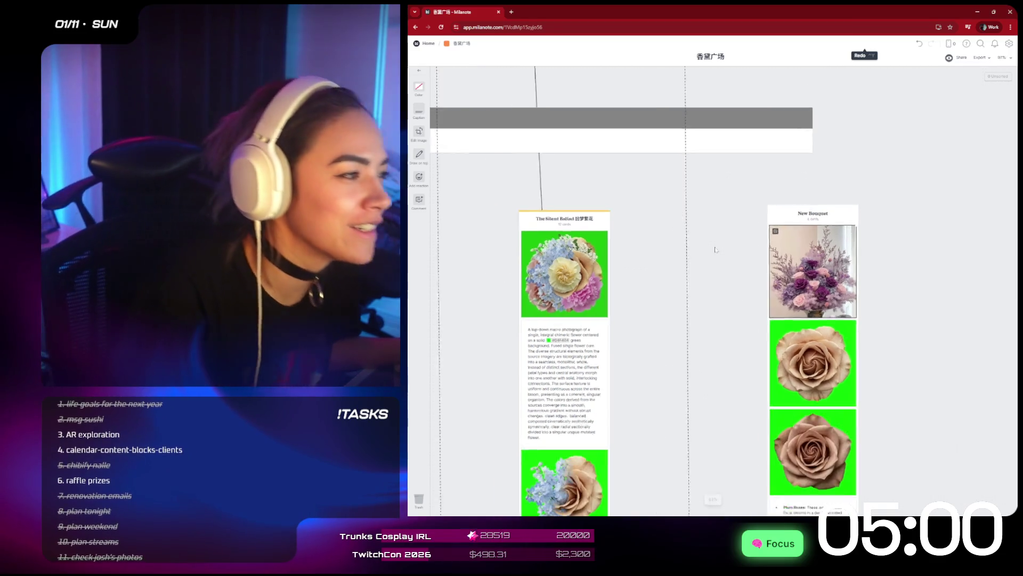
pyautogui.rightClick(817, 261)
pyautogui.keyDown('ctrl'); pyautogui.scroll(-6, 817, 262); pyautogui.keyUp('ctrl')
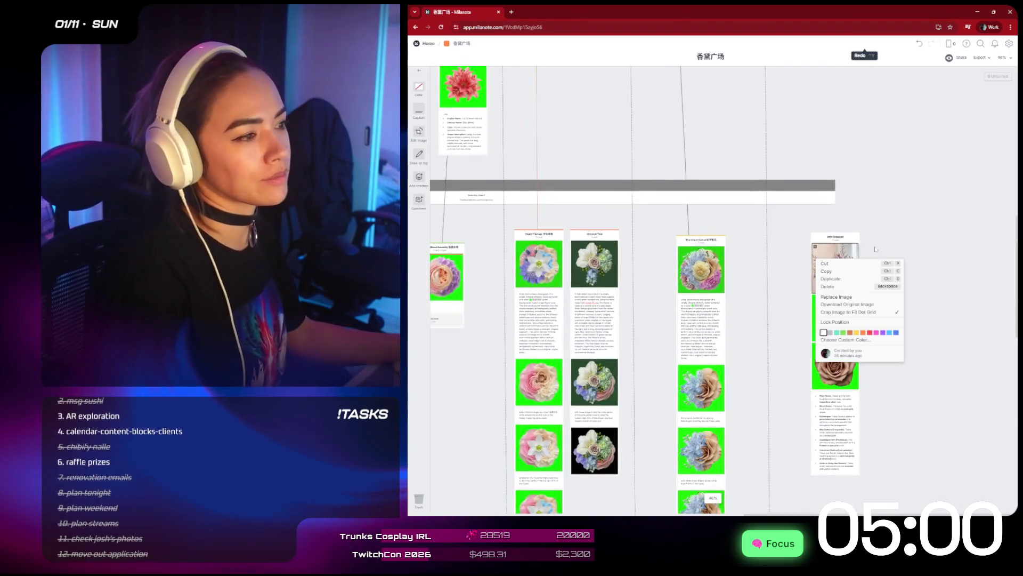
pyautogui.keyDown('ctrl'); pyautogui.scroll(5, 853, 271); pyautogui.keyUp('ctrl')
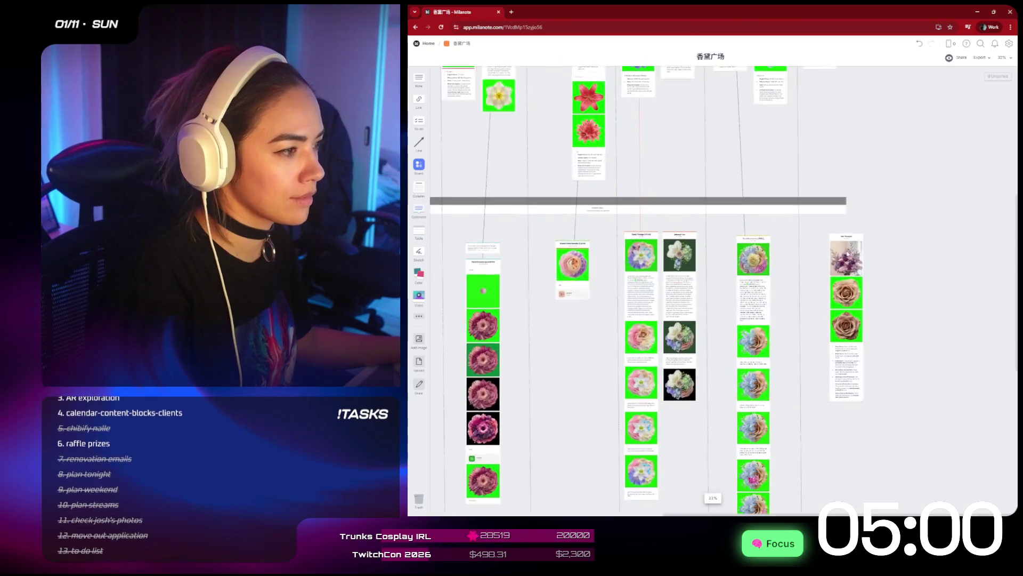
pyautogui.rightClick(845, 271)
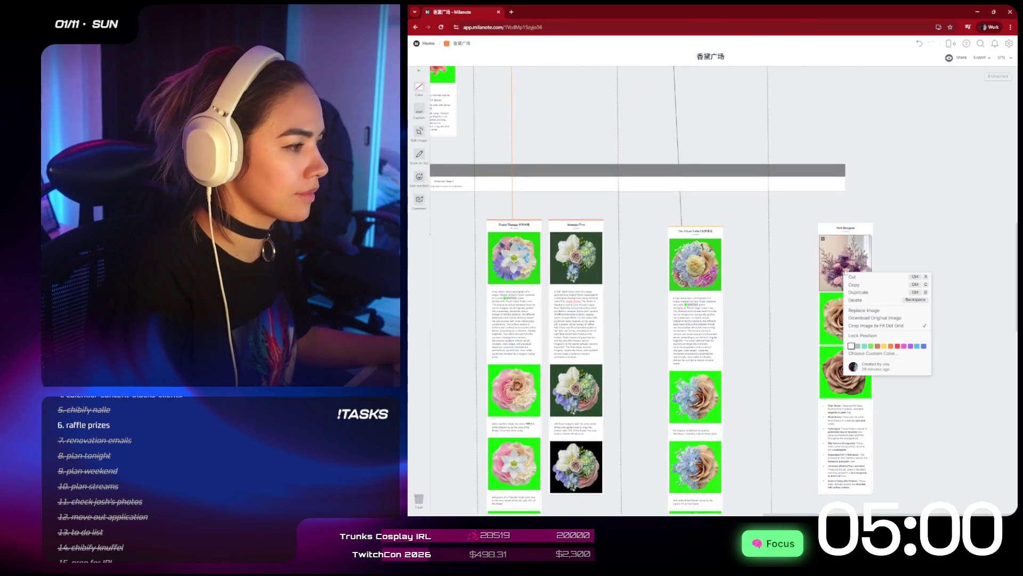
pyautogui.keyDown('ctrl'); pyautogui.scroll(6, 853, 245); pyautogui.keyUp('ctrl')
pyautogui.keyDown('ctrl'); pyautogui.scroll(2, 864, 254); pyautogui.keyUp('ctrl')
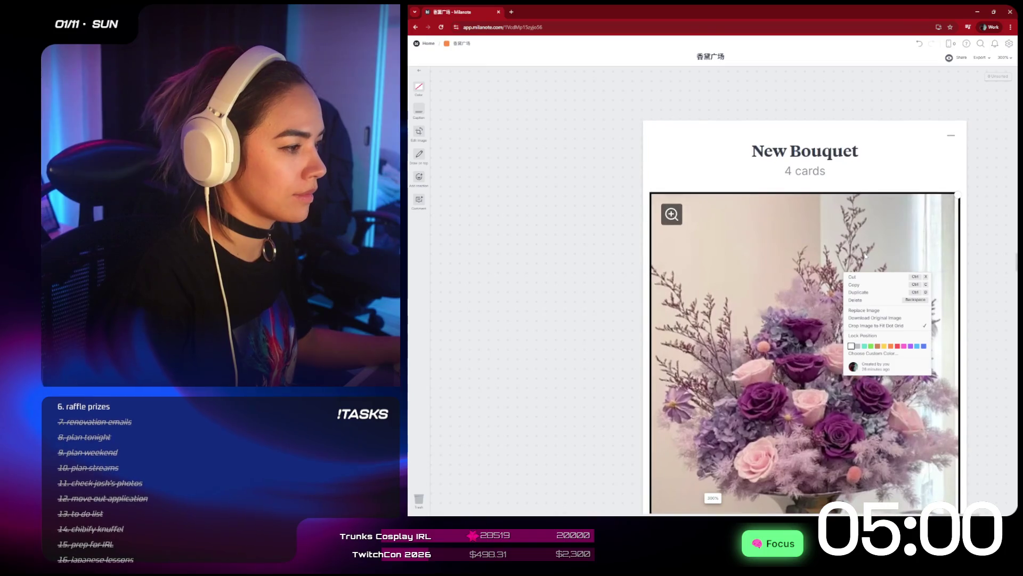
pyautogui.click(891, 322)
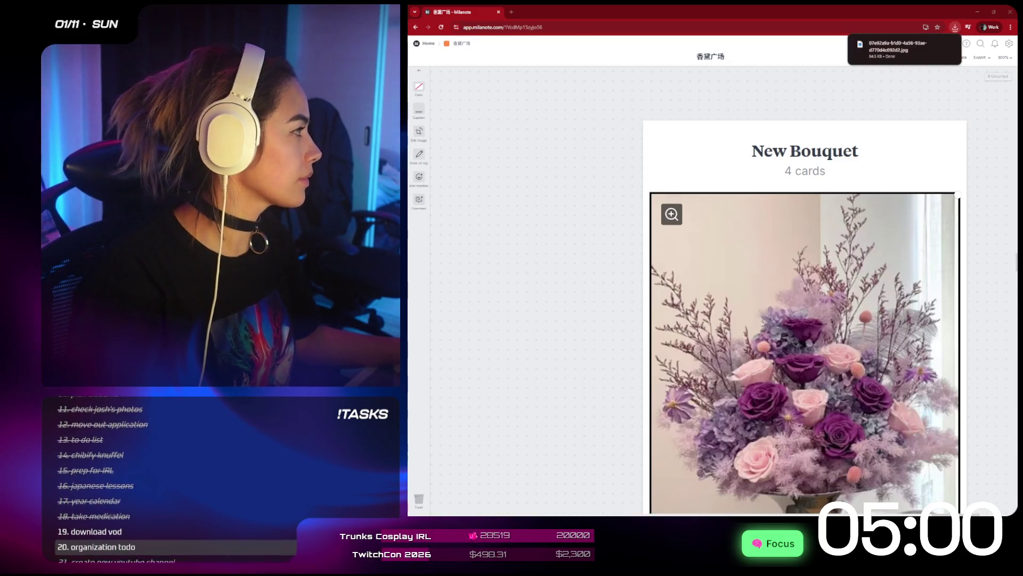
# - Center and maximize the other browser window, then return to the Milanote board
pyautogui.hotkey('alt', 'Tab')
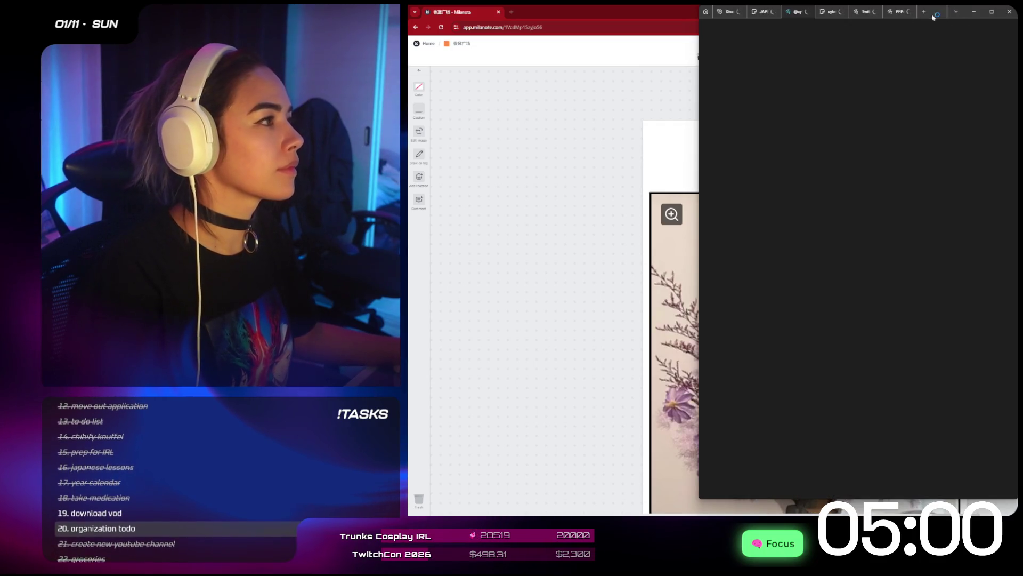
pyautogui.moveTo(933, 17); pyautogui.dragTo(714, 82)
pyautogui.doubleClick(713, 82)
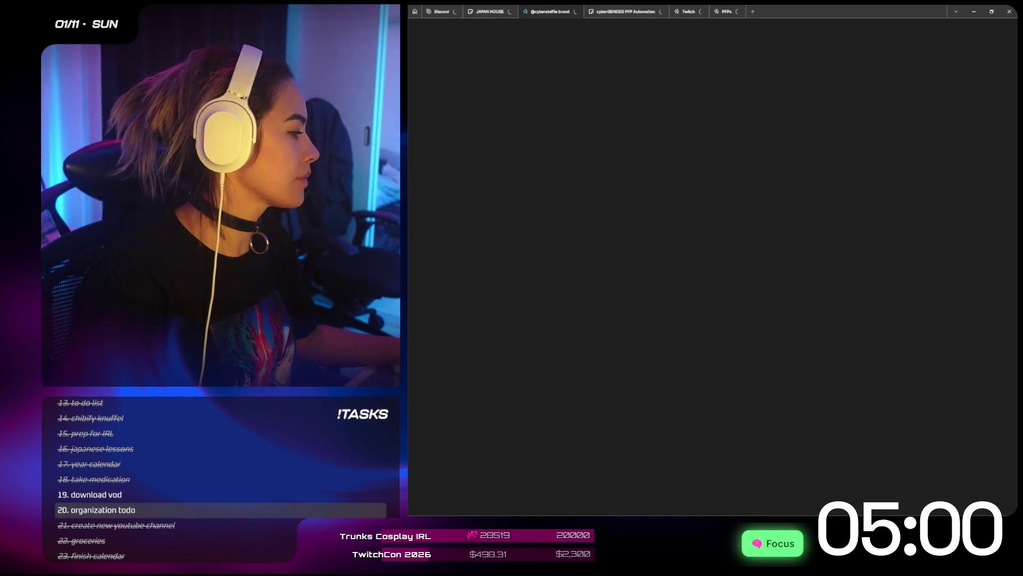
pyautogui.hotkey('alt', 'Tab')
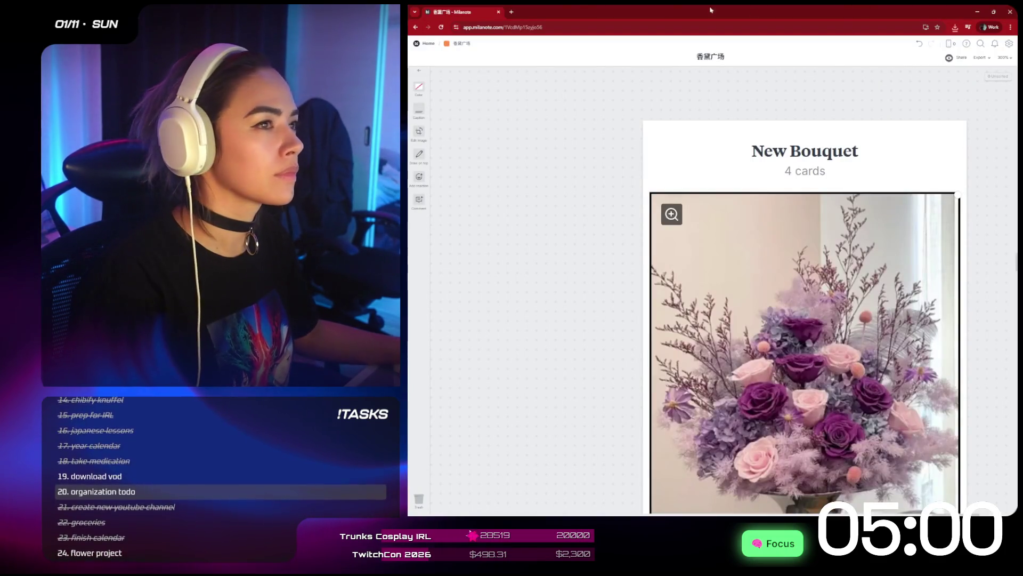
pyautogui.click(512, 12)
pyautogui.hotkey('ctrl', 'w')
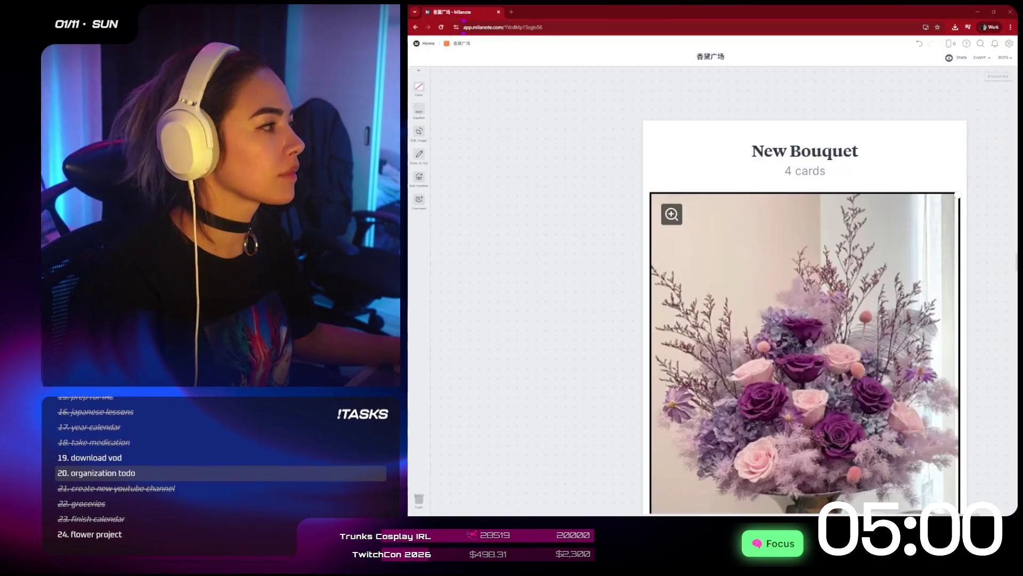
# - Zoom out over the flower board until all card columns are visible
pyautogui.scroll(-2, 691, 256)
pyautogui.scroll(-10, 690, 256)
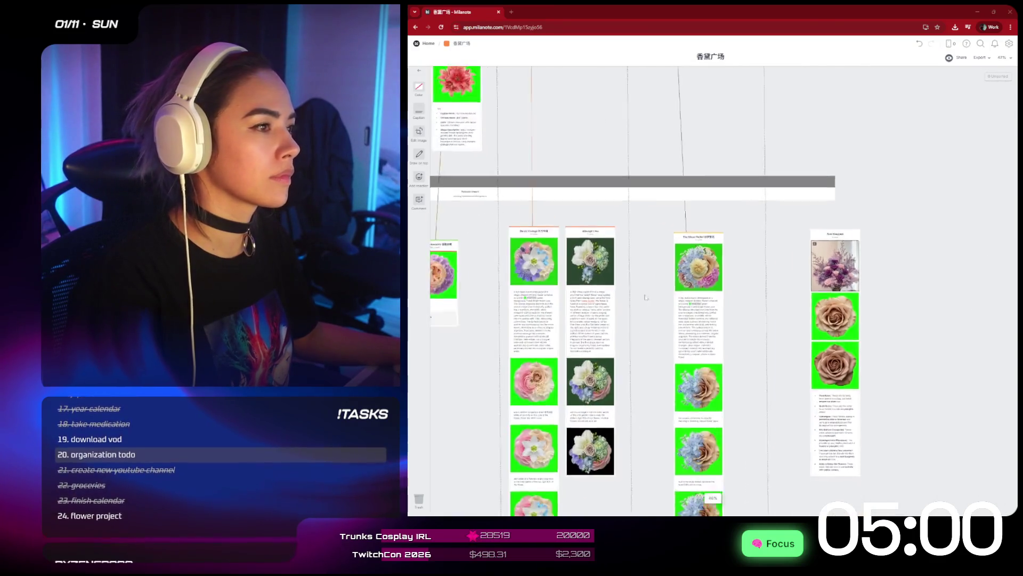
pyautogui.scroll(5, 608, 286)
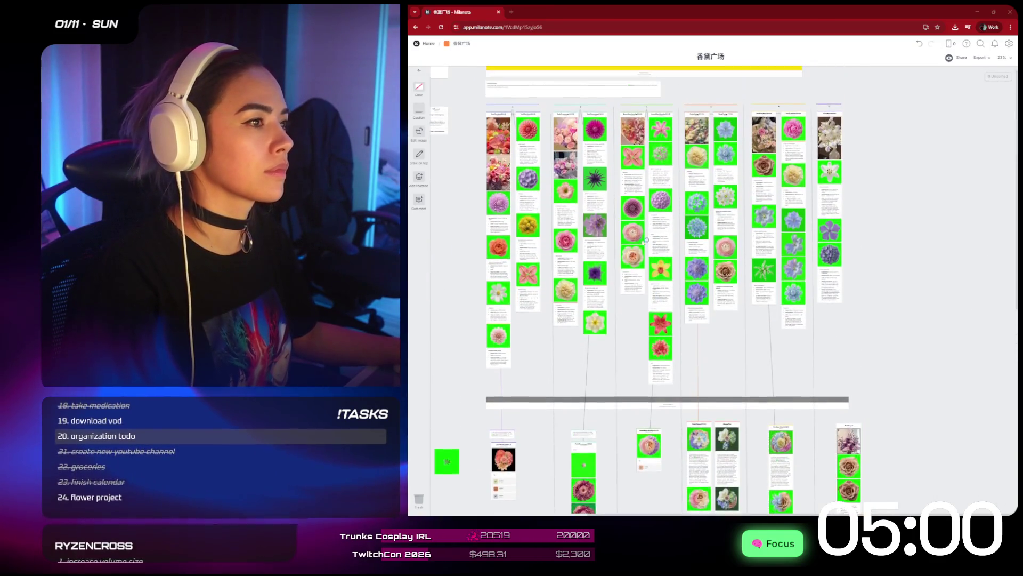
pyautogui.scroll(3, 610, 242)
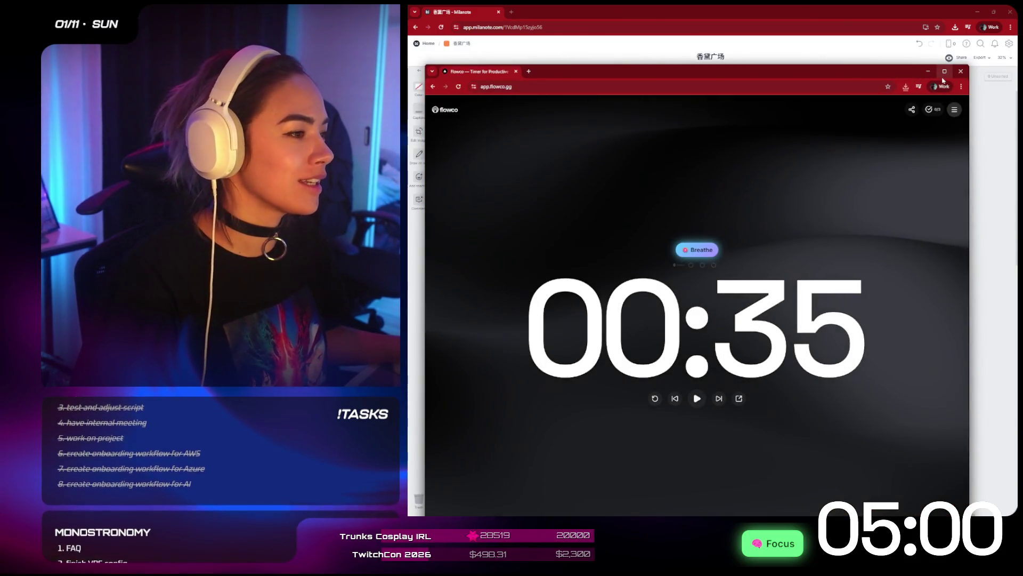
# - Clear the flowco address, close that window, and return to the Milanote flower board
pyautogui.click(496, 86)
pyautogui.press('BackSpace')
pyautogui.click(516, 72)
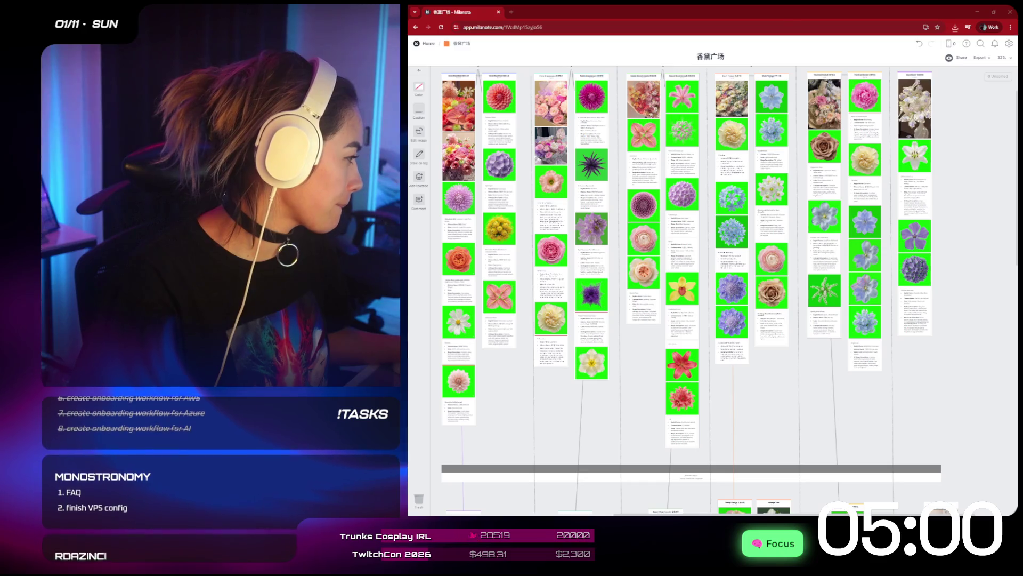
pyautogui.hotkey('alt', 'Tab')
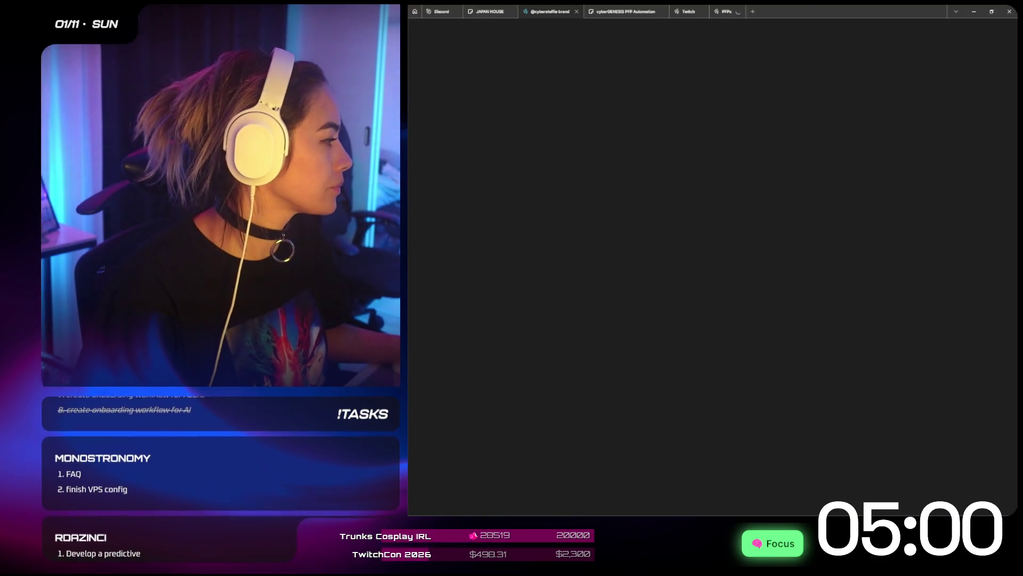
pyautogui.hotkey('alt', 'Tab')
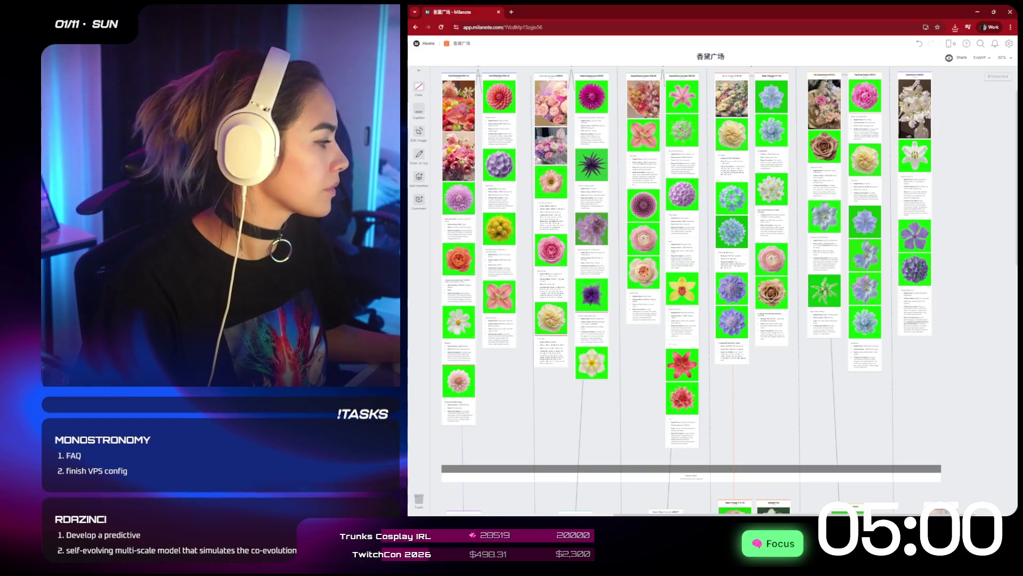
# - Open app.flowco.gg in a browser window under another Chrome profile
pyautogui.click(989, 27)
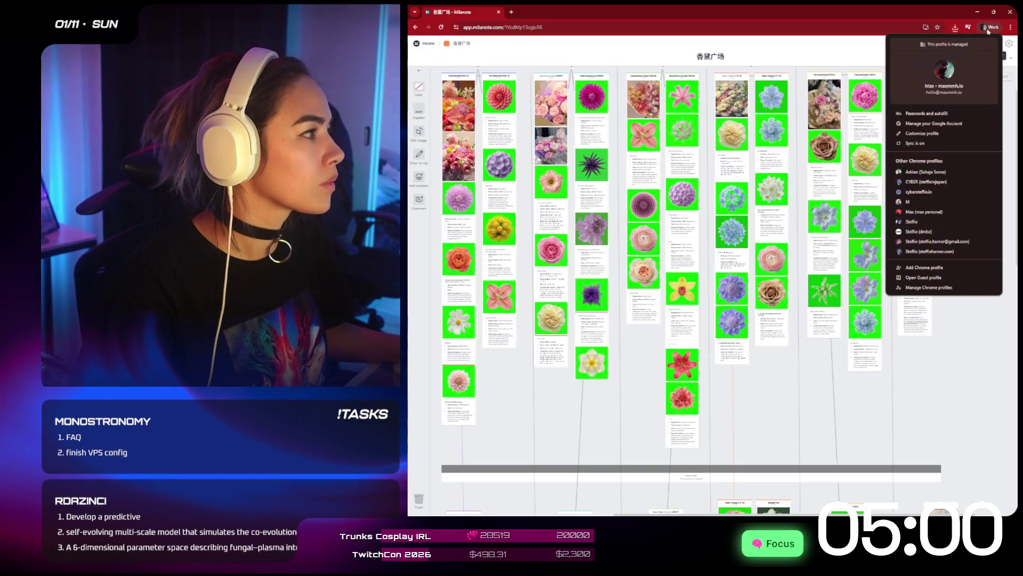
pyautogui.click(930, 246)
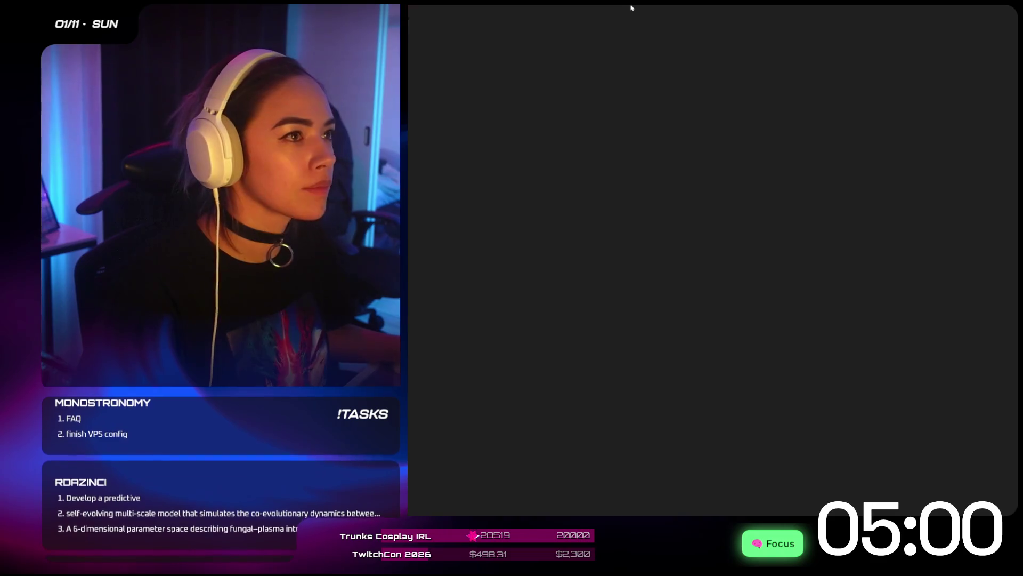
pyautogui.write('https://app.flowco.gg/\\')
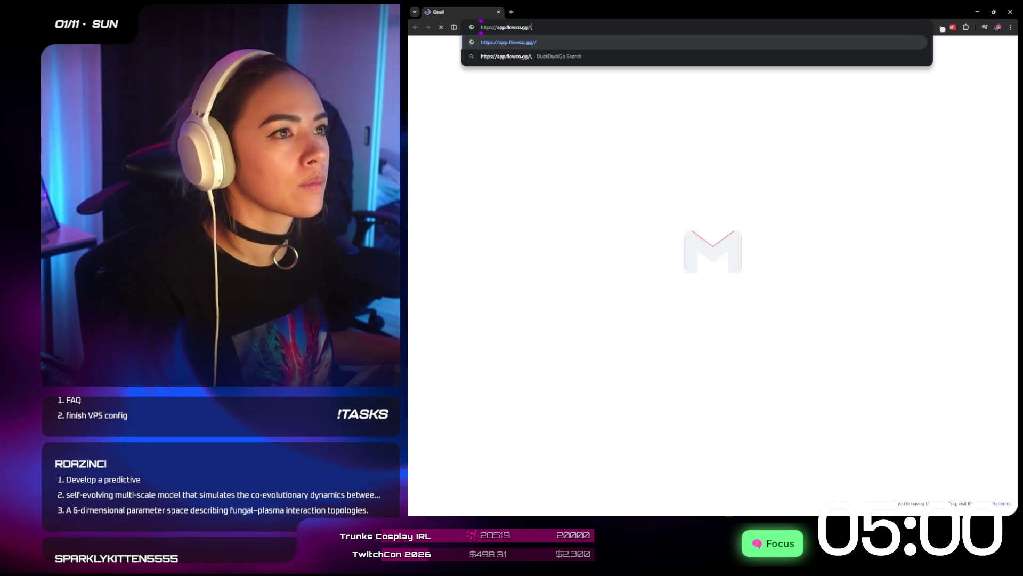
pyautogui.moveTo(439, 12); pyautogui.dragTo(1018, 110)
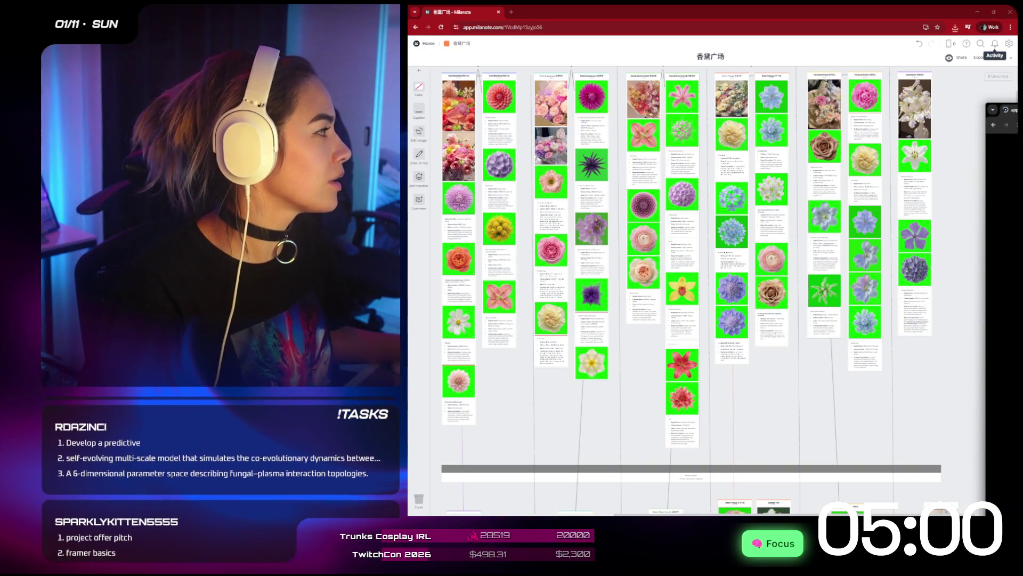
pyautogui.moveTo(1002, 112)
pyautogui.mouseDown()
pyautogui.moveTo(833, 39)
pyautogui.moveTo(776, 39)
pyautogui.mouseUp()
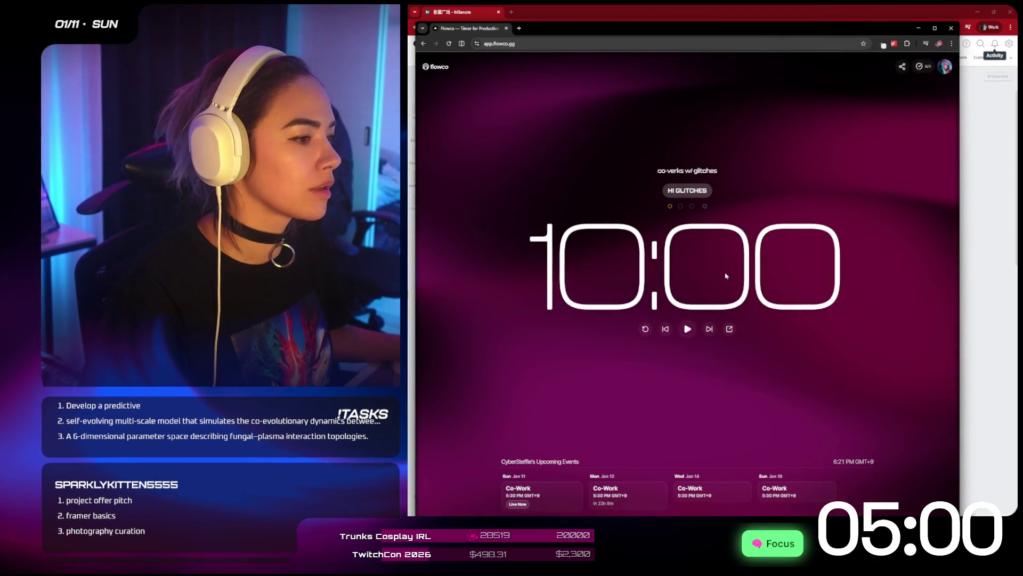
# - Skip to the 25-minute Focus round, start it, and host the timer live
pyautogui.click(711, 329)
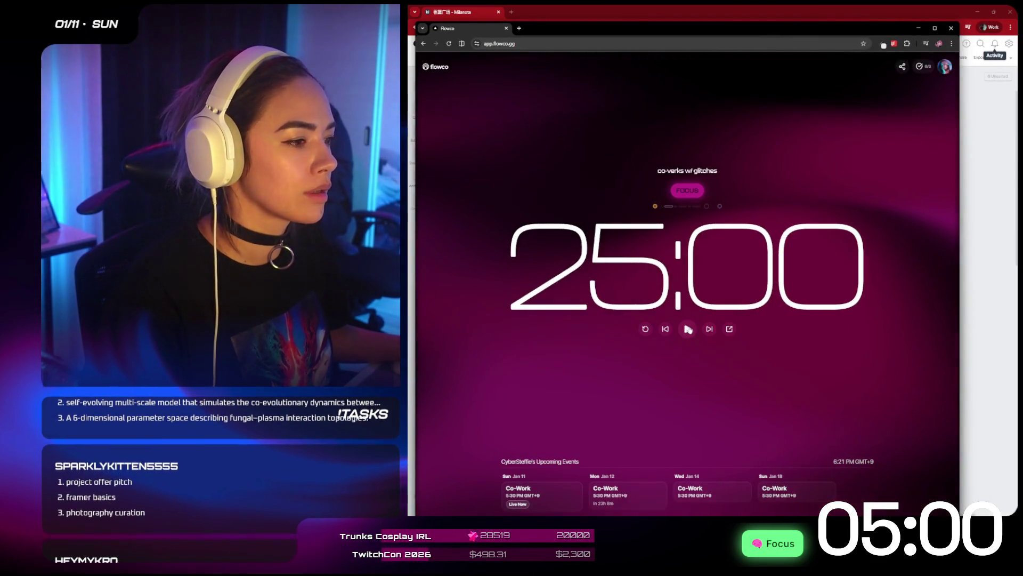
pyautogui.click(687, 329)
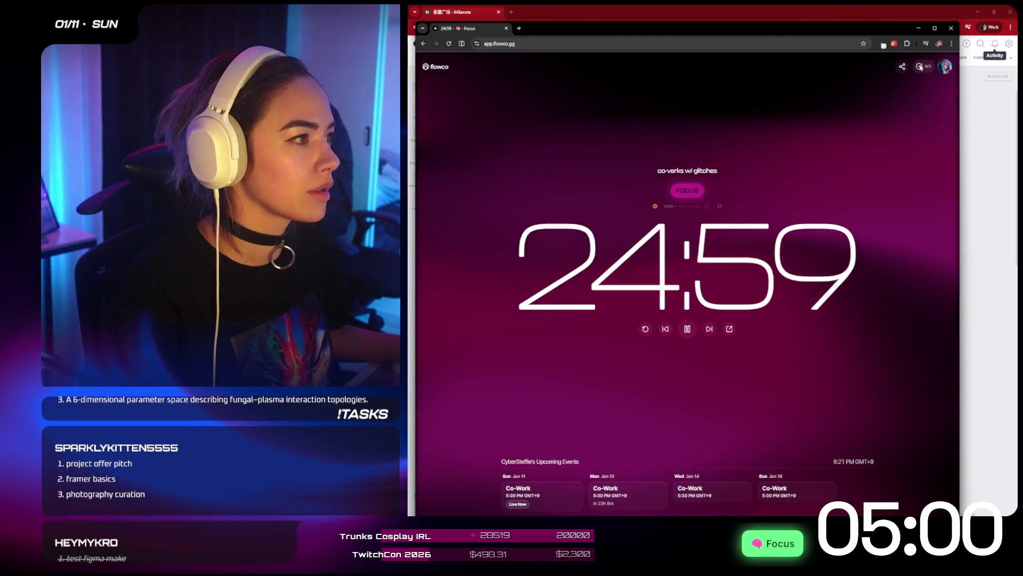
pyautogui.click(919, 66)
pyautogui.click(938, 68)
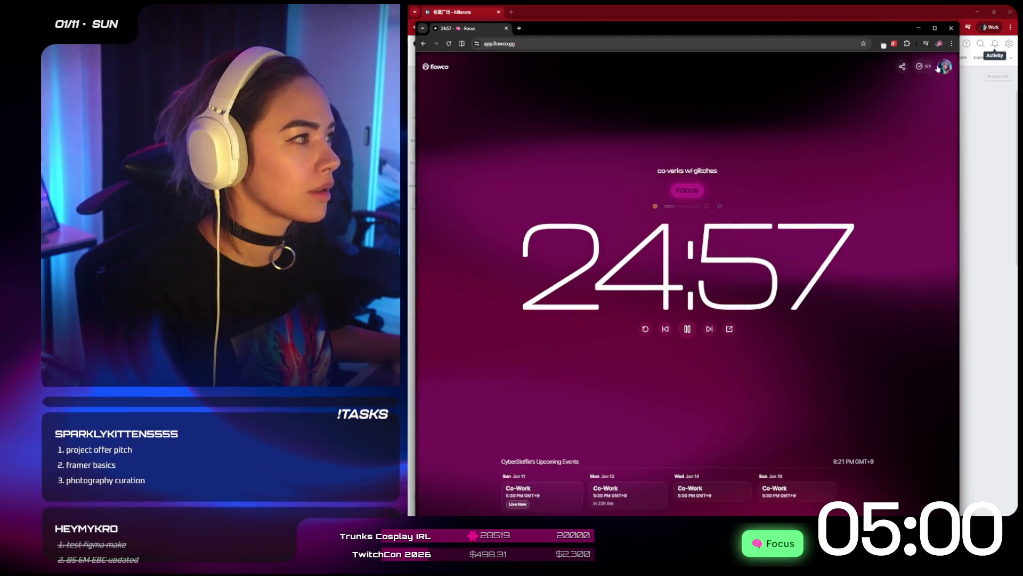
pyautogui.click(903, 67)
pyautogui.click(853, 183)
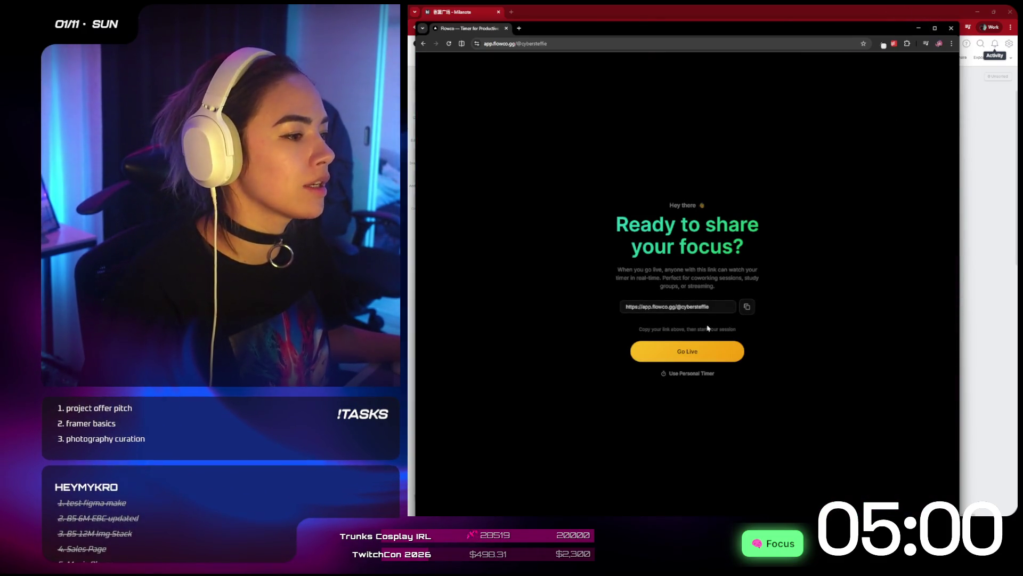
pyautogui.click(689, 351)
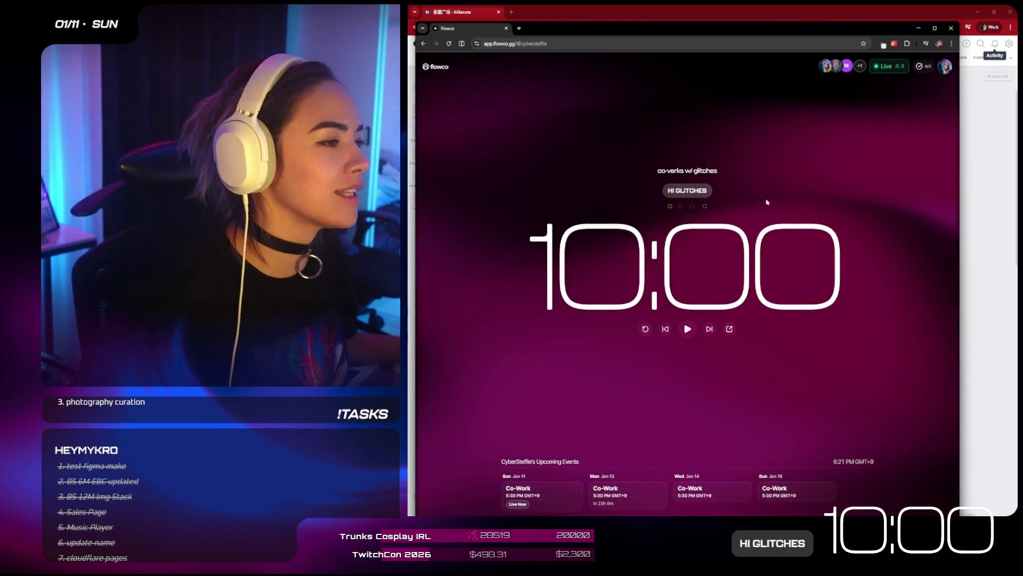
# - Run the 25-minute Focus countdown and minimise flowco, closing the floating timer
pyautogui.click(711, 330)
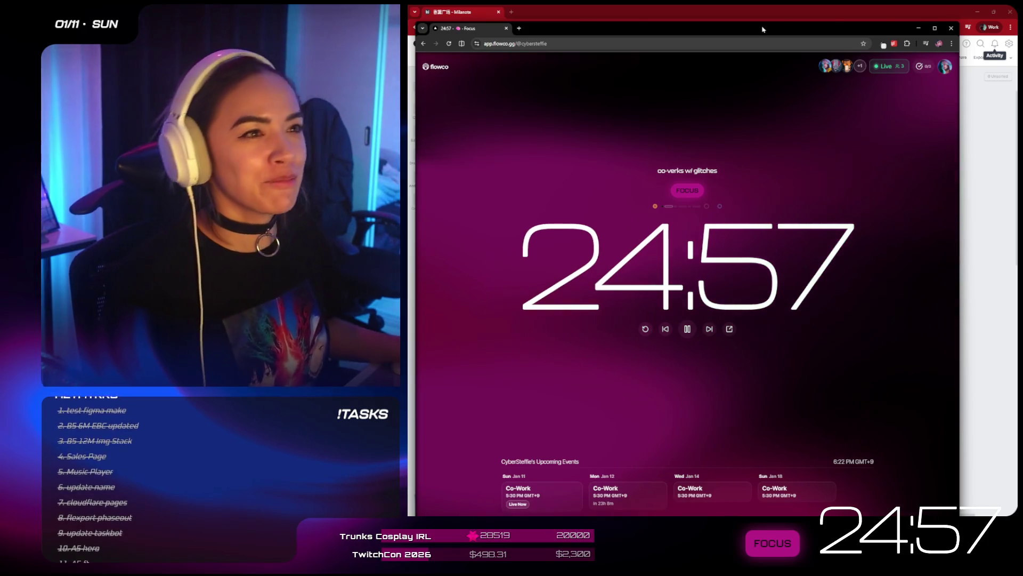
pyautogui.click(729, 329)
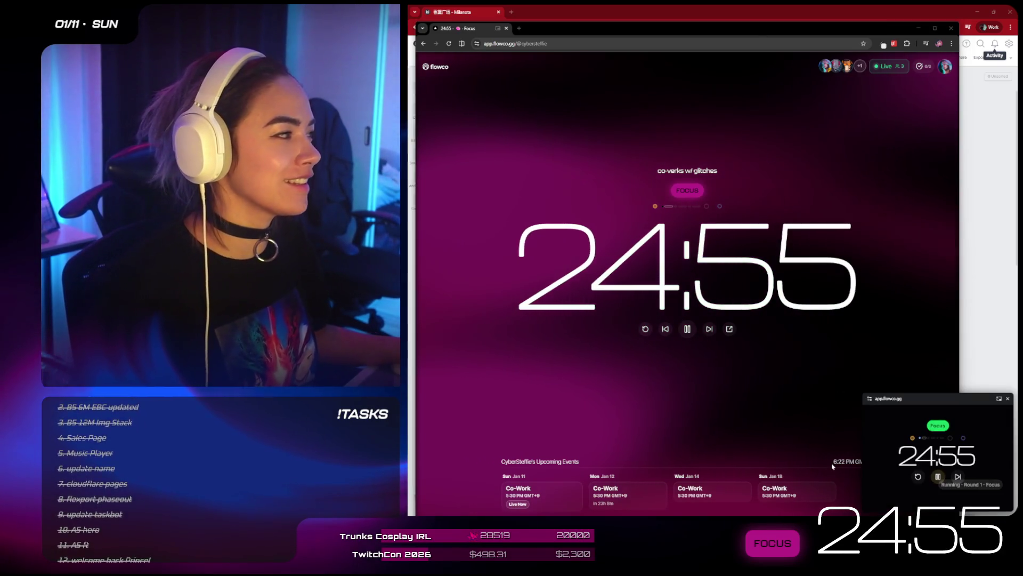
pyautogui.click(919, 28)
pyautogui.click(1008, 399)
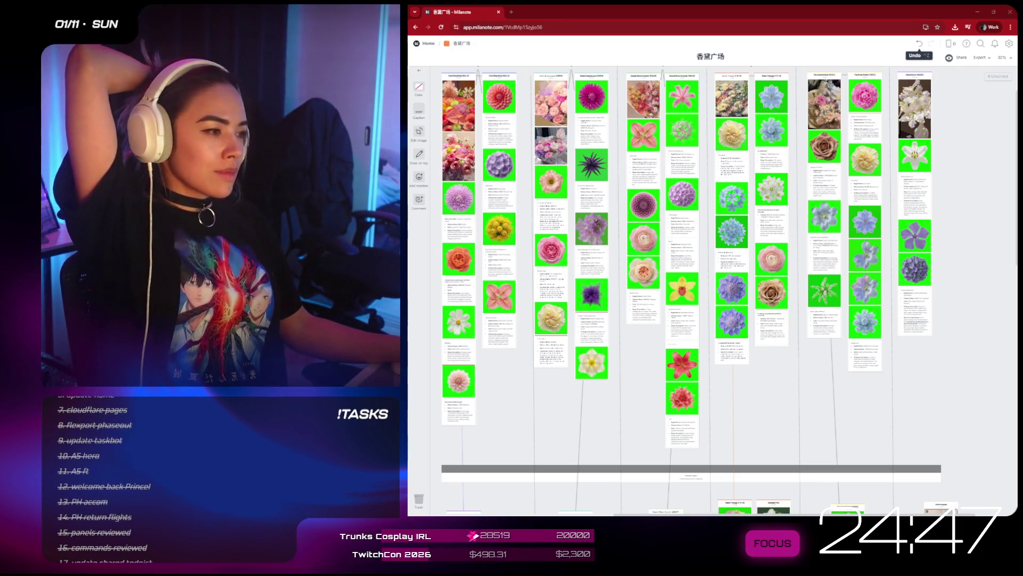
# - Switch to the Figma brand file and zoom around the purple bouquet images, inspecting the top-left one
pyautogui.scroll(-5, 872, 337)
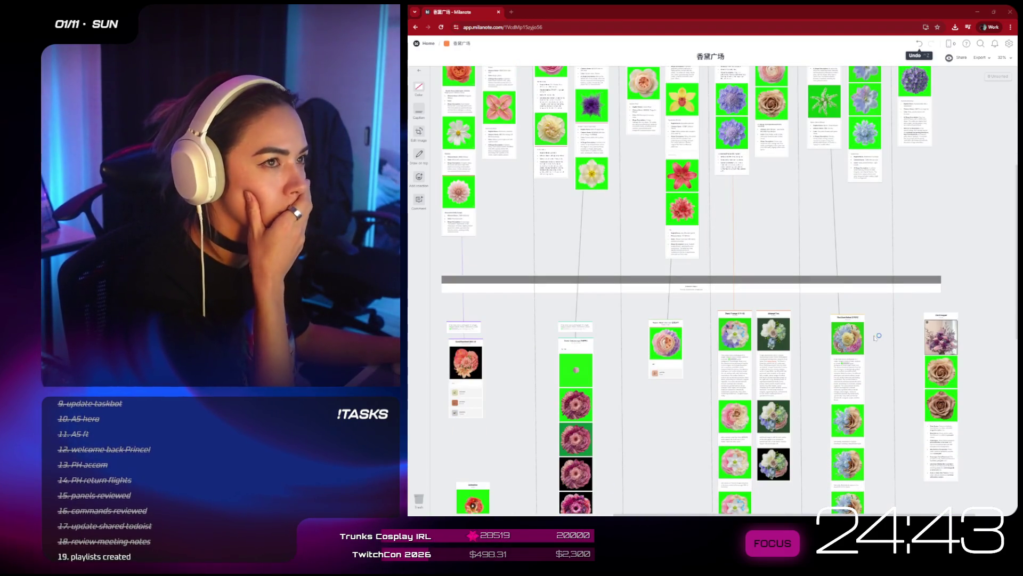
pyautogui.hotkey('alt', 'Tab')
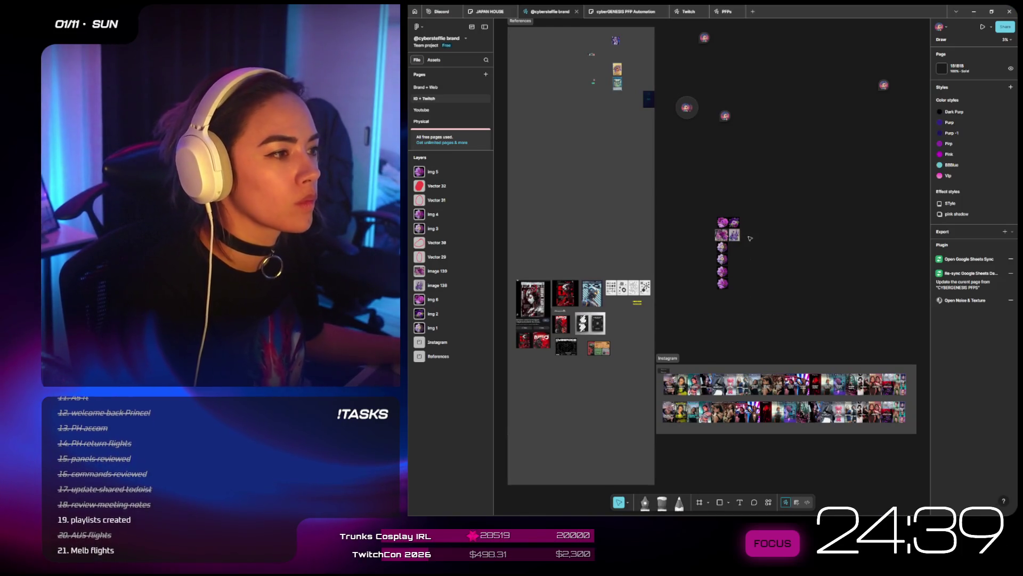
pyautogui.keyDown('ctrl'); pyautogui.scroll(5, 750, 238); pyautogui.keyUp('ctrl')
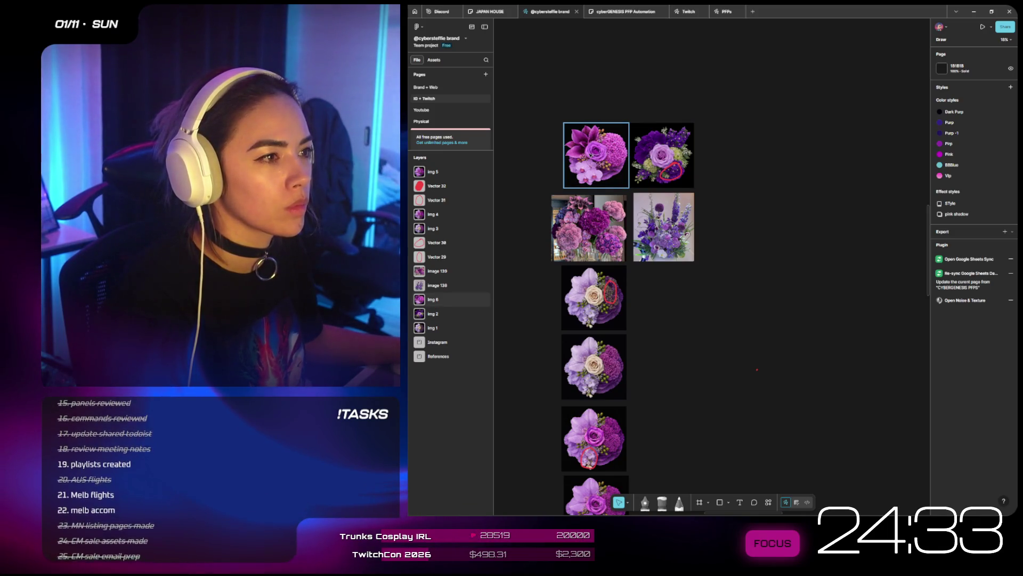
pyautogui.moveTo(597, 155); pyautogui.dragTo(589, 155)
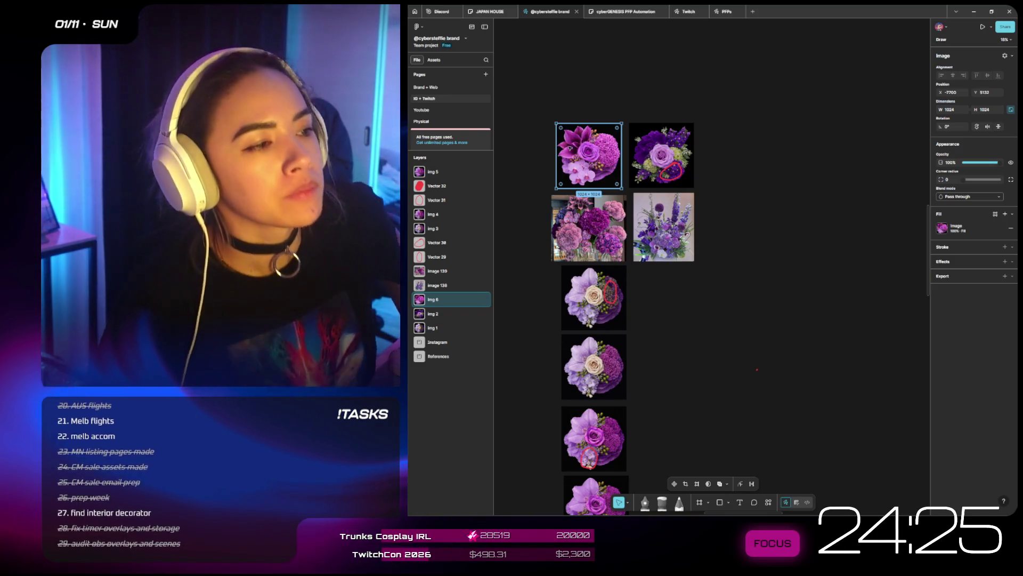
pyautogui.scroll(5, 587, 153)
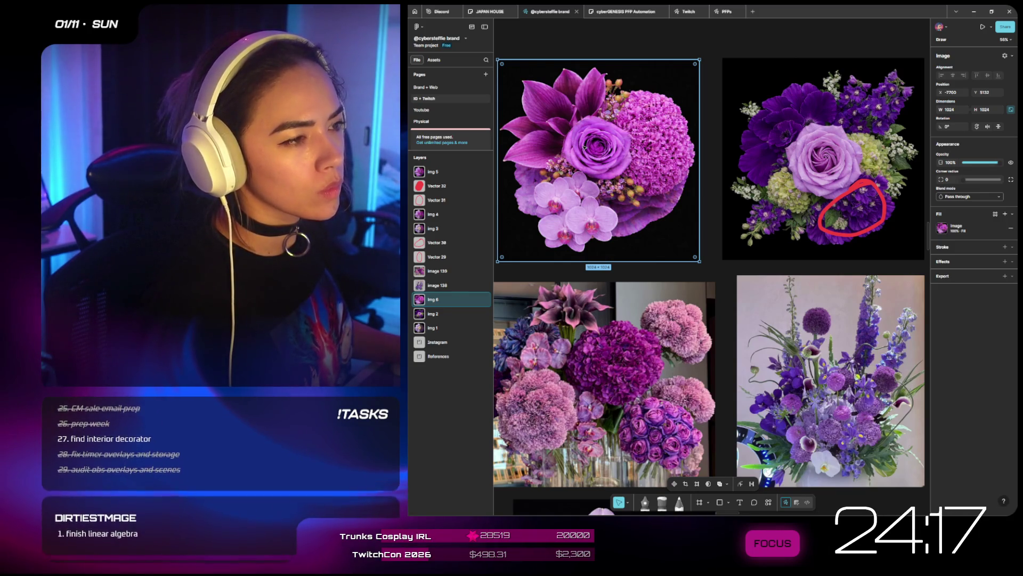
pyautogui.scroll(-1, 585, 146)
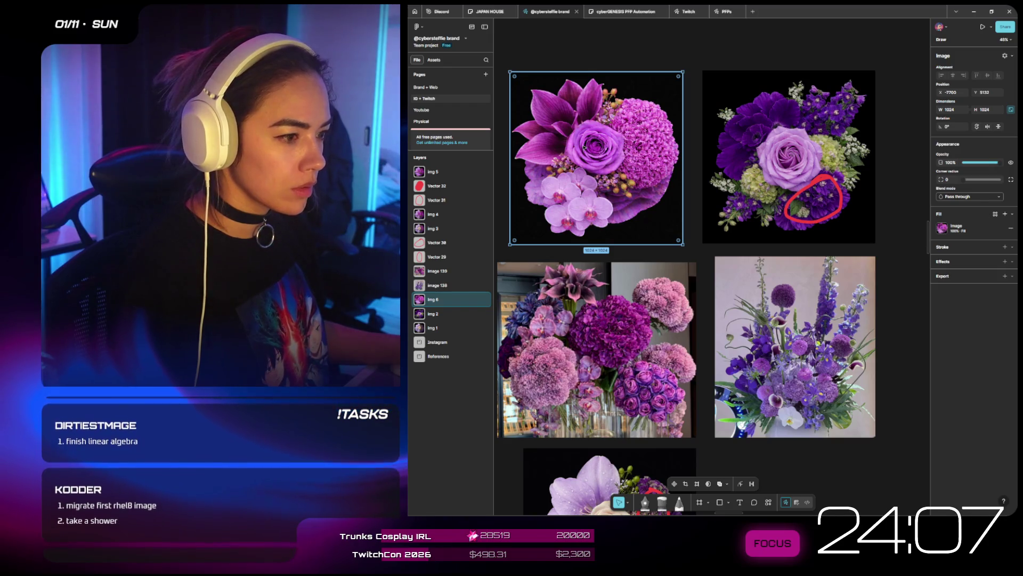
pyautogui.scroll(-5, 587, 152)
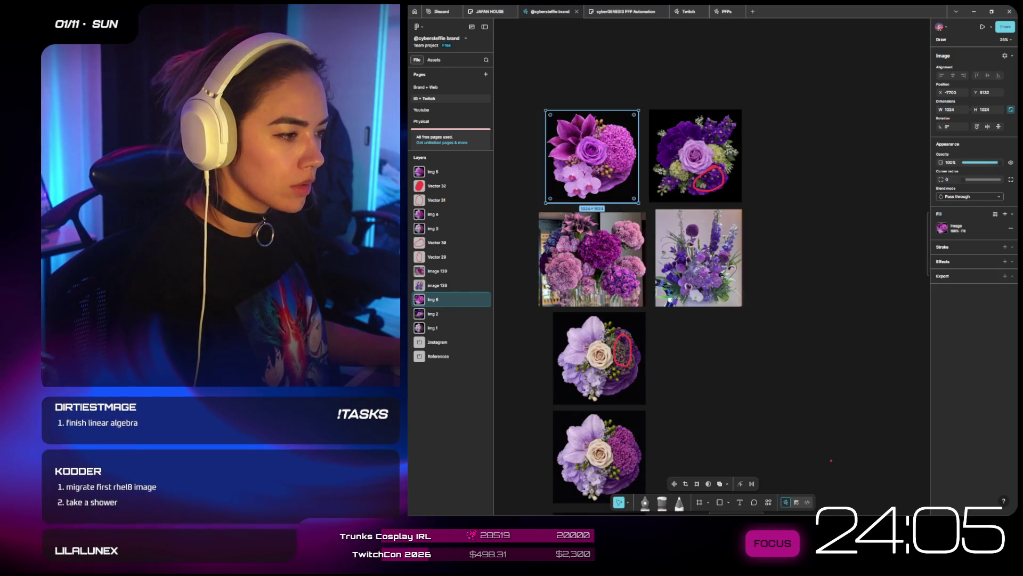
pyautogui.scroll(3, 699, 285)
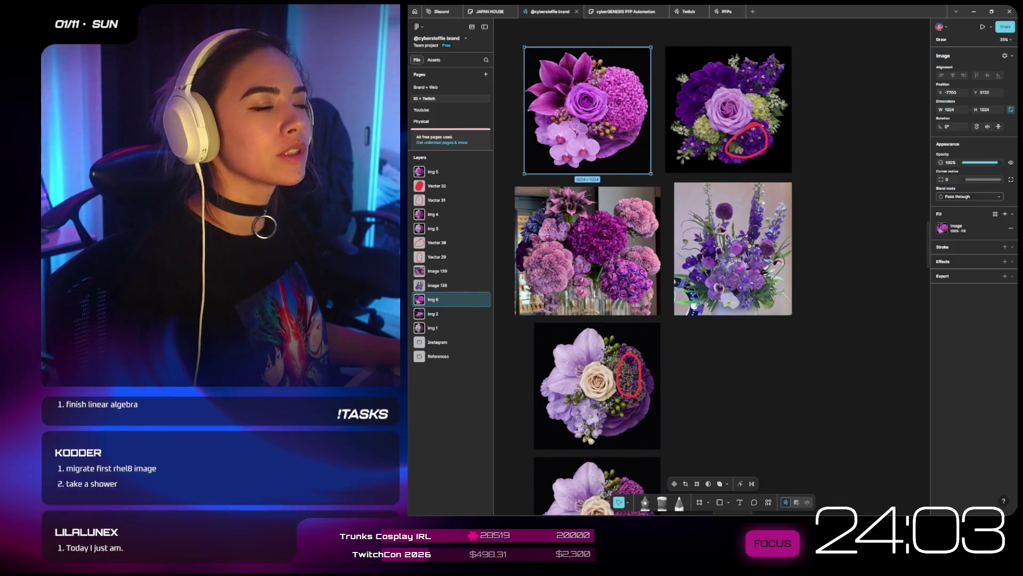
pyautogui.scroll(-3, 699, 279)
pyautogui.press('Escape')
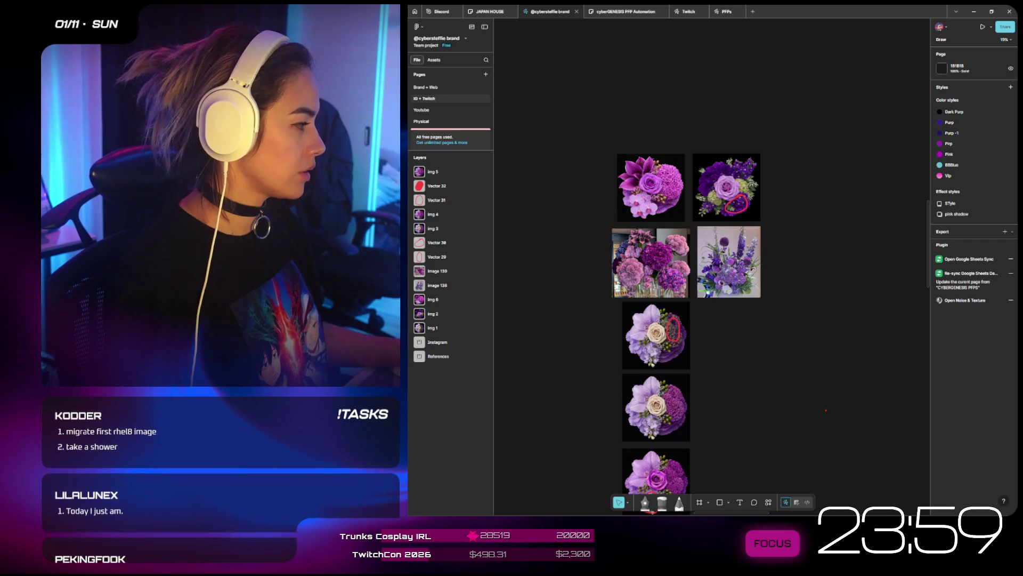
# - Add a new pink and purple bouquet photo to the board beside the delphinium arrangement
pyautogui.press('super+e')
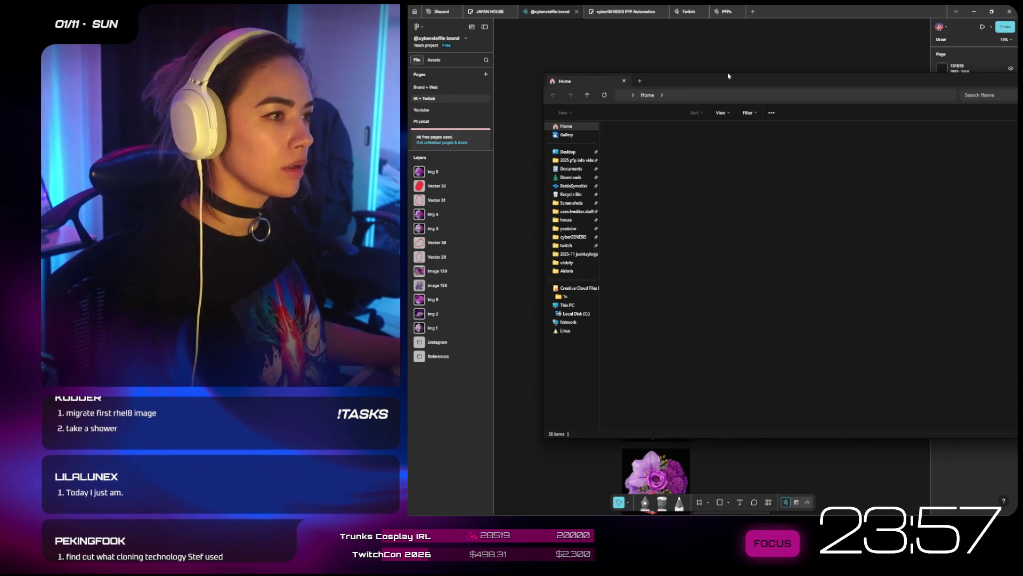
pyautogui.hotkey('alt', 'F4')
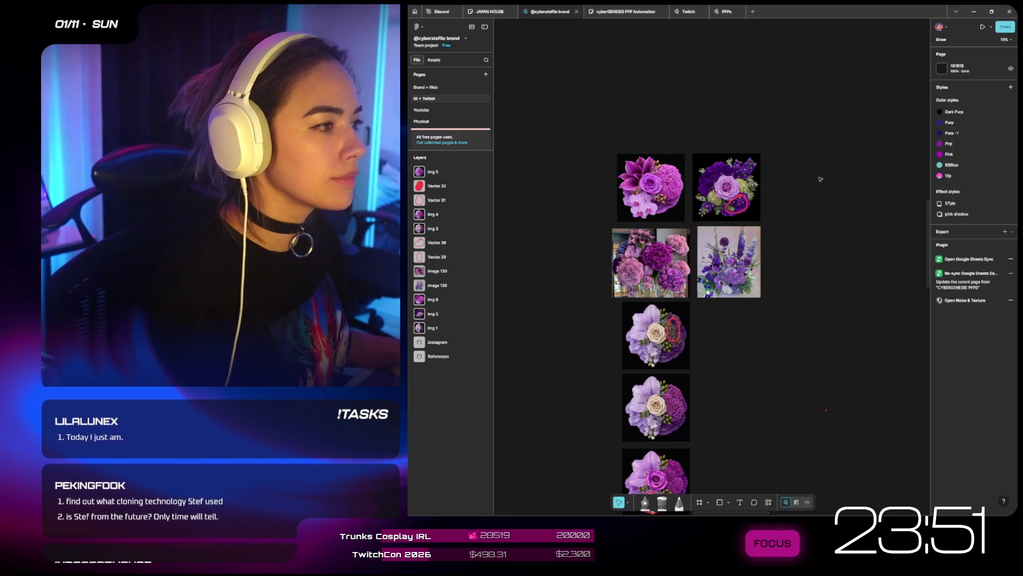
pyautogui.moveTo(834, 271)
pyautogui.mouseDown()
pyautogui.moveTo(801, 264)
pyautogui.moveTo(781, 243)
pyautogui.moveTo(833, 297)
pyautogui.mouseUp()
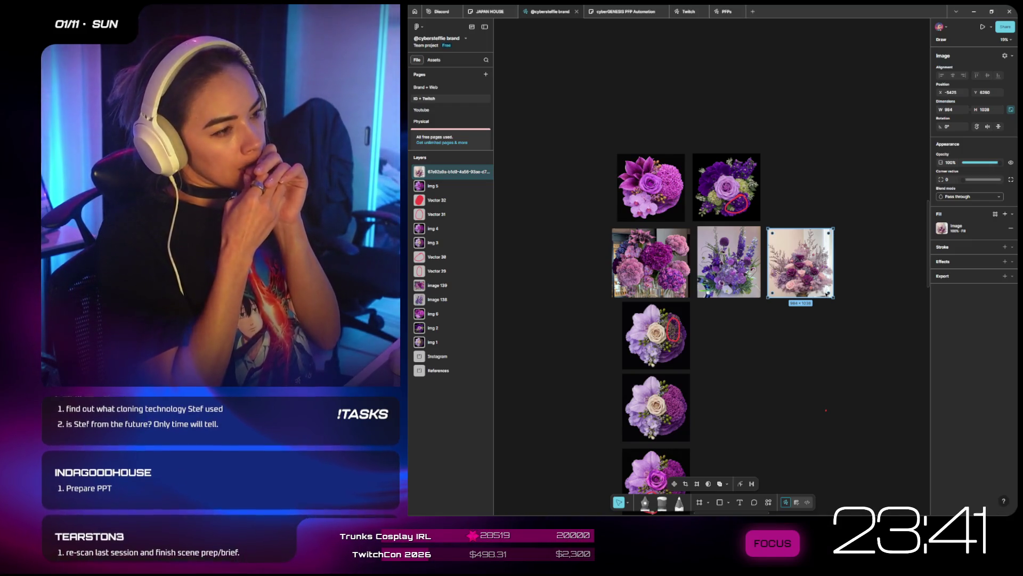
pyautogui.scroll(5, 730, 186)
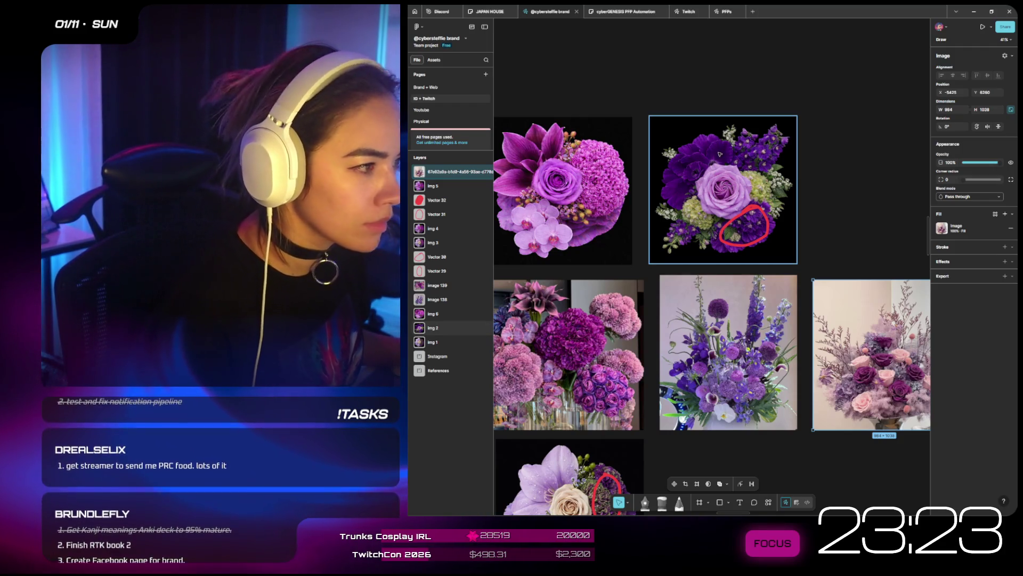
# - Select the red circle marking the florets on the bouquet image
pyautogui.click(763, 211)
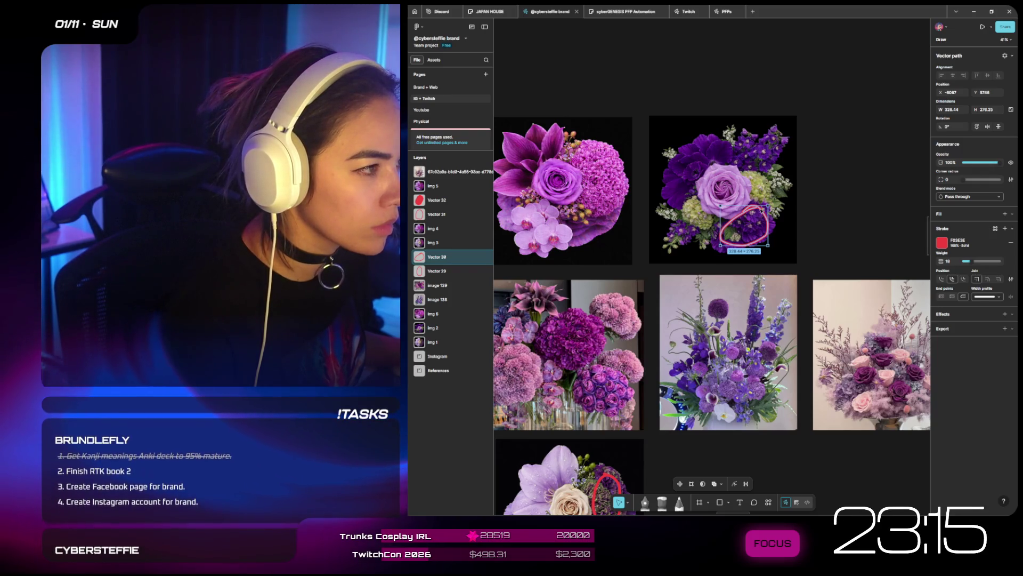
pyautogui.press('Escape')
pyautogui.scroll(3, 723, 213)
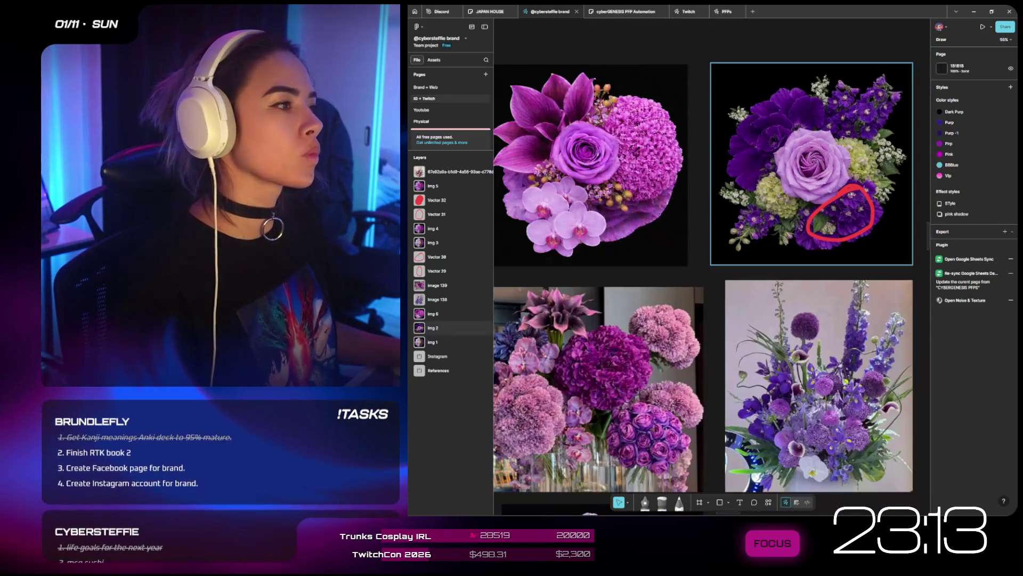
pyautogui.scroll(3, 909, 95)
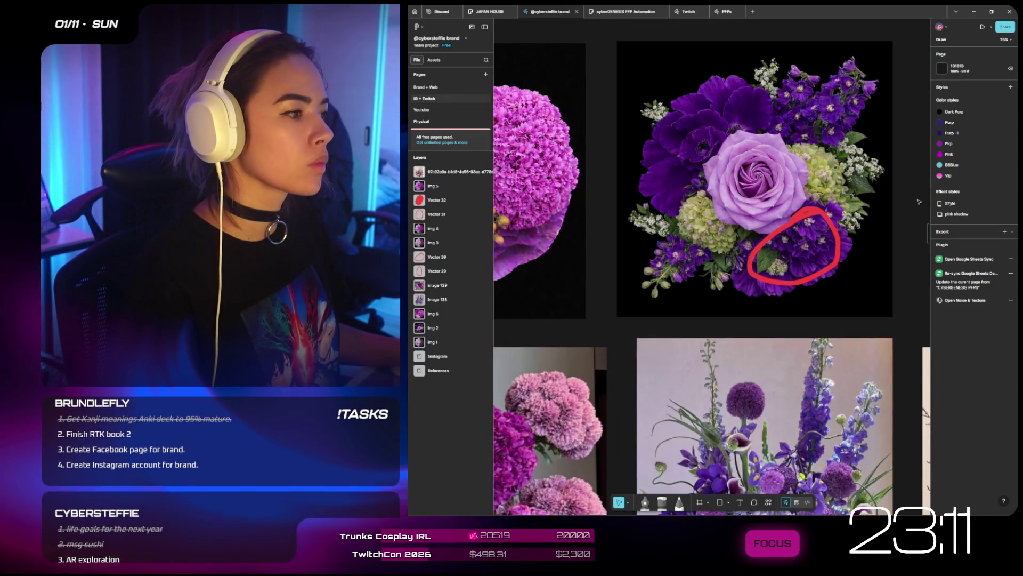
pyautogui.click(749, 244)
# - Add the generated bouquet as the Krea image prompt and remove the two older reference images
pyautogui.rightClick(749, 244)
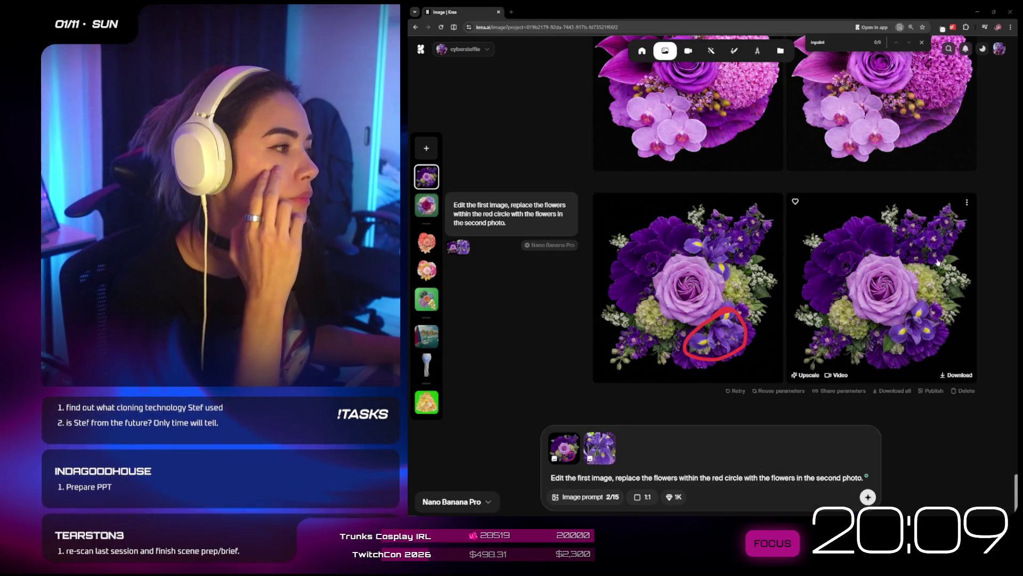
pyautogui.moveTo(938, 261)
pyautogui.mouseDown()
pyautogui.moveTo(659, 449)
pyautogui.moveTo(640, 448)
pyautogui.mouseUp()
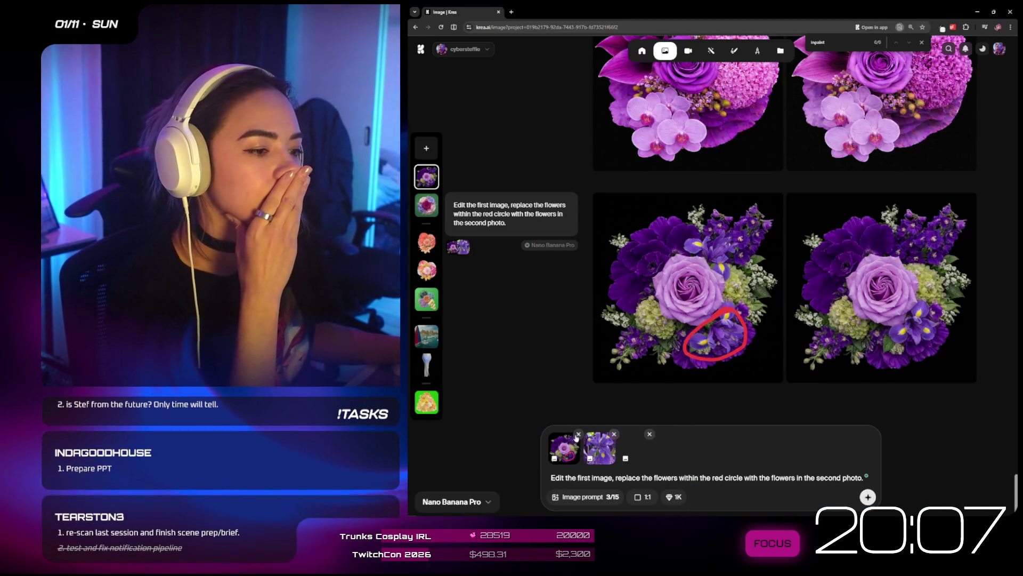
pyautogui.click(578, 433)
pyautogui.click(578, 433)
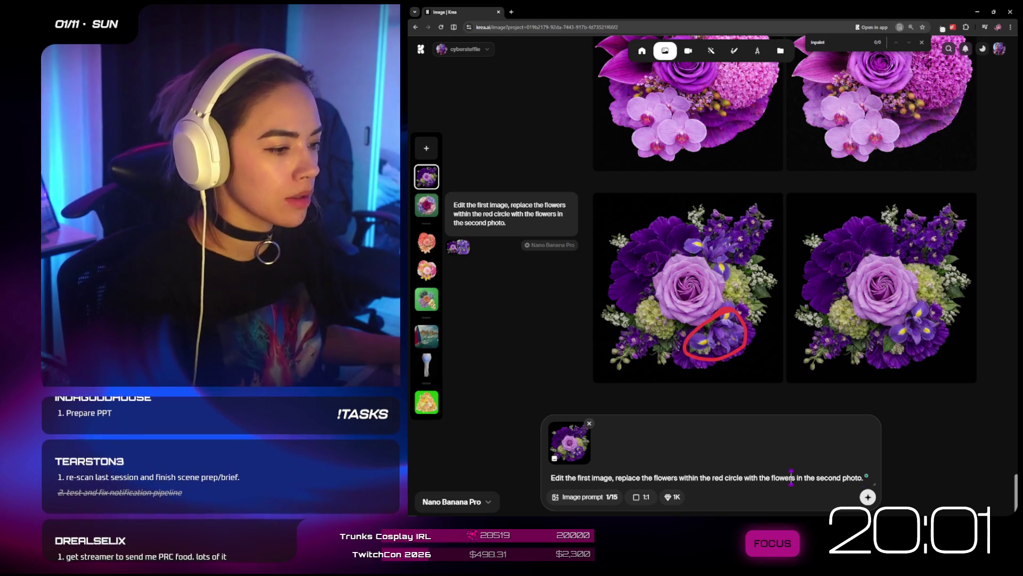
# - Rewrite the prompt to ask for the green florets to be turned purple, then bring Figma back full-screen
pyautogui.hotkey('ctrl', 'a')
pyautogui.write('update the green')
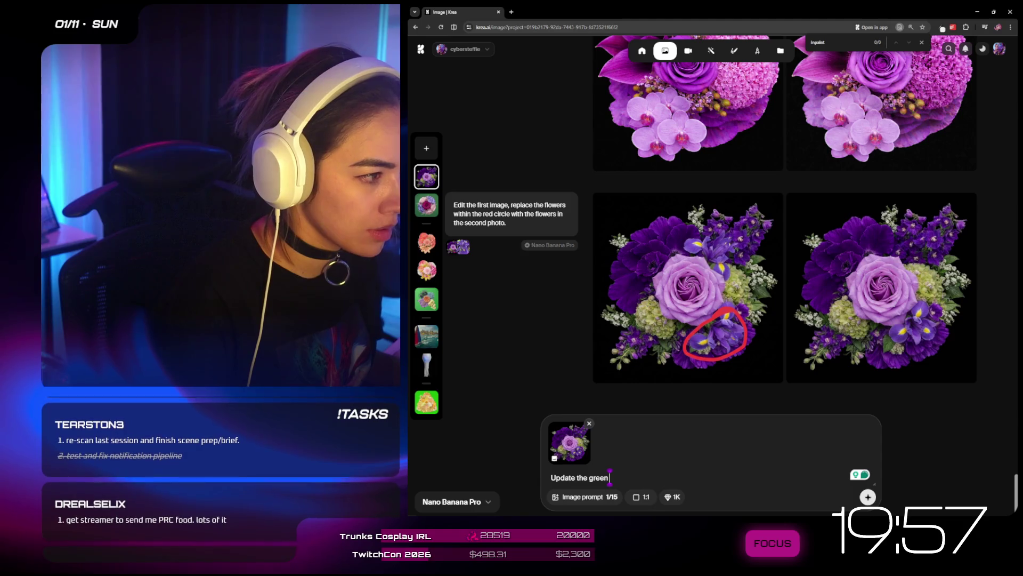
pyautogui.write(' phes')
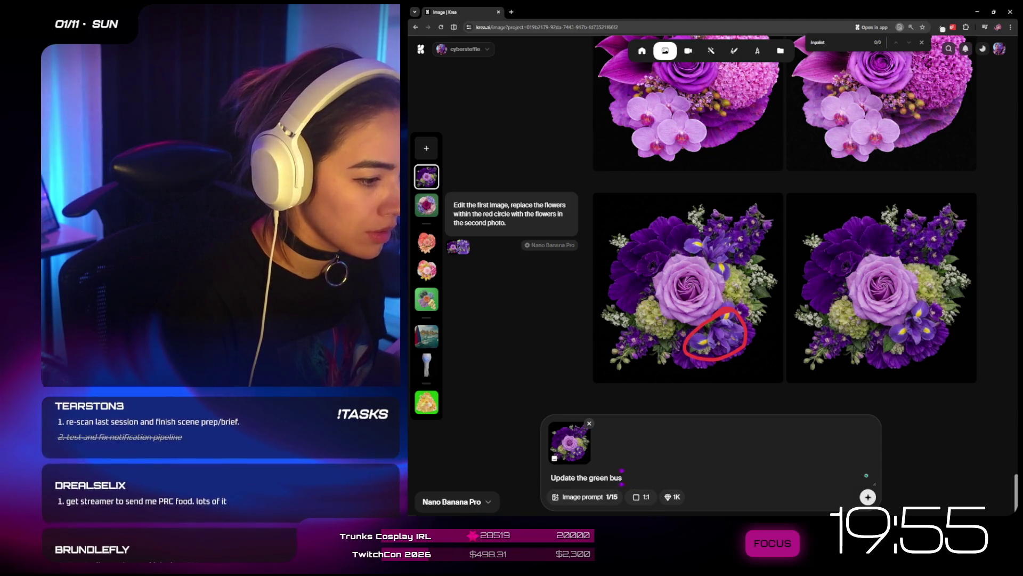
pyautogui.press('BackSpace')
pyautogui.press('BackSpace')
pyautogui.press('BackSpace')
pyautogui.write('florets to this co')
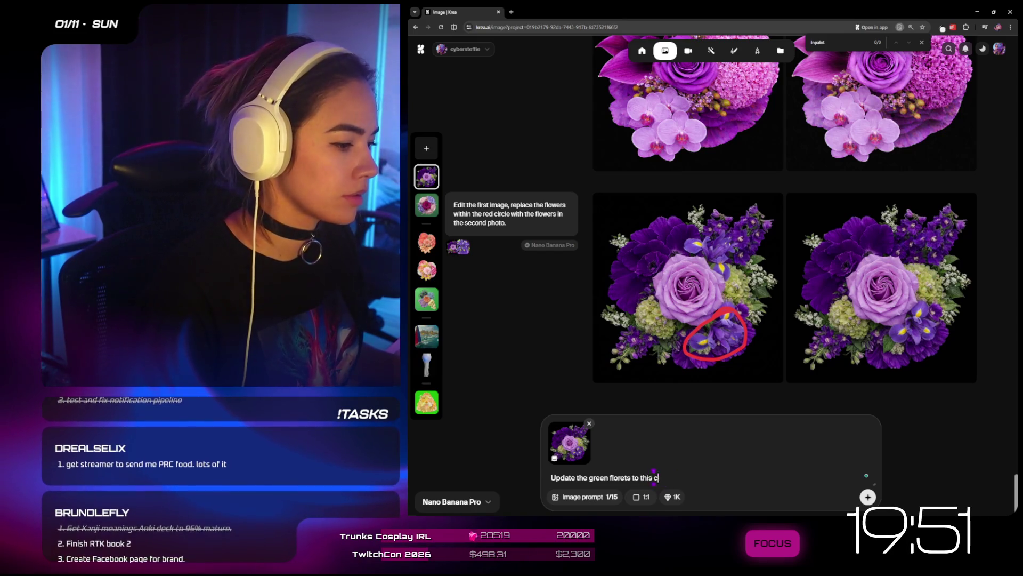
pyautogui.press('BackSpace')
pyautogui.press('BackSpace')
pyautogui.press('BackSpace')
pyautogui.write('purple')
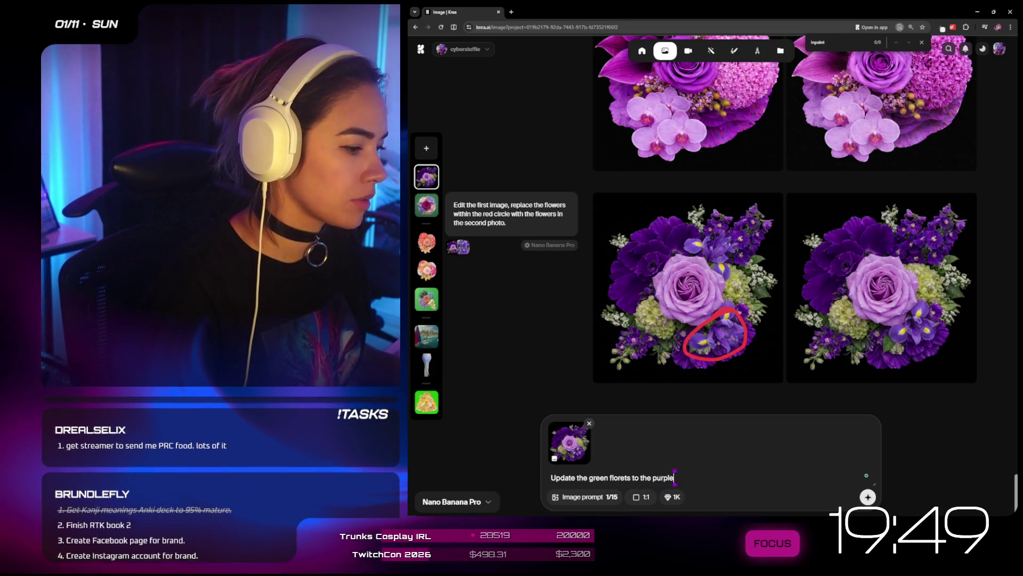
pyautogui.write(' color')
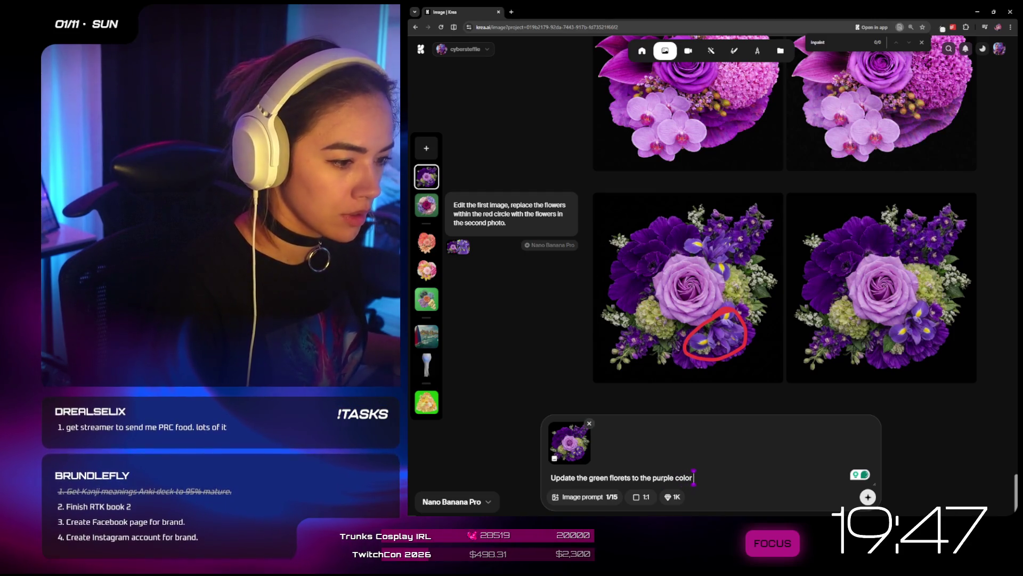
pyautogui.doubleClick(563, 478)
pyautogui.write('dit the first')
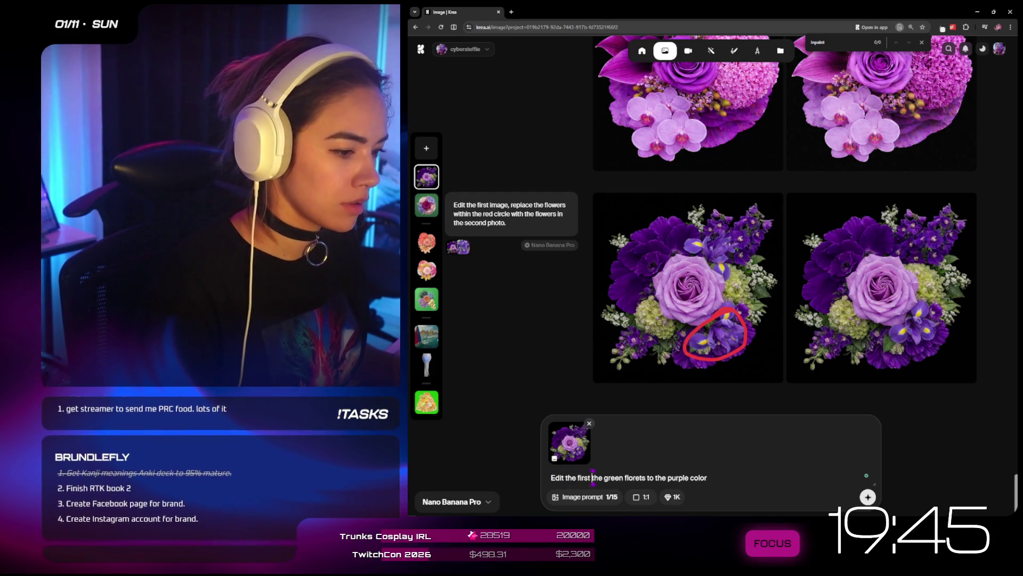
pyautogui.write('image ')
pyautogui.write('. Update ')
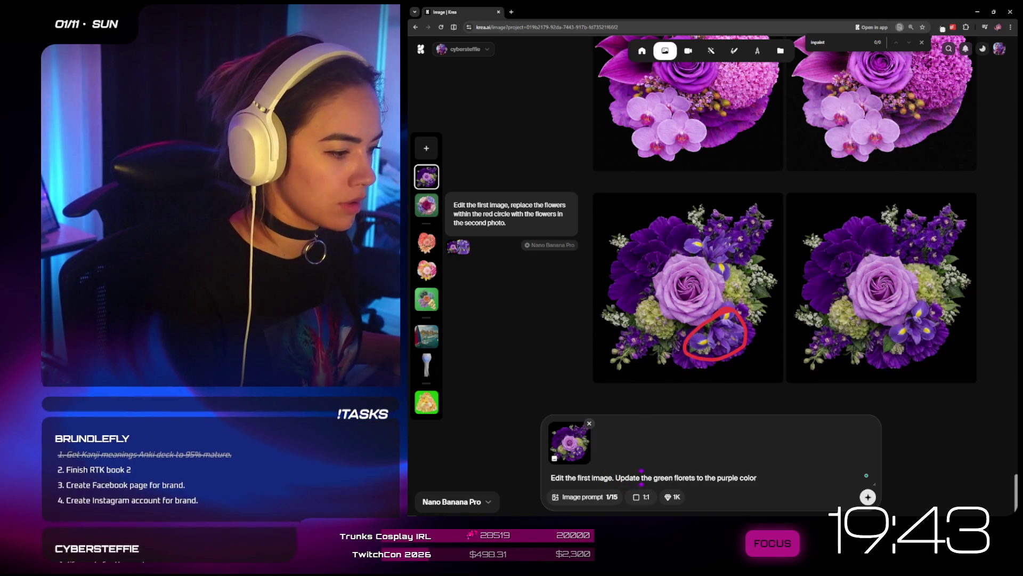
pyautogui.write(' in the sec')
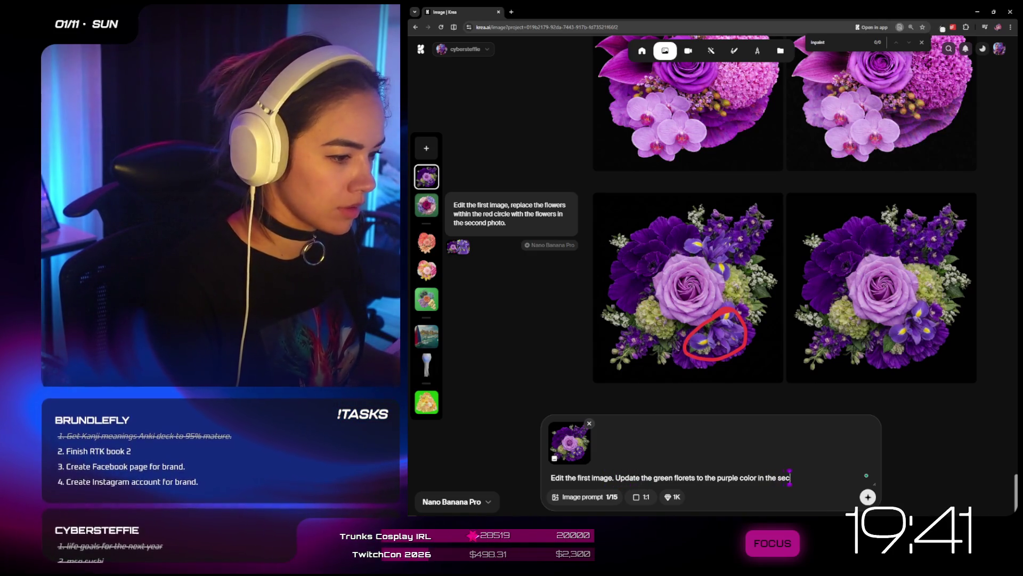
pyautogui.write('ond image.')
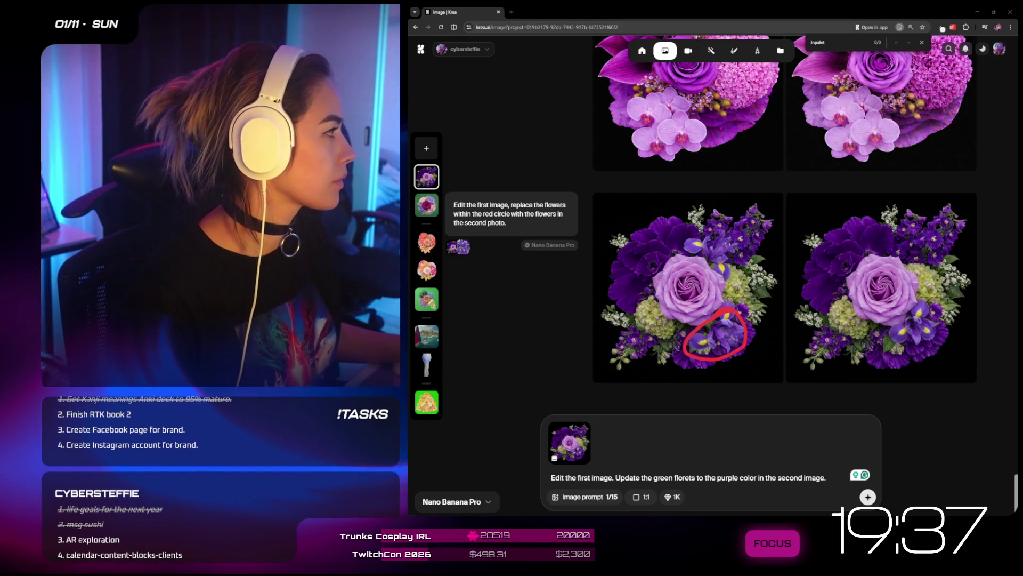
pyautogui.hotkey('alt', 'Tab')
pyautogui.press('super+Up')
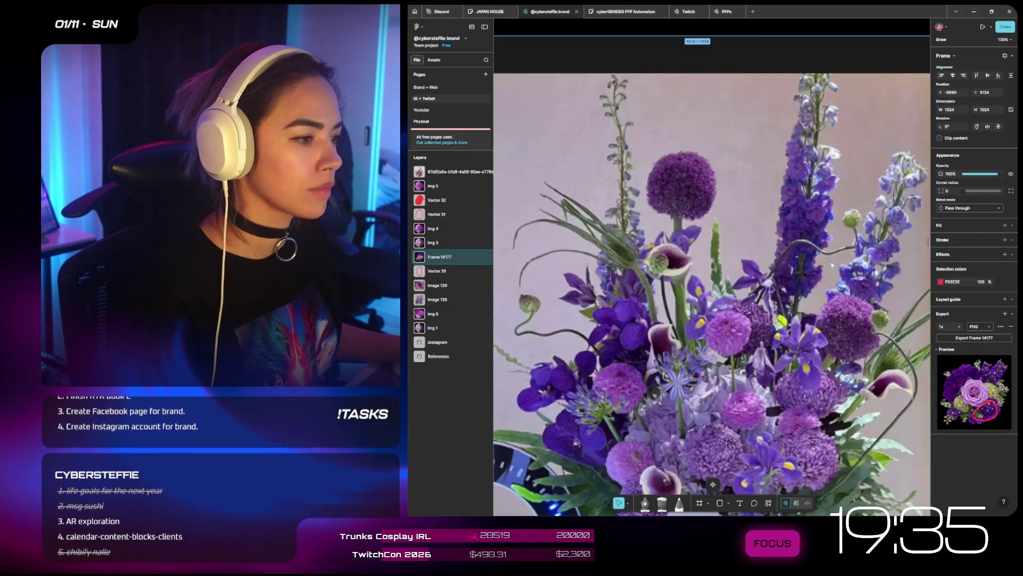
# - Snip a screen capture around the cluster of purple florets in the delphinium photo
pyautogui.scroll(-3, 825, 372)
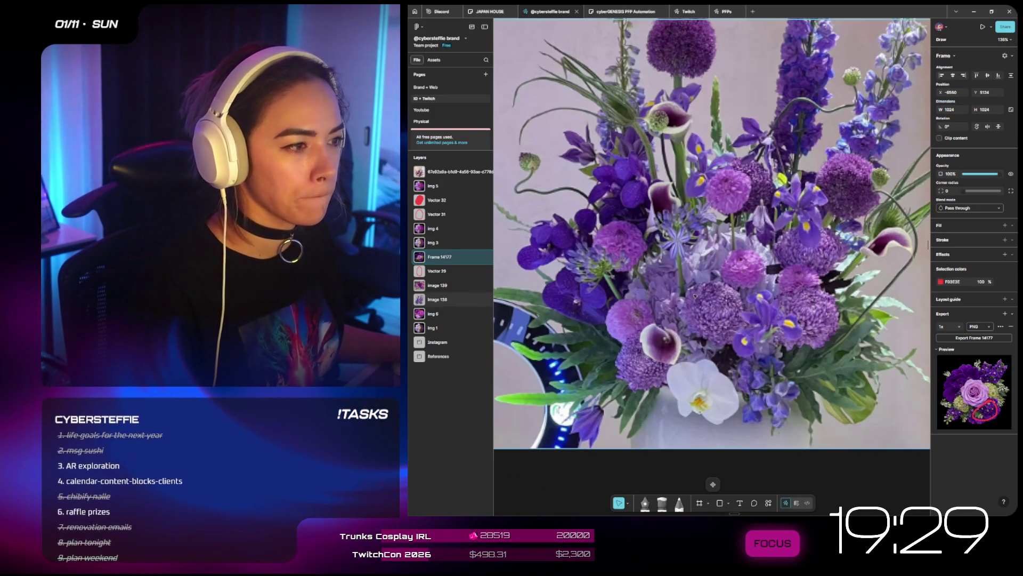
pyautogui.press('super+shift+s')
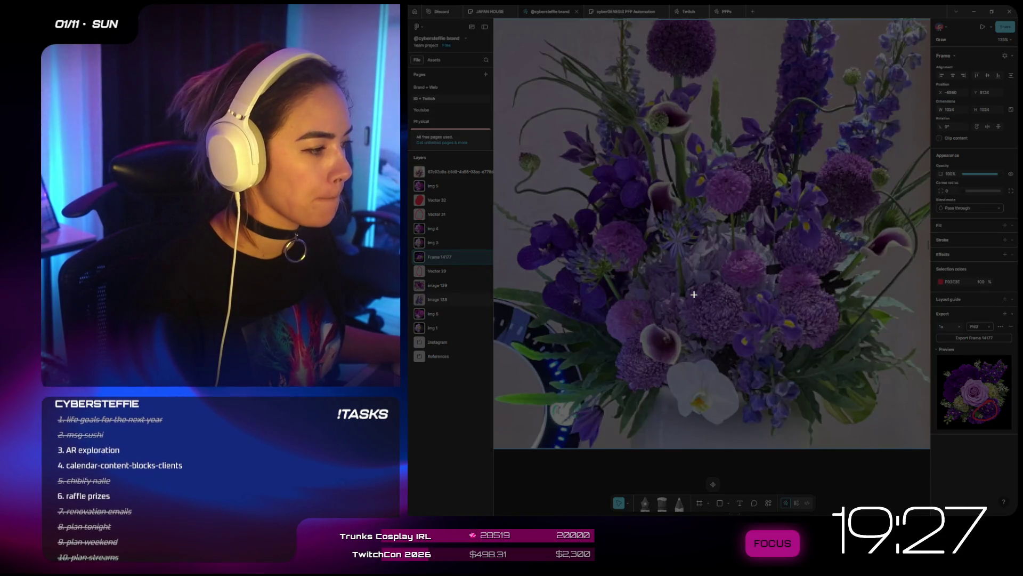
pyautogui.moveTo(622, 266)
pyautogui.mouseDown()
pyautogui.moveTo(700, 334)
pyautogui.moveTo(710, 328)
pyautogui.mouseUp()
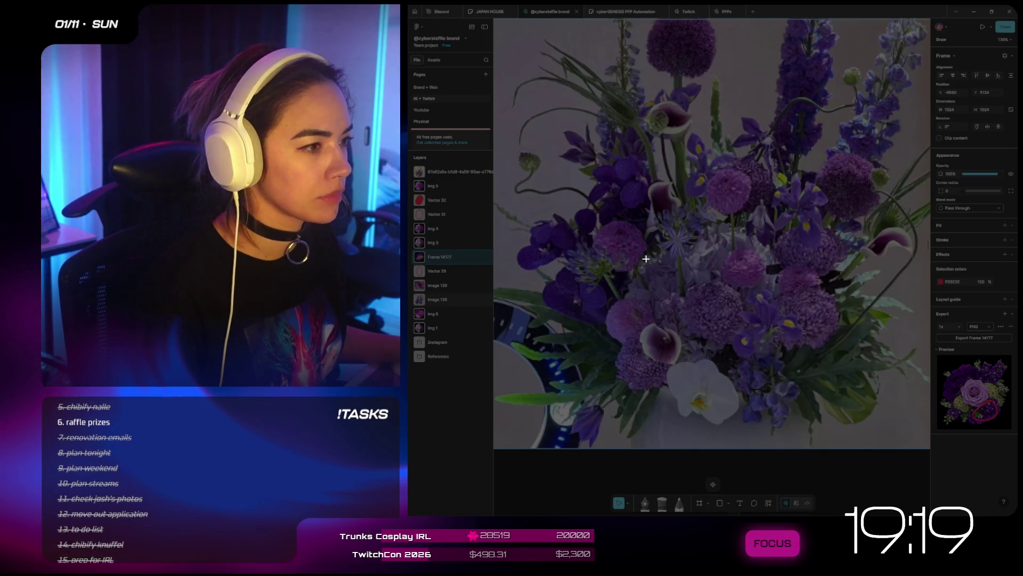
pyautogui.moveTo(646, 263); pyautogui.dragTo(726, 335)
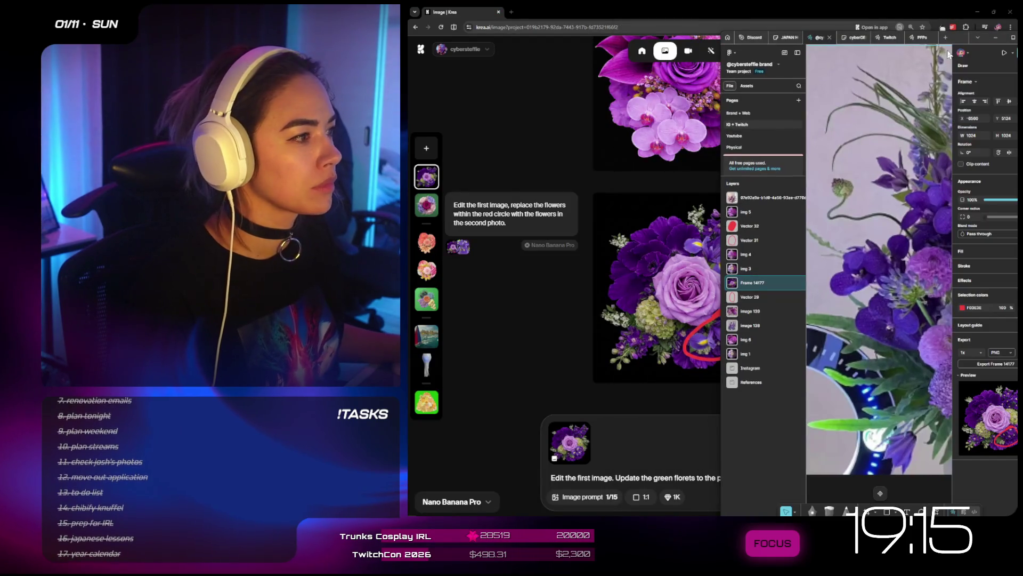
# - Generate the purple-florets edit in Krea and add the bottom-right result as a reference image
pyautogui.click(942, 29)
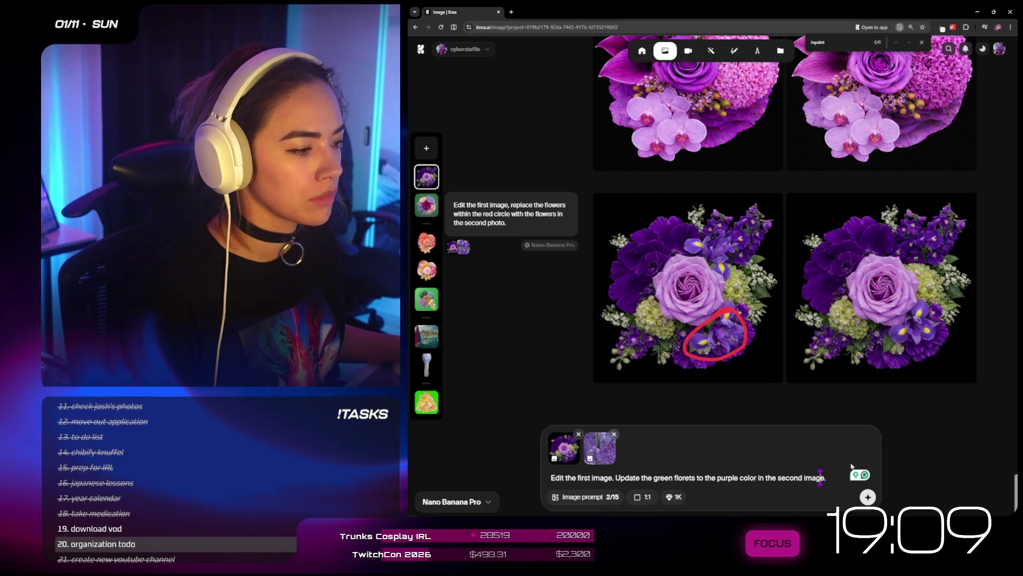
pyautogui.click(868, 497)
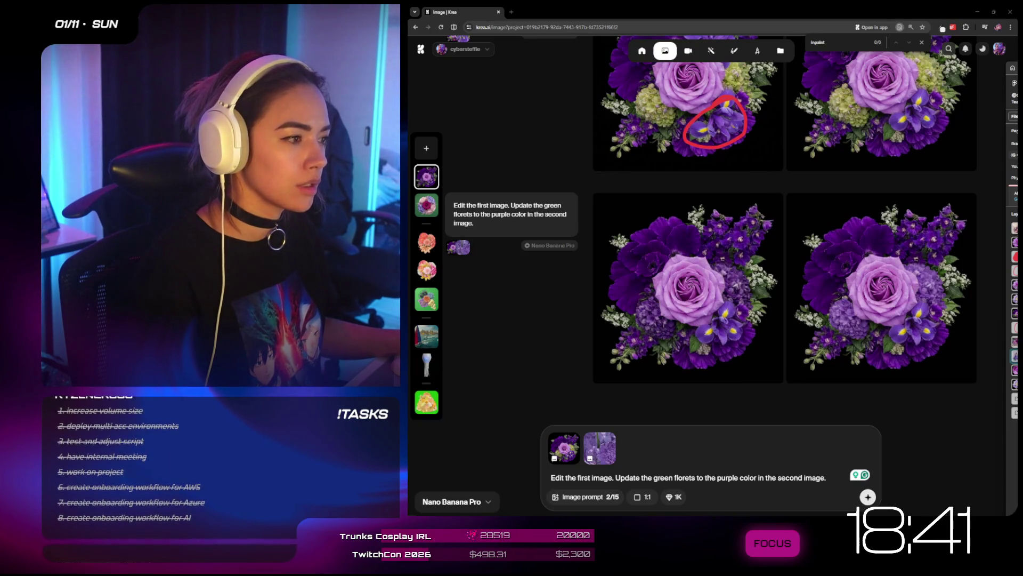
pyautogui.moveTo(863, 298)
pyautogui.mouseDown()
pyautogui.moveTo(741, 434)
pyautogui.moveTo(650, 469)
pyautogui.moveTo(843, 302)
pyautogui.moveTo(712, 466)
pyautogui.mouseUp()
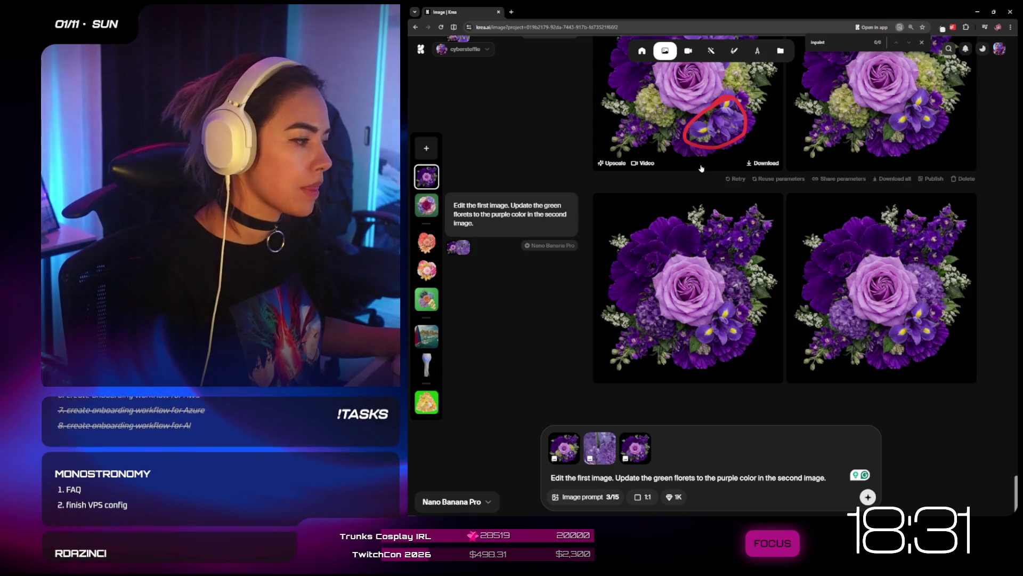
pyautogui.press('Tab')
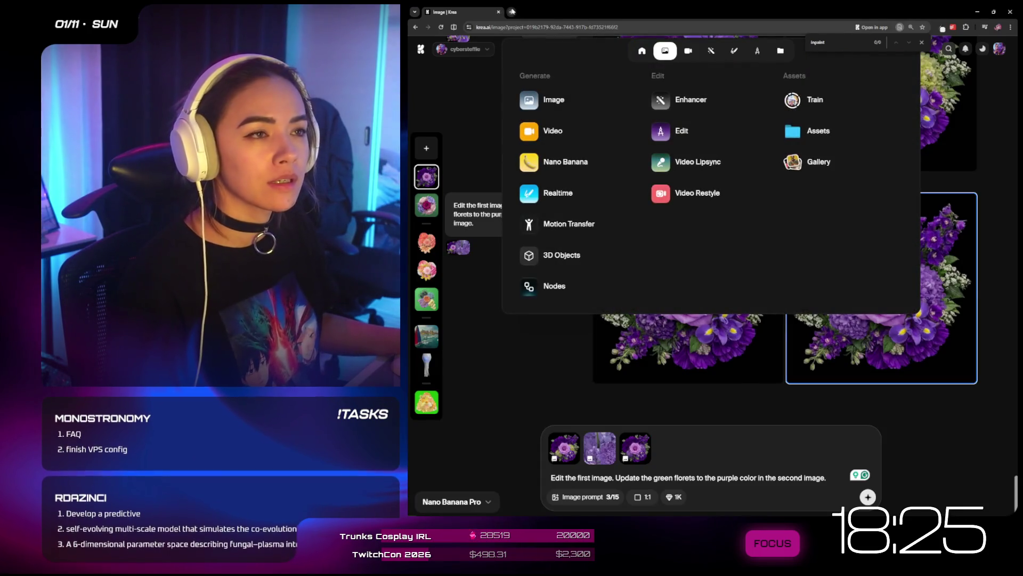
# - Search google.com with the pasted flower image to identify it as a Vanda orchid, then return to Krea
pyautogui.hotkey('ctrl', 't')
pyautogui.write('google.com')
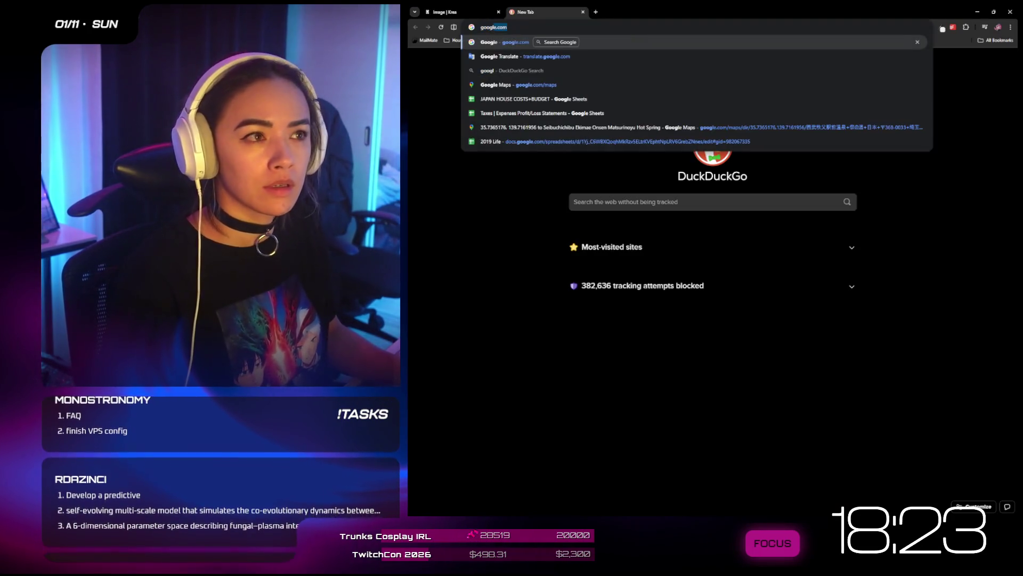
pyautogui.press('Return')
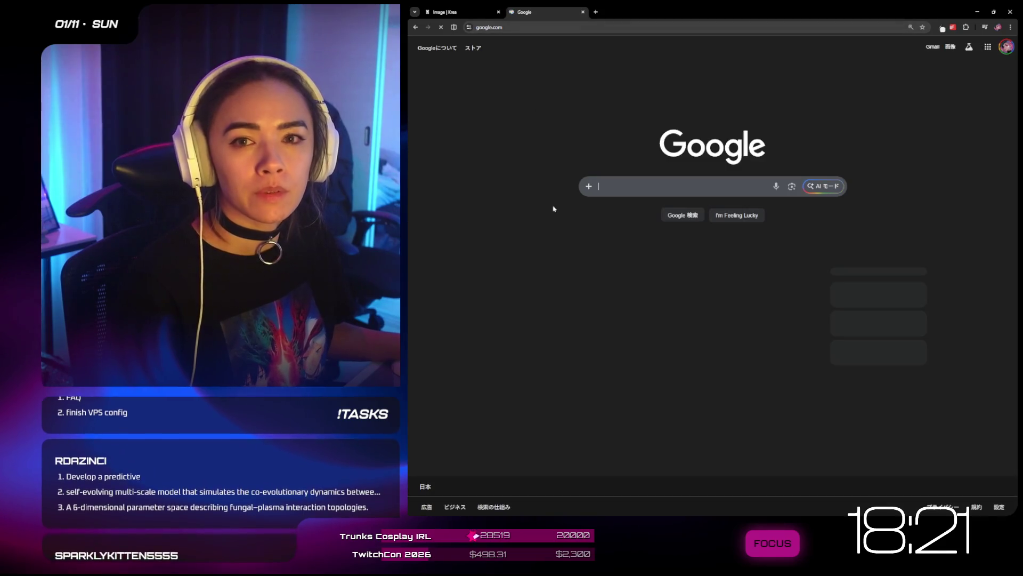
pyautogui.click(616, 186)
pyautogui.hotkey('ctrl', 'v')
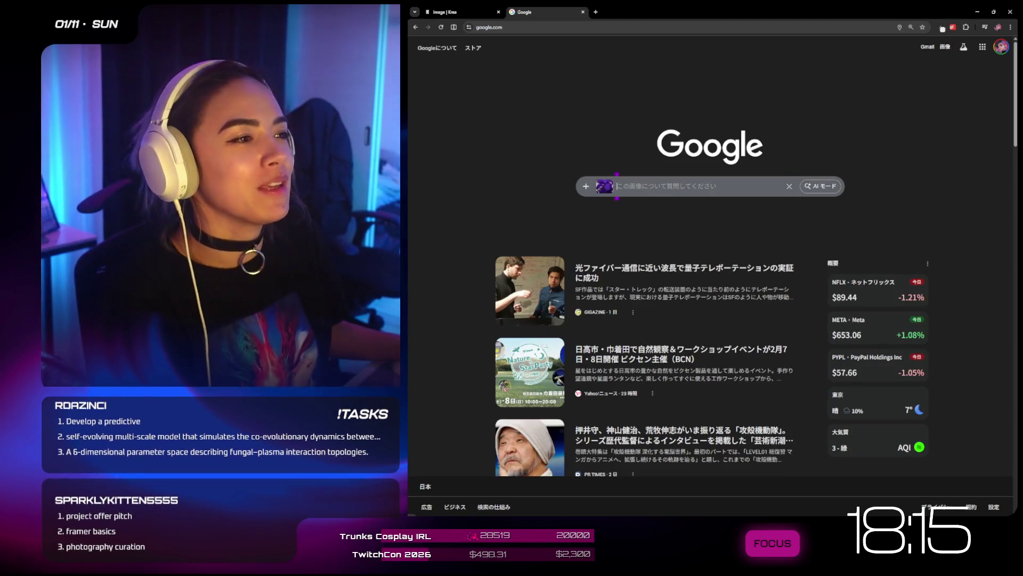
pyautogui.press('Return')
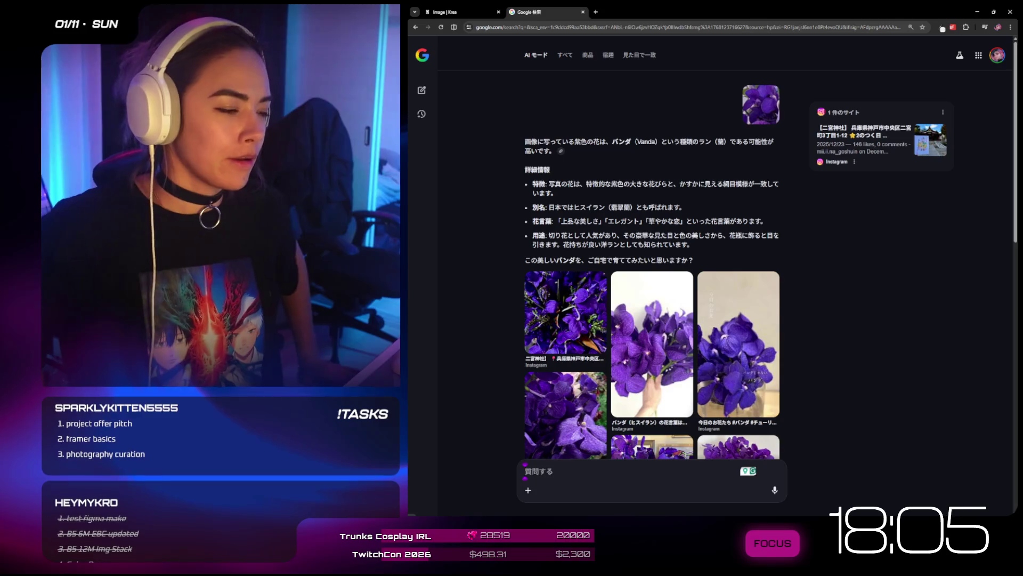
pyautogui.scroll(-1, 712, 289)
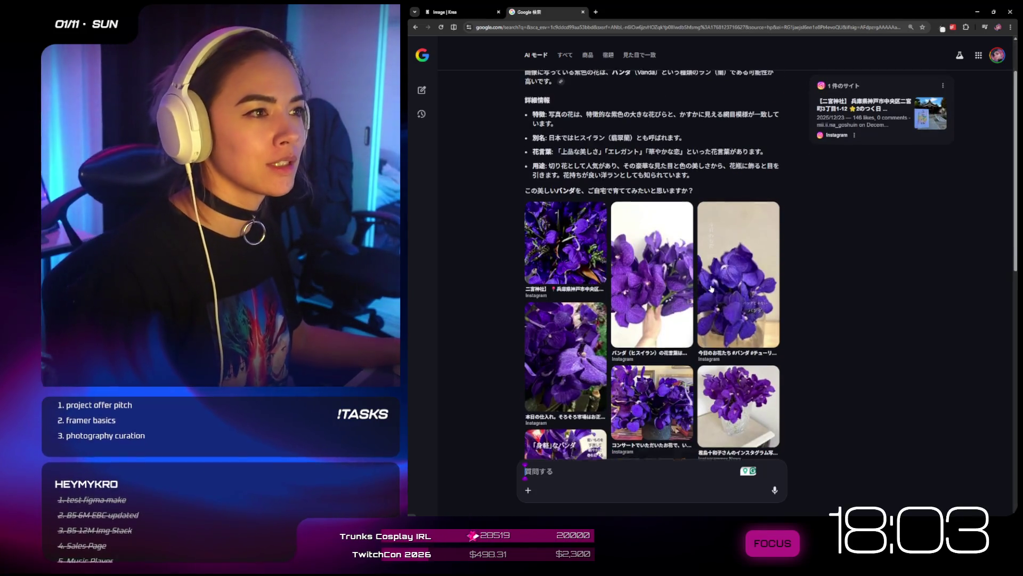
pyautogui.scroll(1, 712, 288)
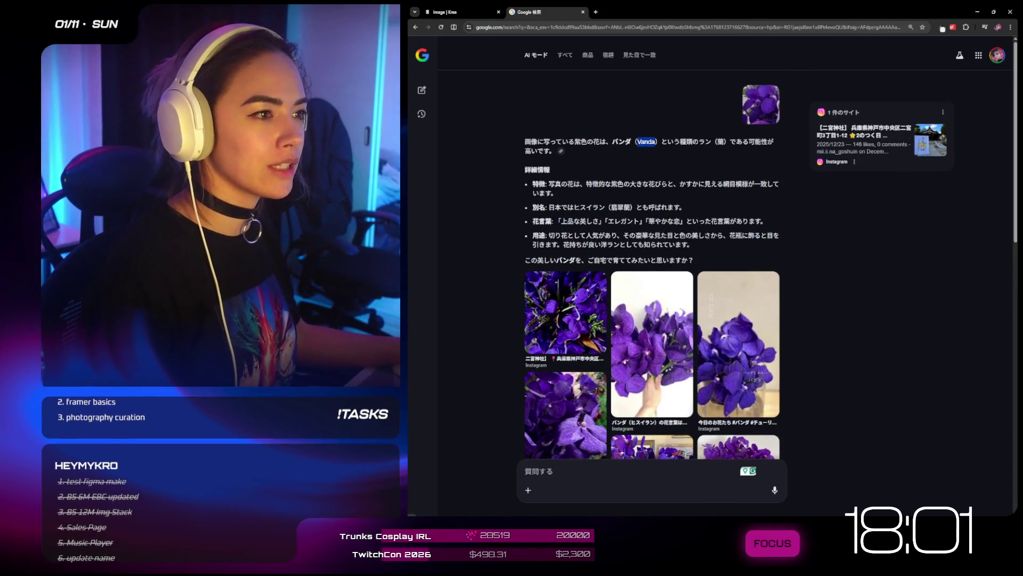
pyautogui.click(448, 11)
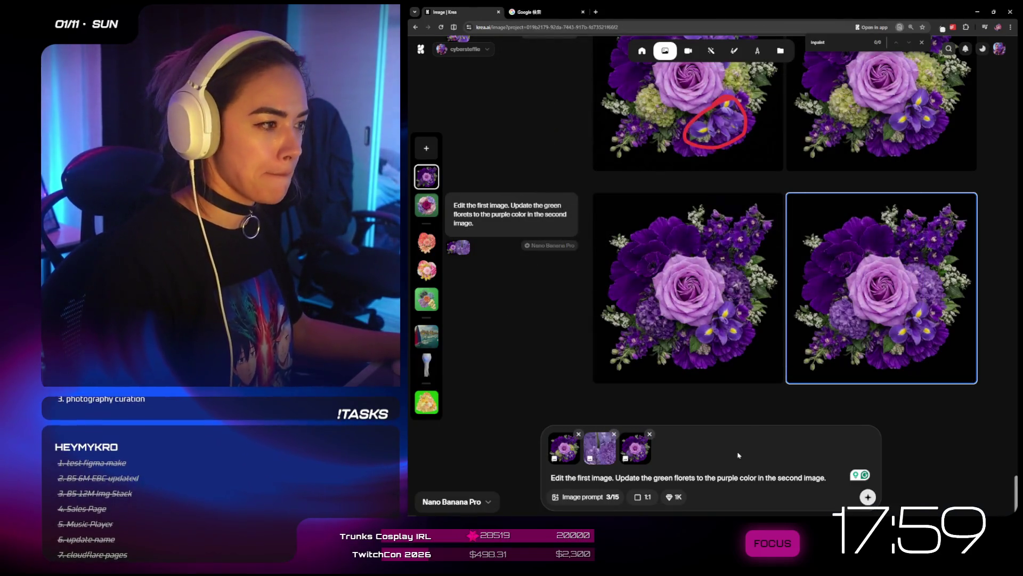
# - Drop the second image prompt and generate with 'update the petals in the top left to purple vanda petals.'
pyautogui.click(615, 434)
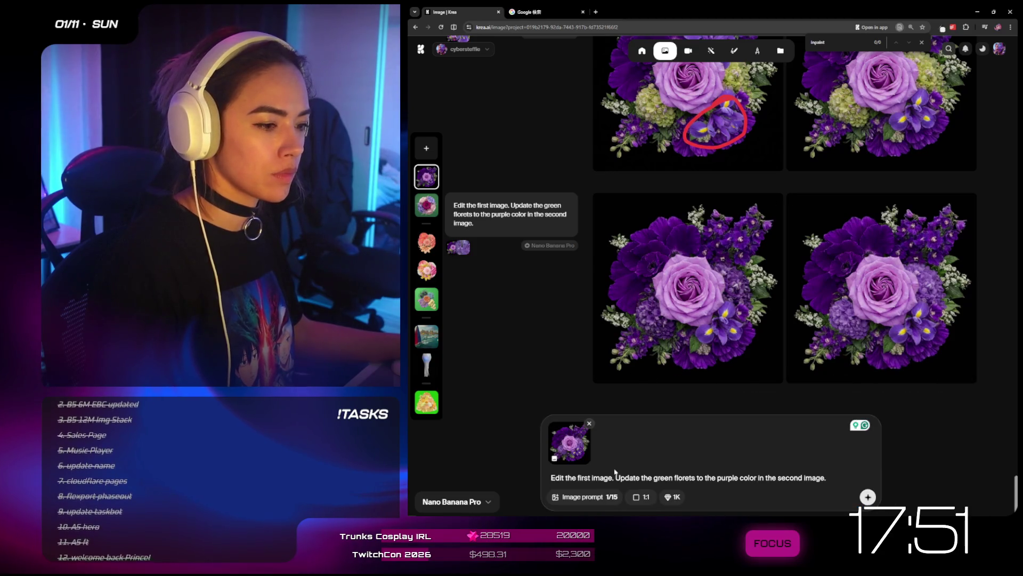
pyautogui.hotkey('ctrl', 'a')
pyautogui.write('u')
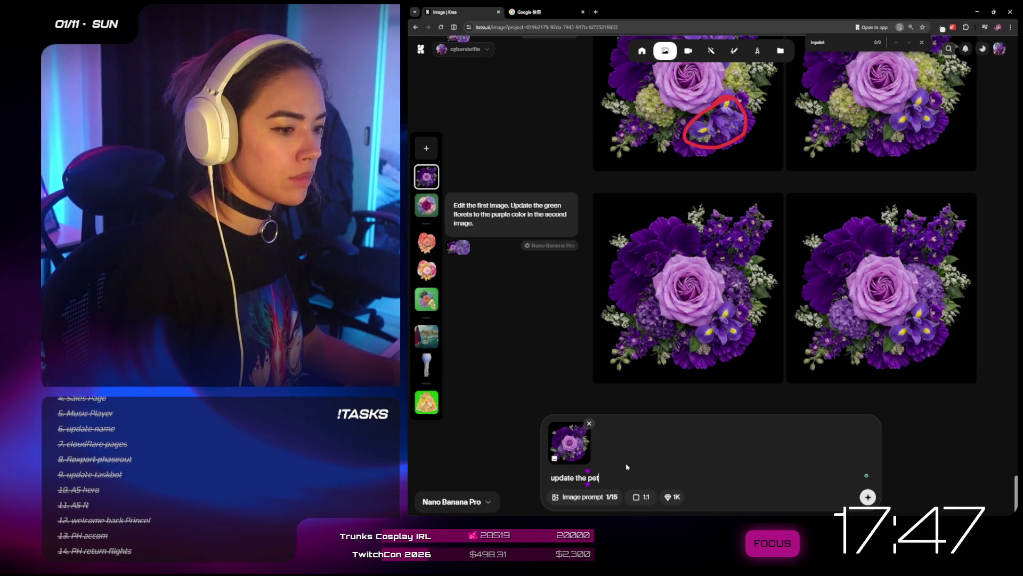
pyautogui.press('BackSpace')
pyautogui.write('tals in the top')
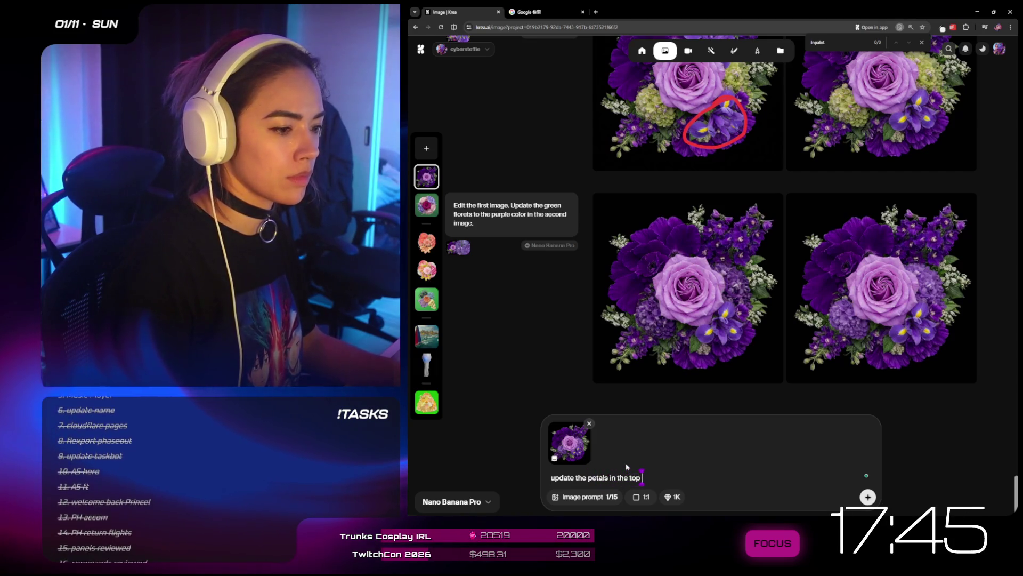
pyautogui.write('left to pu')
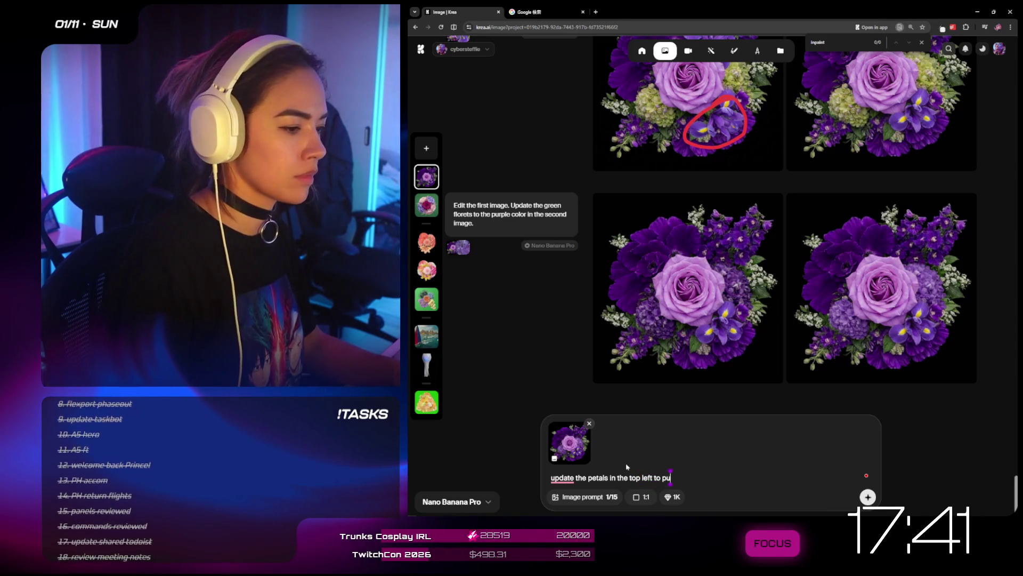
pyautogui.write('rple vanda')
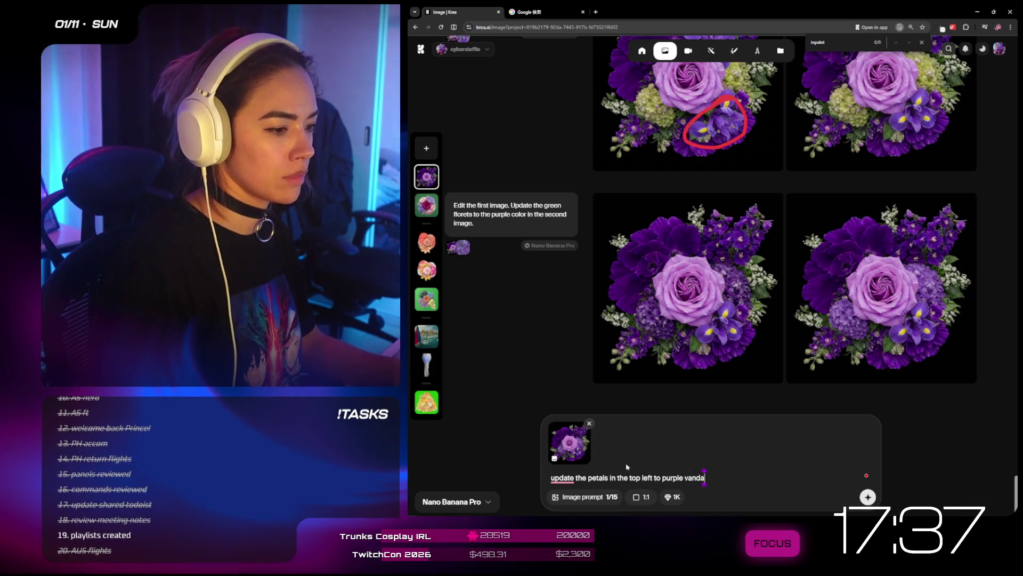
pyautogui.write(' petals.')
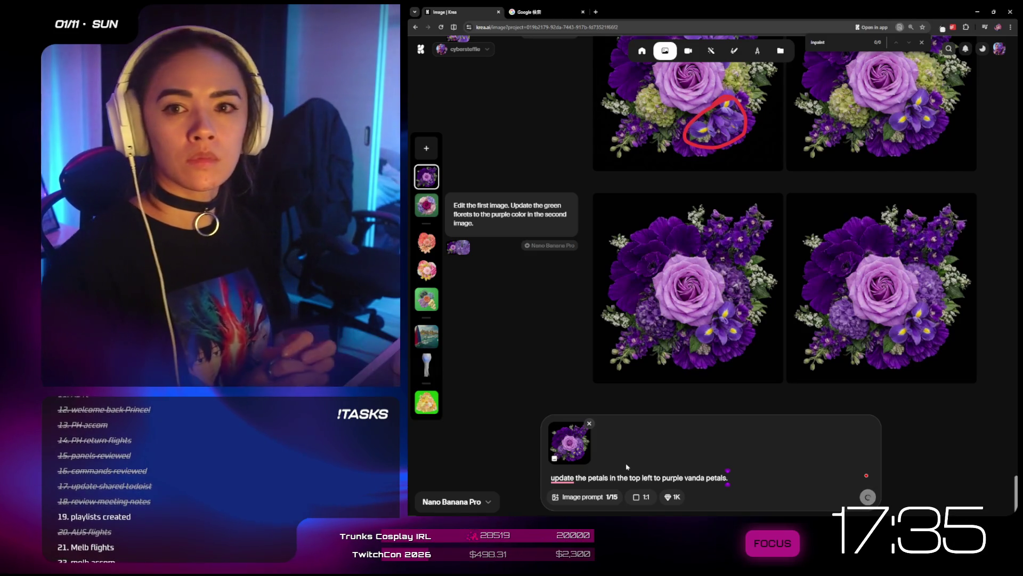
pyautogui.press('Return')
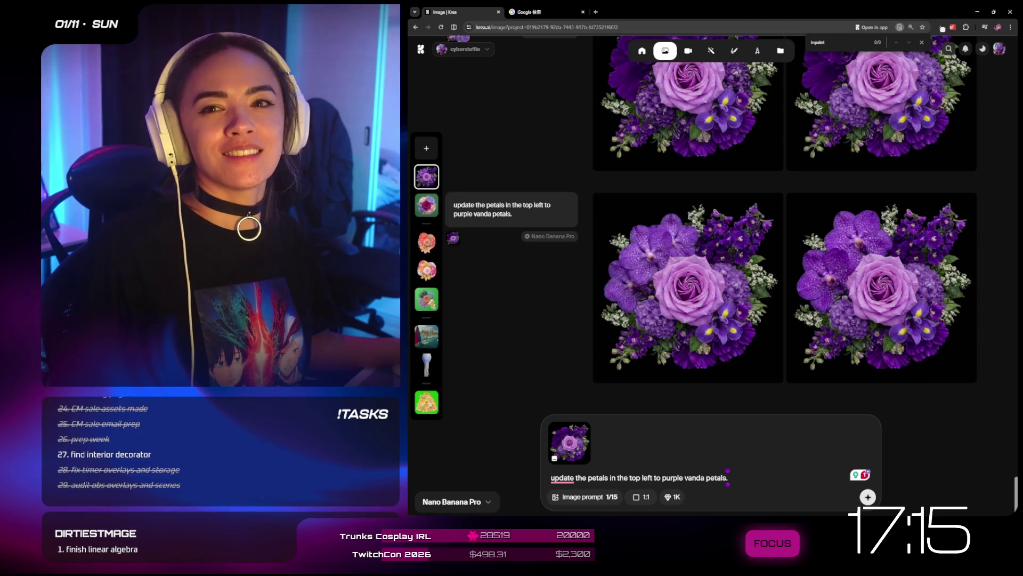
pyautogui.moveTo(868, 196)
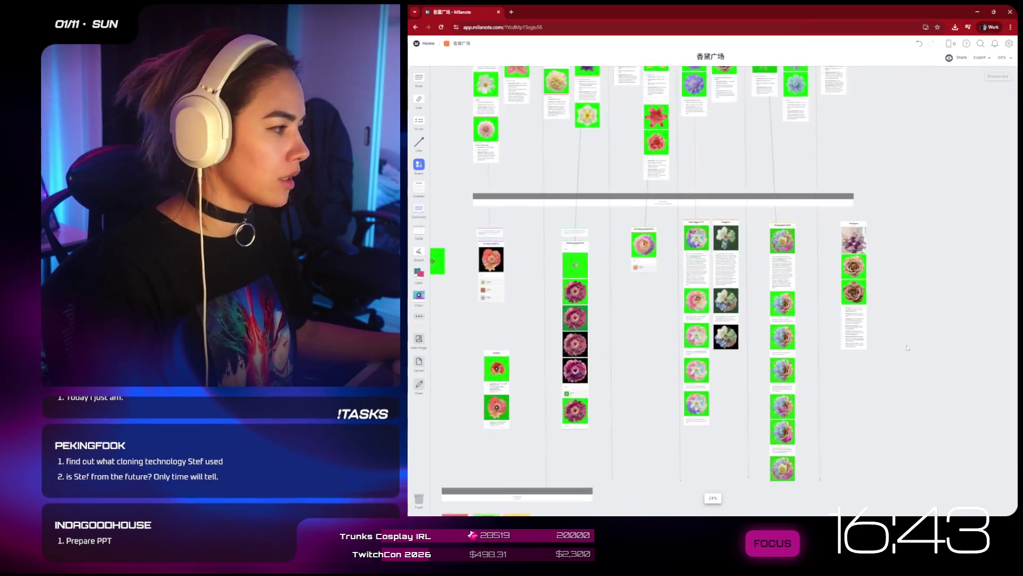
# - Drag two purple Vanda bouquet images from Krea onto the Milanote 香黛广场 board
pyautogui.scroll(3, 908, 347)
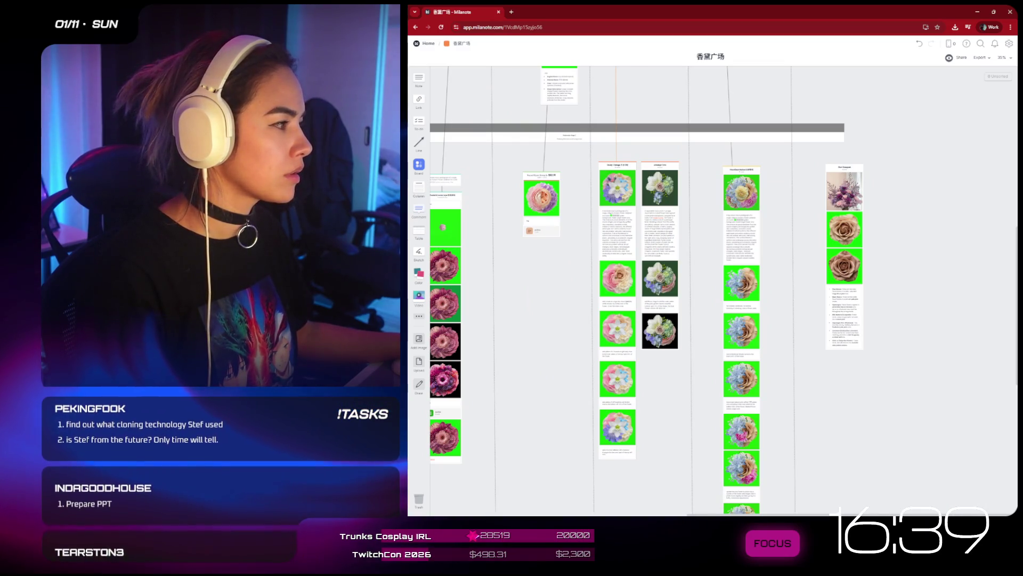
pyautogui.moveTo(784, 251)
pyautogui.mouseDown()
pyautogui.moveTo(934, 258)
pyautogui.moveTo(916, 320)
pyautogui.moveTo(789, 267)
pyautogui.moveTo(802, 260)
pyautogui.mouseUp()
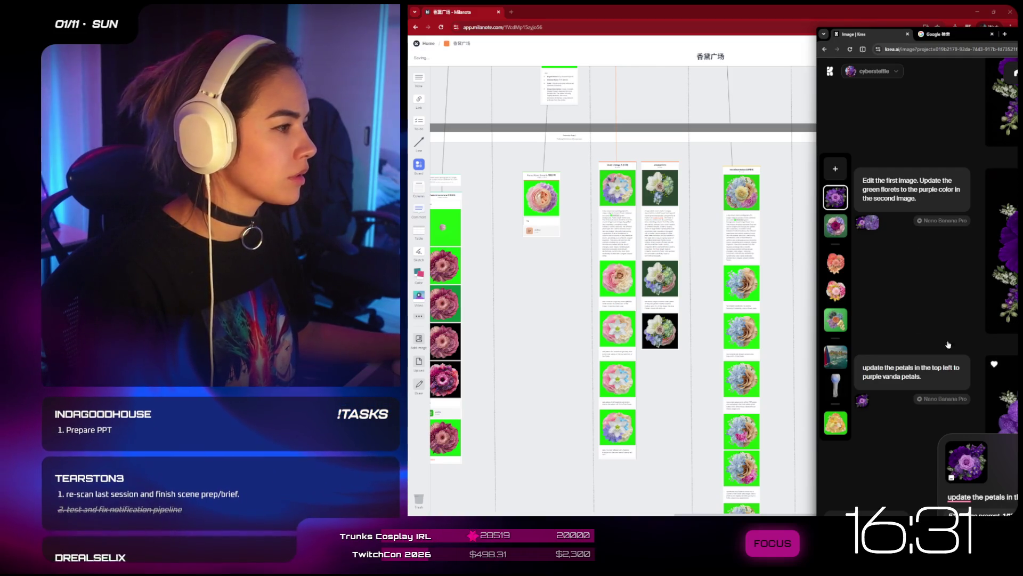
pyautogui.click(795, 253)
pyautogui.hotkey('alt', 'Tab')
pyautogui.moveTo(837, 295)
pyautogui.mouseDown()
pyautogui.moveTo(852, 347)
pyautogui.moveTo(813, 350)
pyautogui.moveTo(888, 331)
pyautogui.moveTo(937, 271)
pyautogui.moveTo(936, 295)
pyautogui.mouseUp()
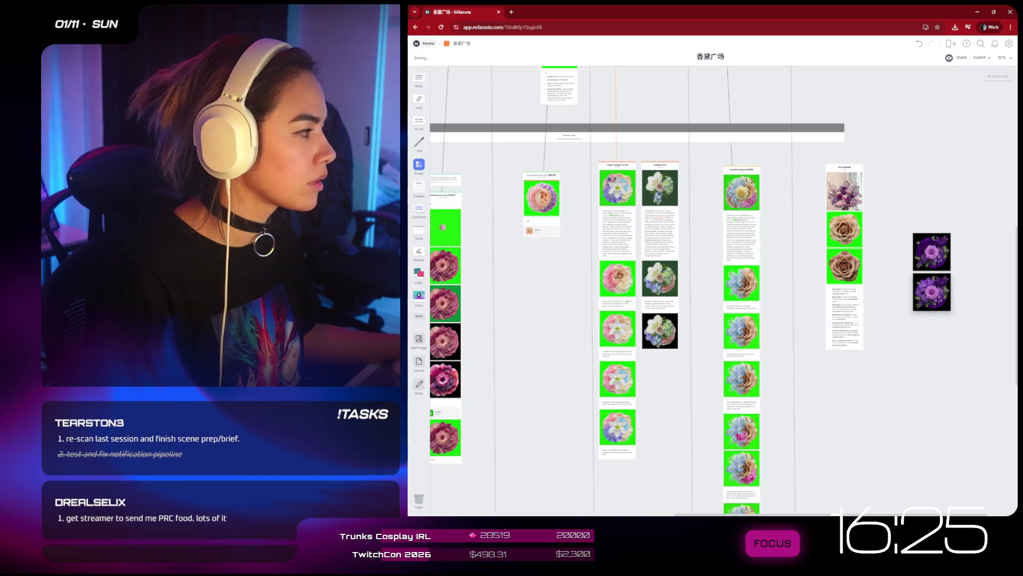
pyautogui.hotkey('alt', 'Tab')
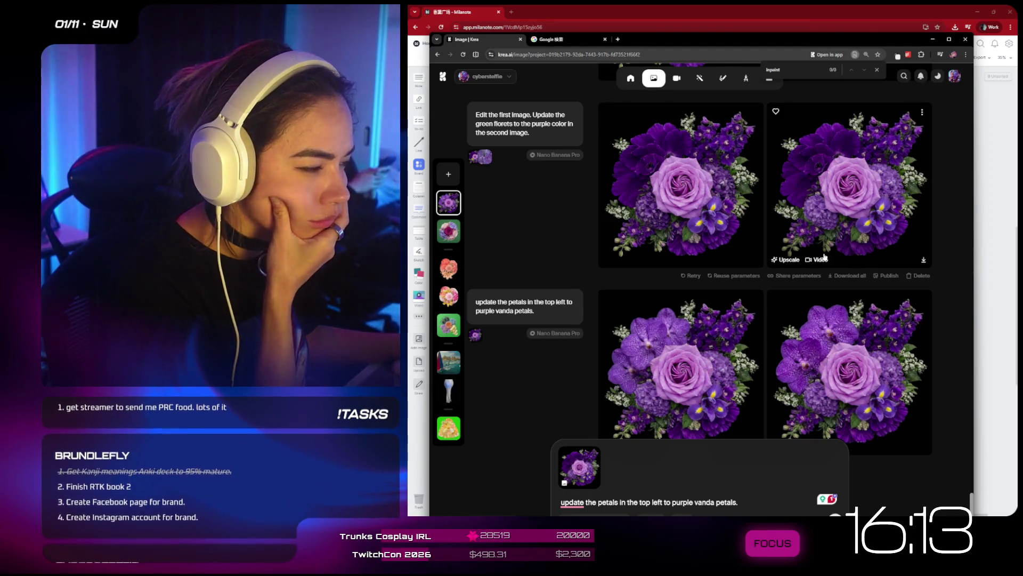
# - Maximise the Krea window, check the latest results, and switch to the Google Vanda orchid tab
pyautogui.press('super+Up')
pyautogui.scroll(5, 896, 278)
pyautogui.scroll(-10, 896, 278)
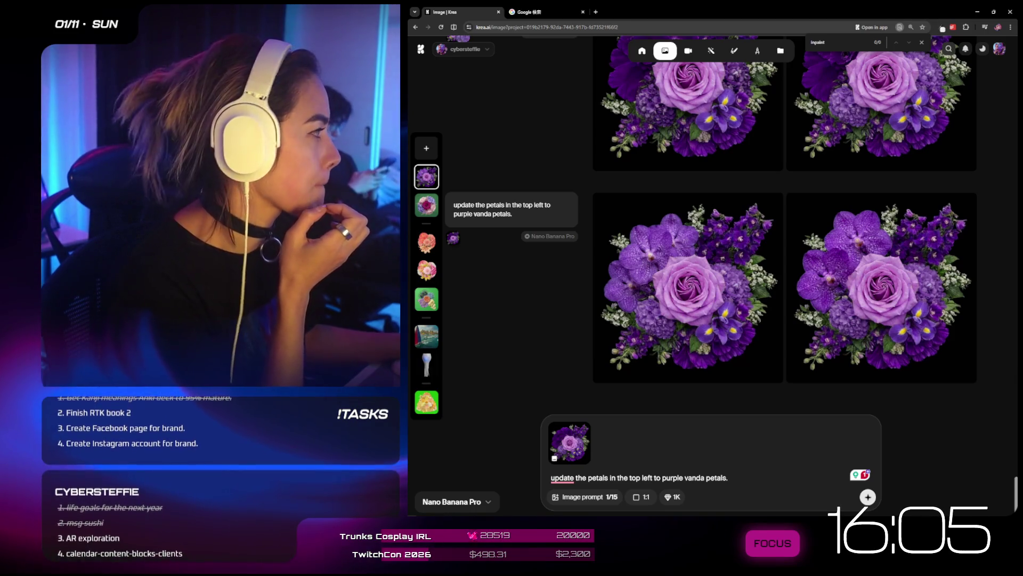
pyautogui.hotkey('alt', 'Tab')
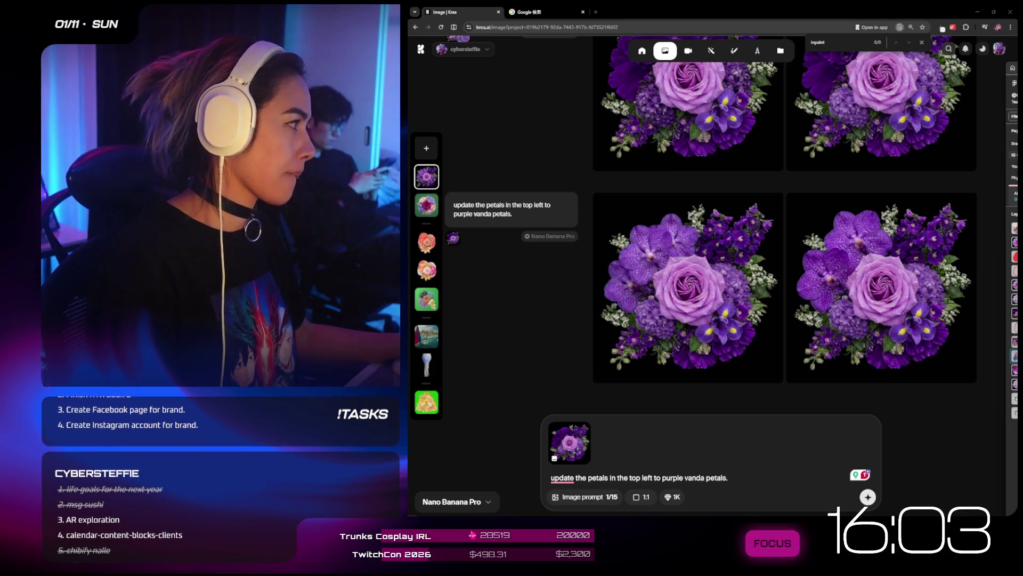
pyautogui.press('super+shift+s')
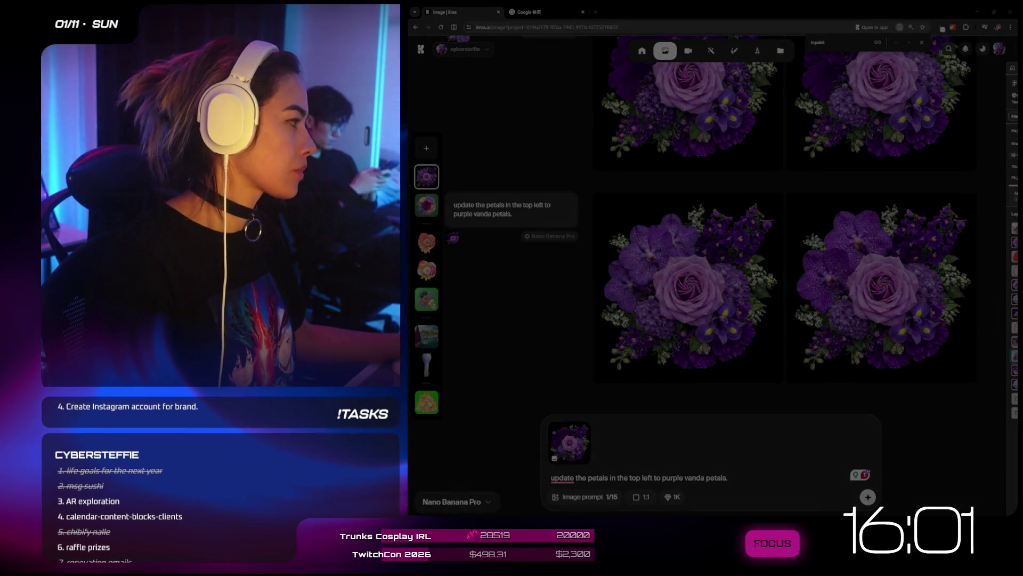
pyautogui.press('Escape')
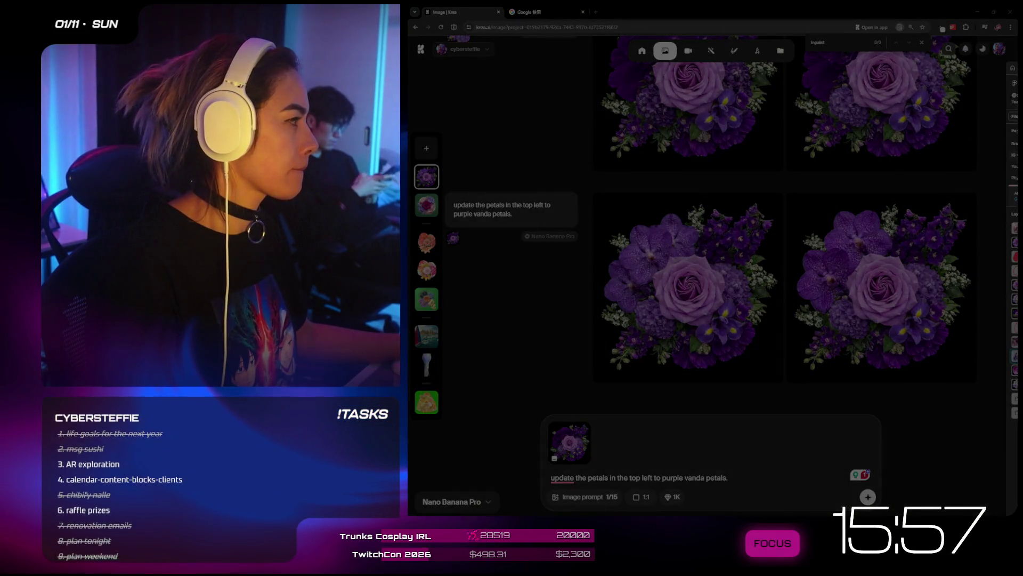
pyautogui.click(562, 11)
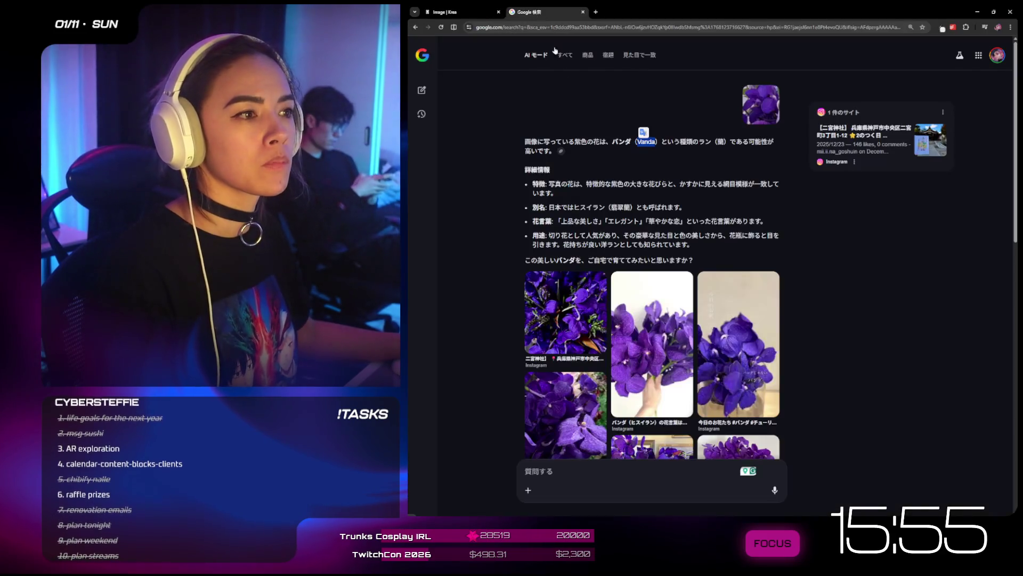
# - Submit the pasted flower snip to Google AI Mode, which identifies it as Delphinium
pyautogui.hotkey('ctrl', 'v')
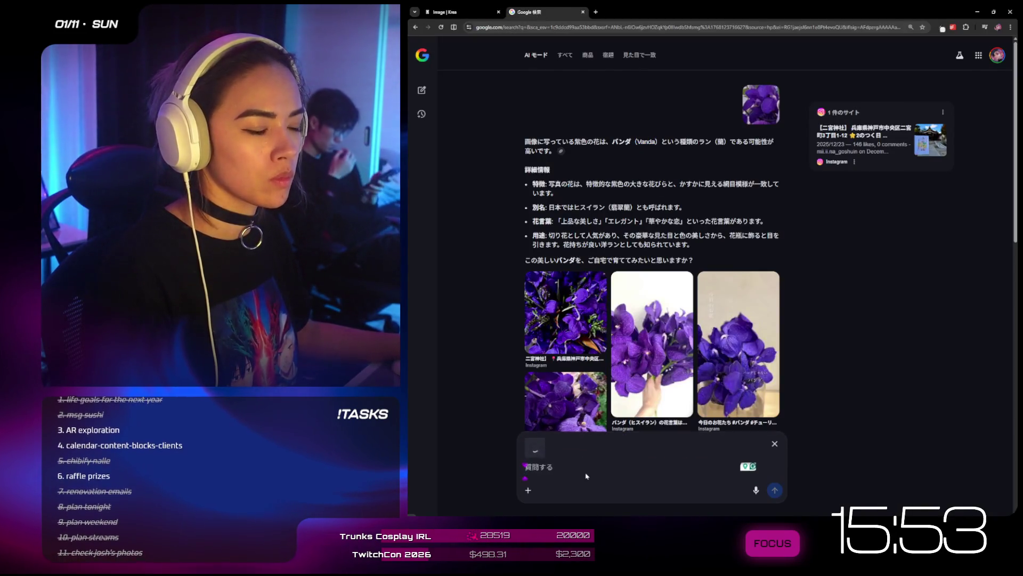
pyautogui.click(775, 490)
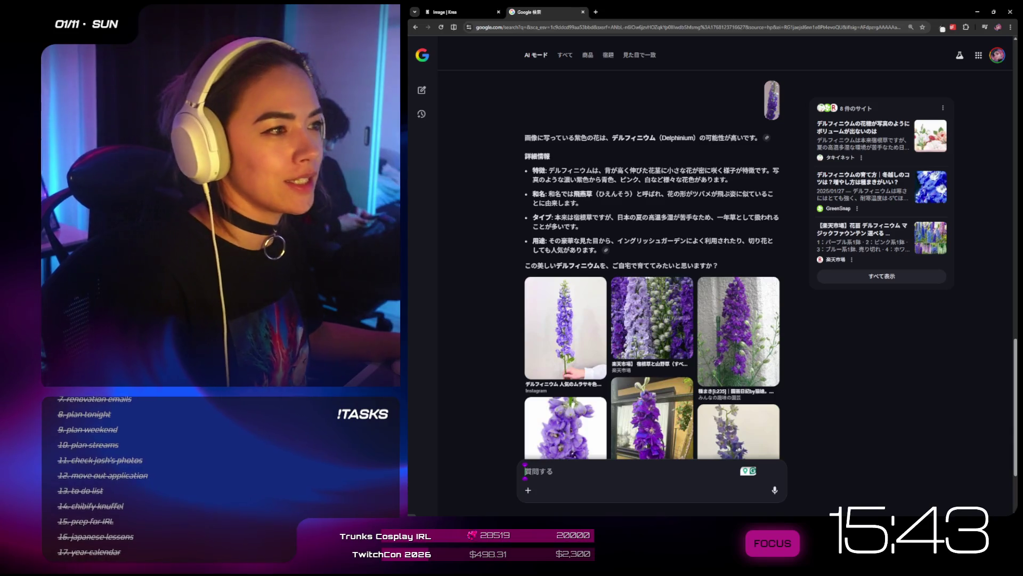
pyautogui.click(465, 13)
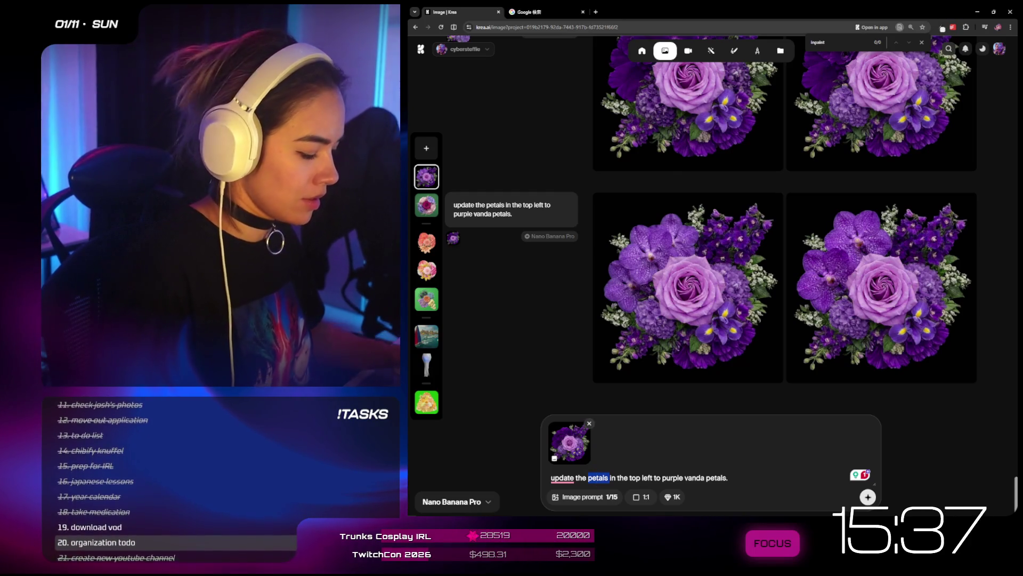
# - Generate with the prompt 'update the white florets to light lilac Delphinium florets.'
pyautogui.write('white flore')
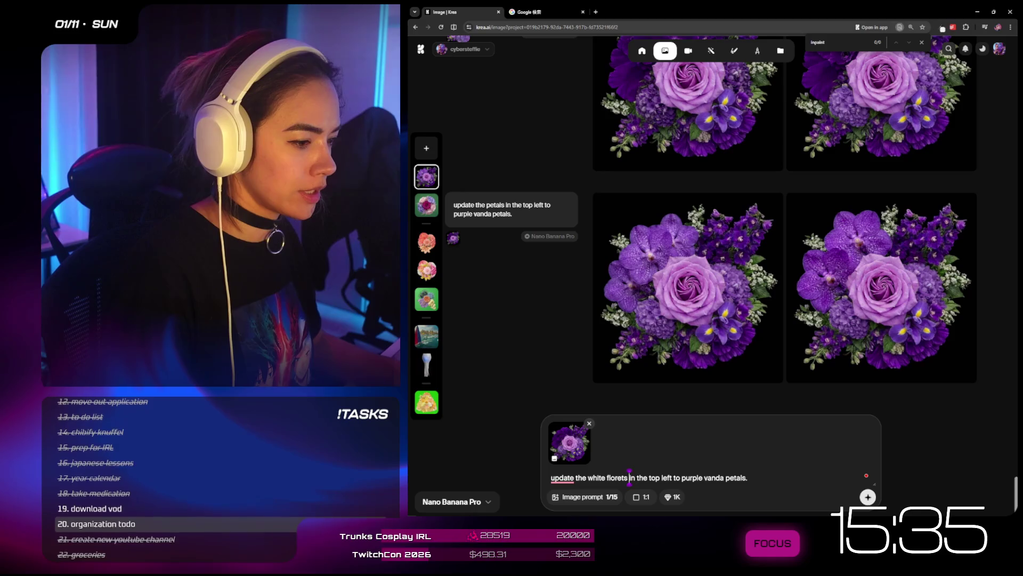
pyautogui.moveTo(630, 478); pyautogui.dragTo(749, 478)
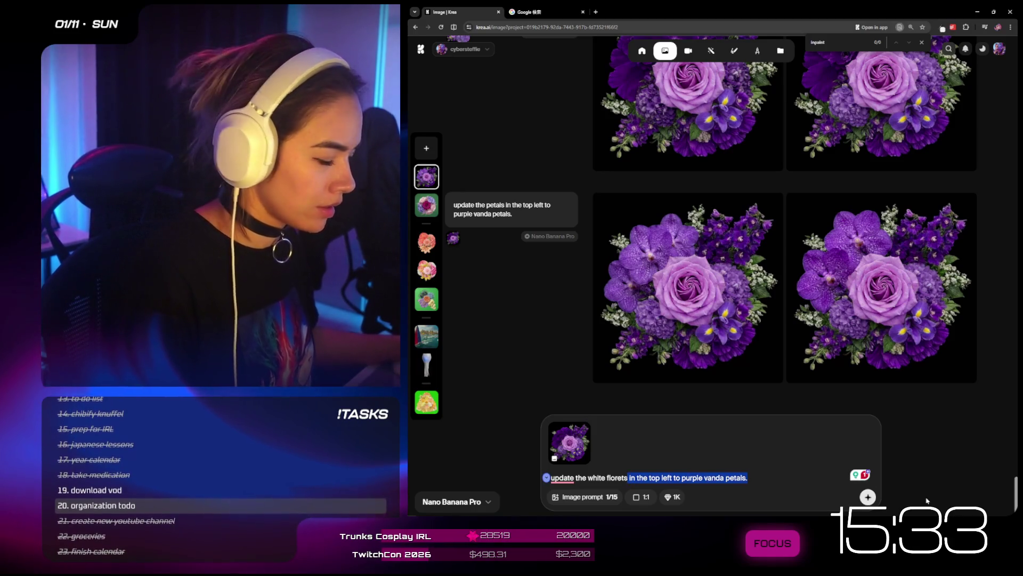
pyautogui.write('to p')
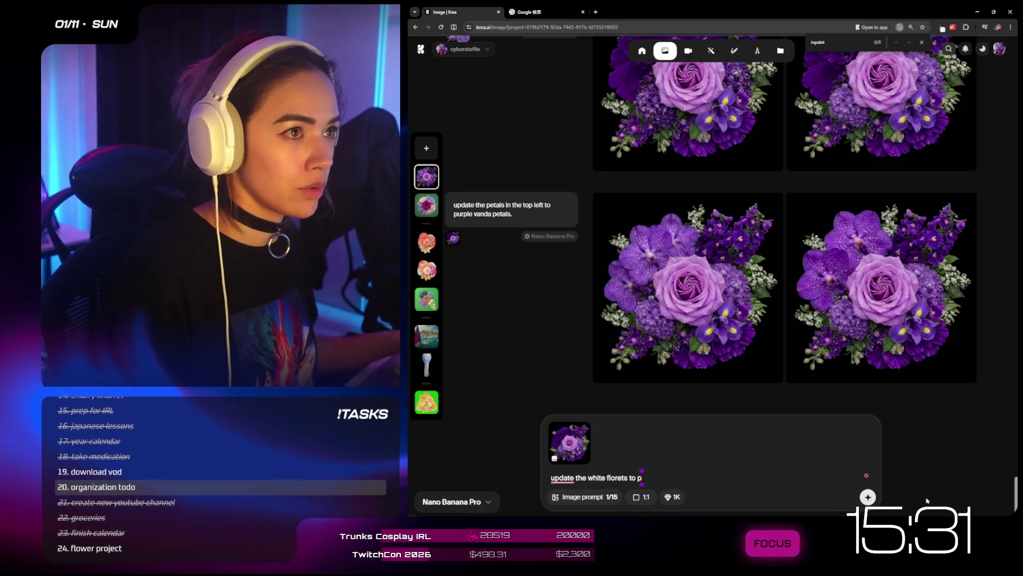
pyautogui.click(525, 9)
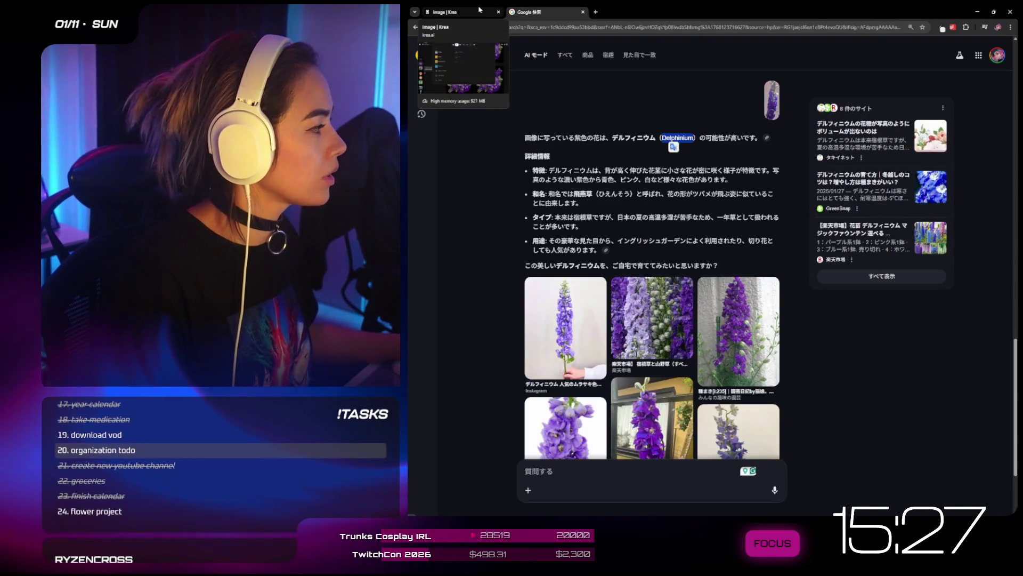
pyautogui.click(479, 9)
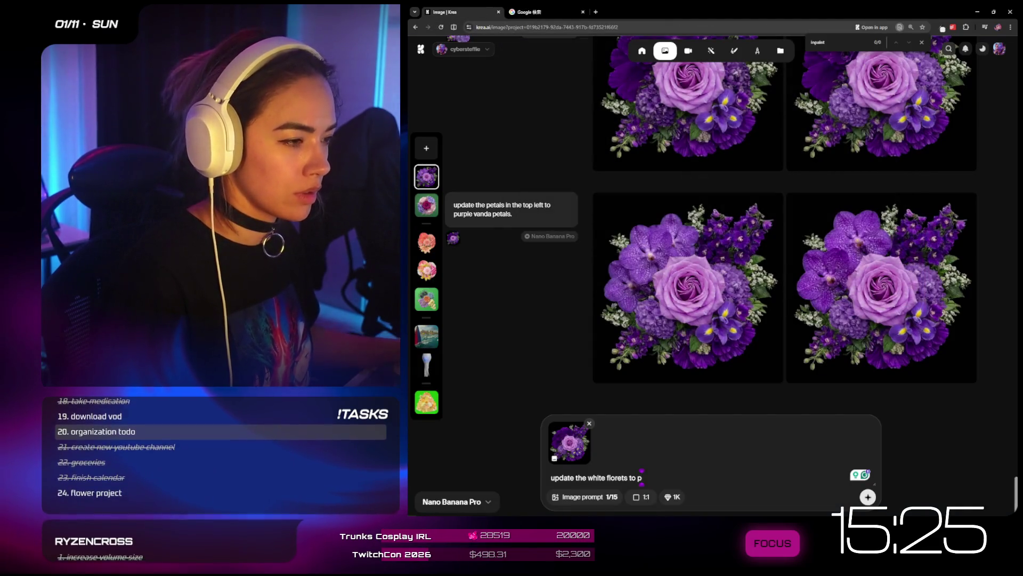
pyautogui.press('BackSpace')
pyautogui.write('light li')
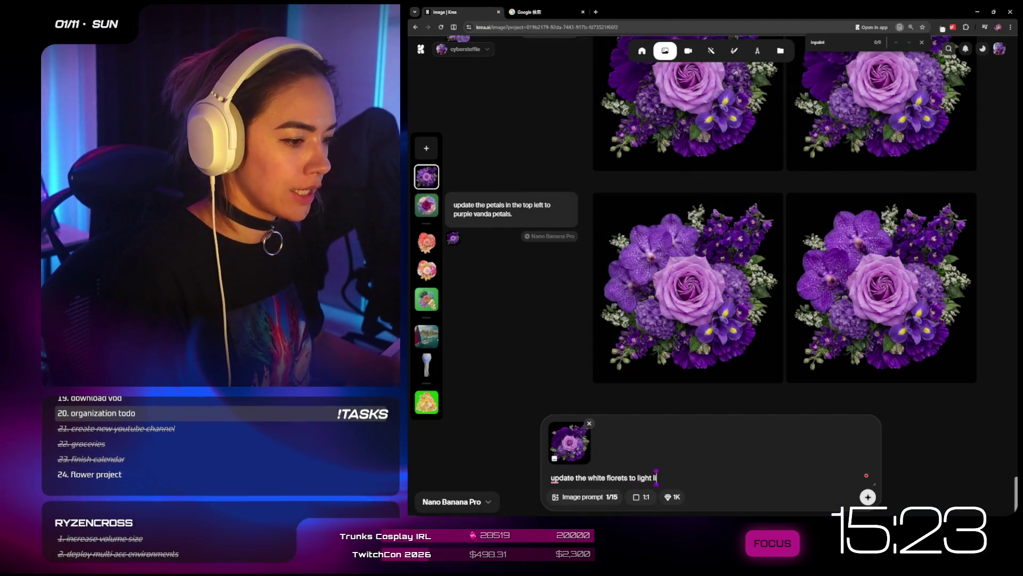
pyautogui.write('lac Delphinium flo')
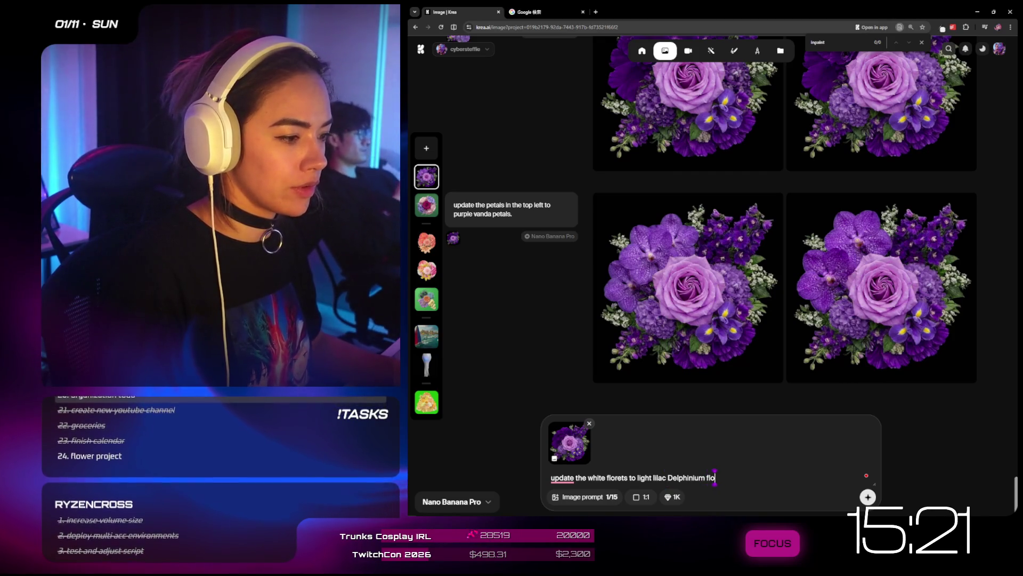
pyautogui.write('rets.')
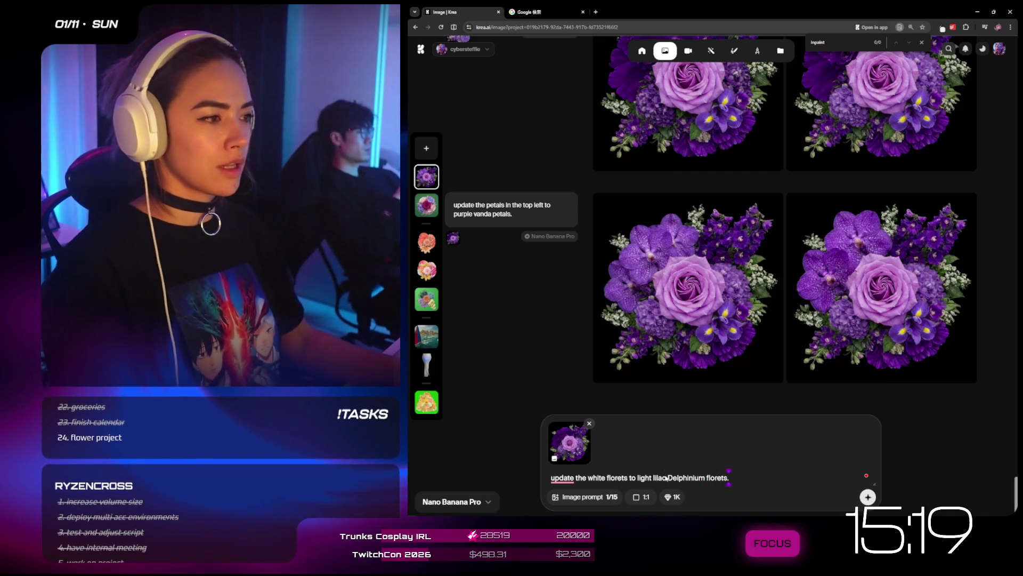
pyautogui.press('Return')
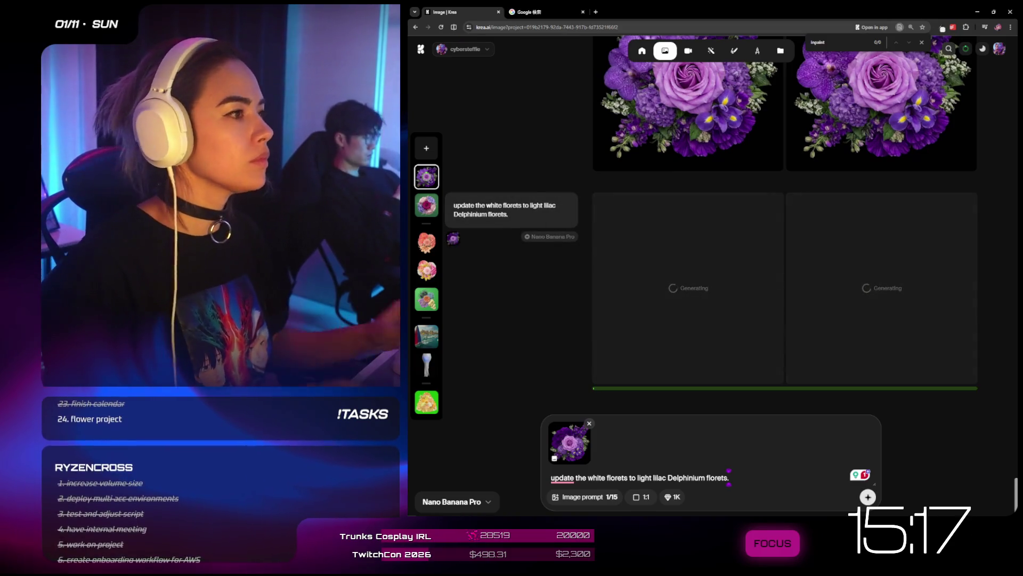
# - Set the newest bouquet as the reference image and snip the top-right bouquet
pyautogui.moveTo(920, 171)
pyautogui.mouseDown()
pyautogui.moveTo(685, 445)
pyautogui.moveTo(613, 445)
pyautogui.mouseUp()
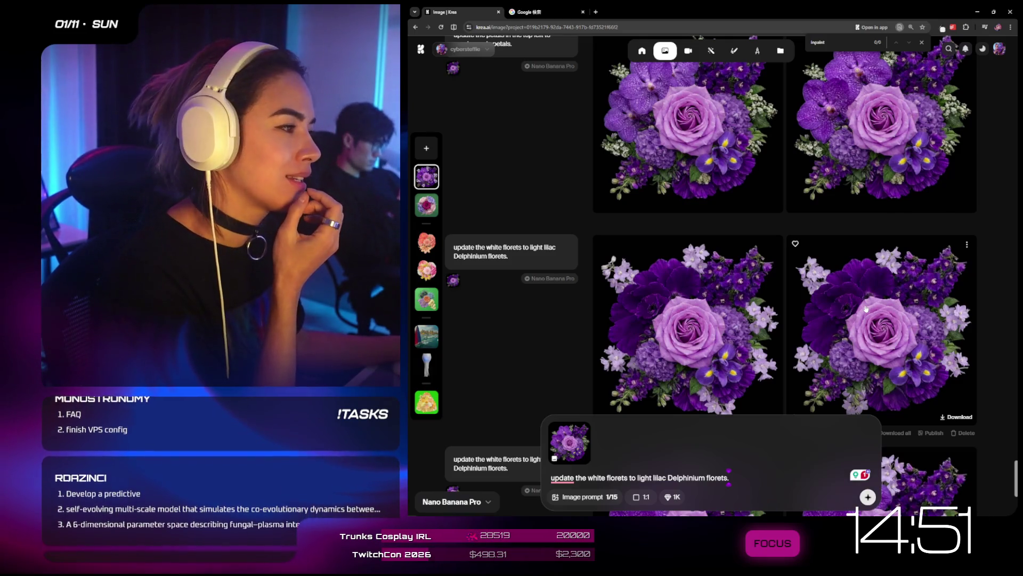
pyautogui.scroll(2, 864, 302)
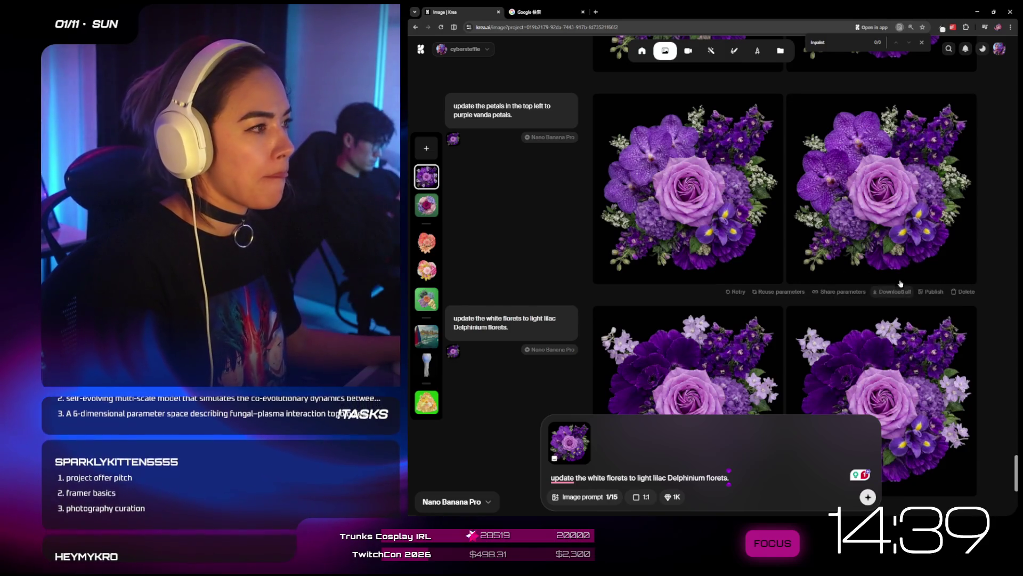
pyautogui.scroll(1, 902, 214)
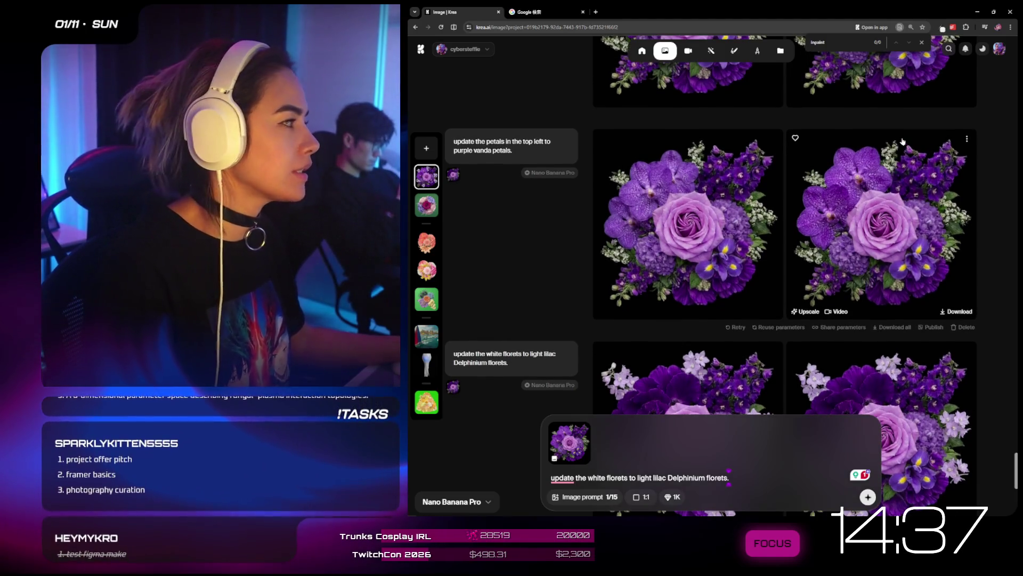
pyautogui.press('super+shift+s')
pyautogui.moveTo(900, 137); pyautogui.dragTo(966, 204)
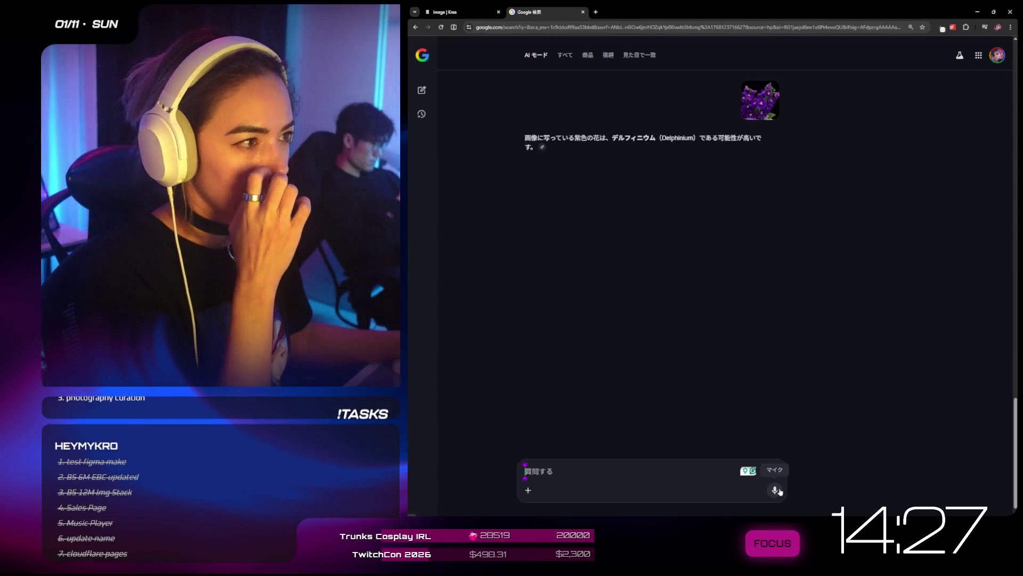
pyautogui.click(448, 12)
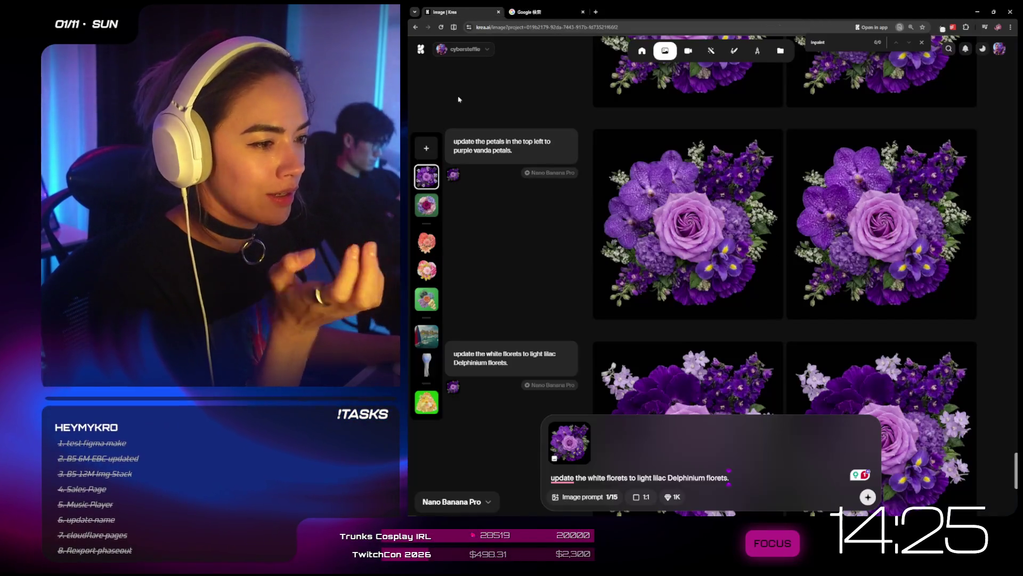
# - Generate with the revised prompt 'update the Delphinium florets color to light lilac.'
pyautogui.moveTo(593, 459)
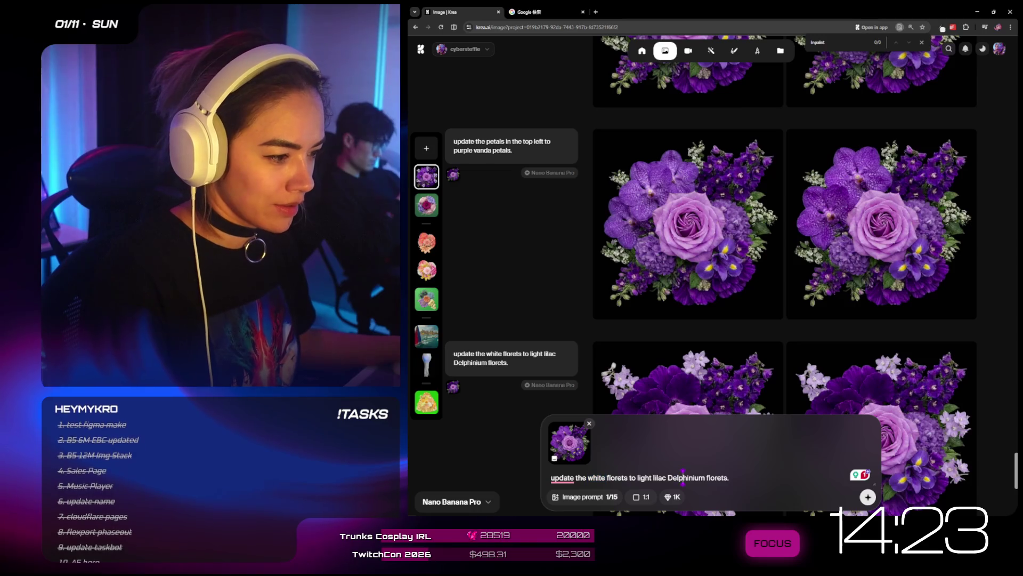
pyautogui.write('Delphinium')
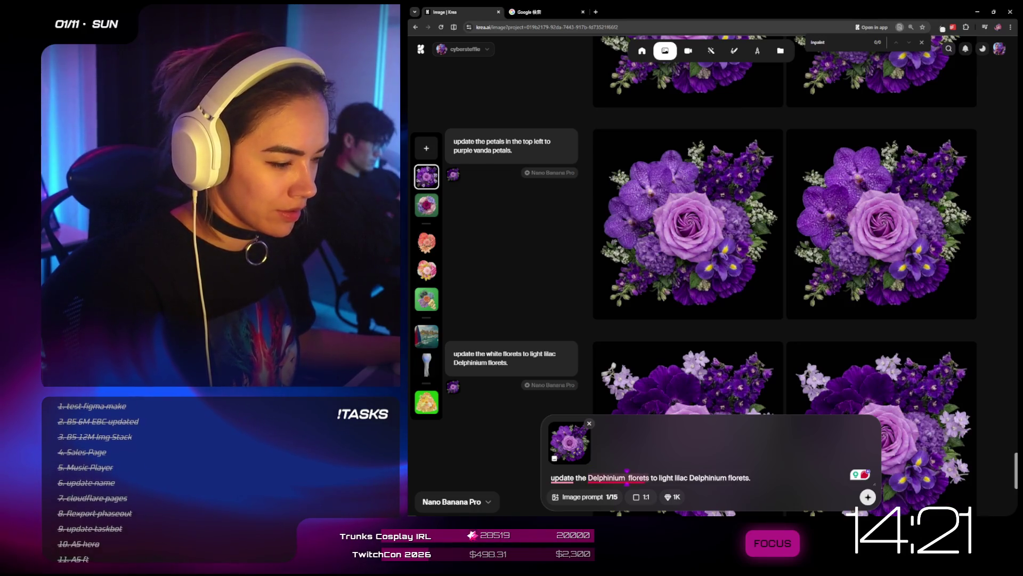
pyautogui.click(628, 476)
pyautogui.press('BackSpace')
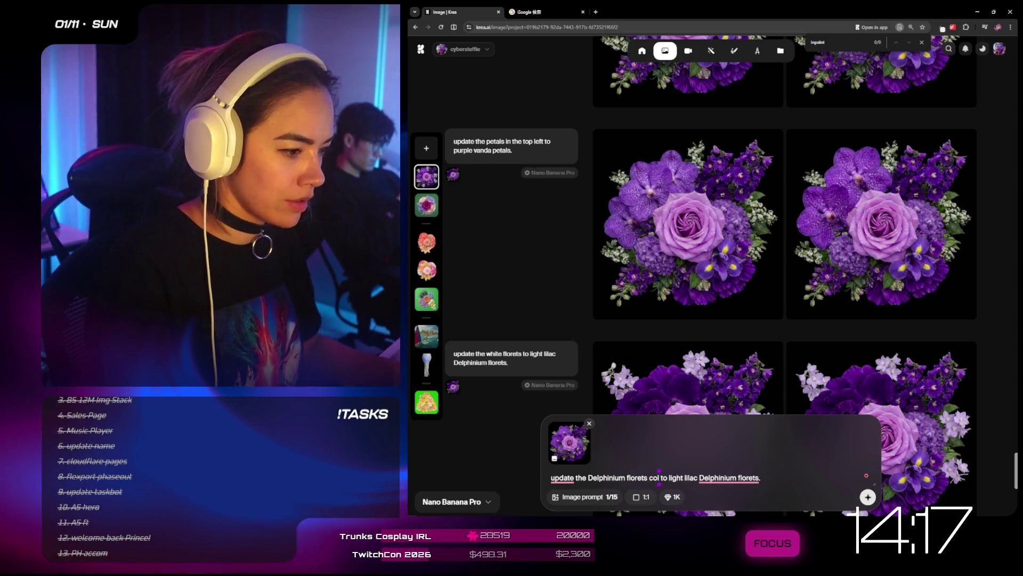
pyautogui.write('or')
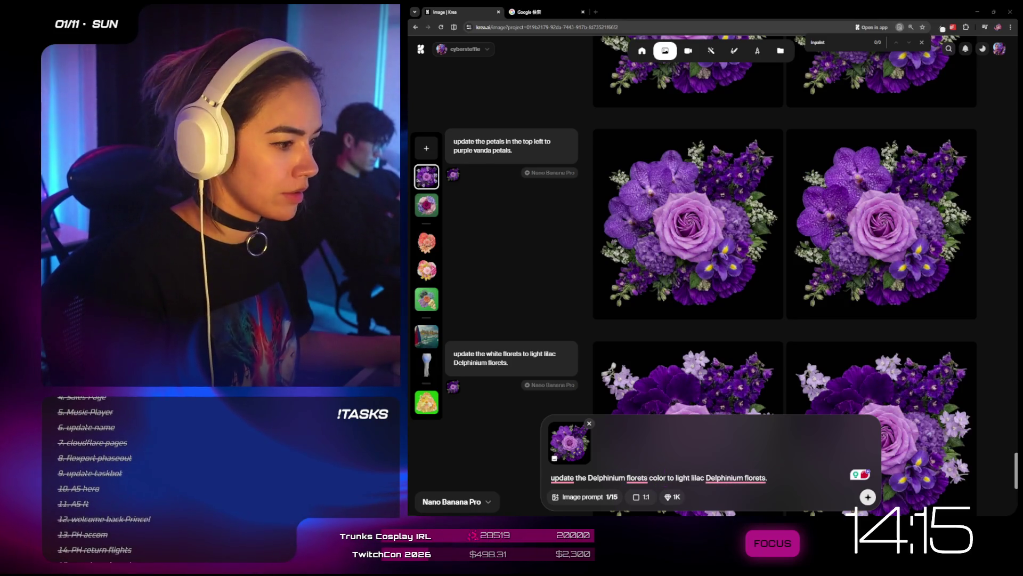
pyautogui.moveTo(735, 477)
pyautogui.click(791, 461)
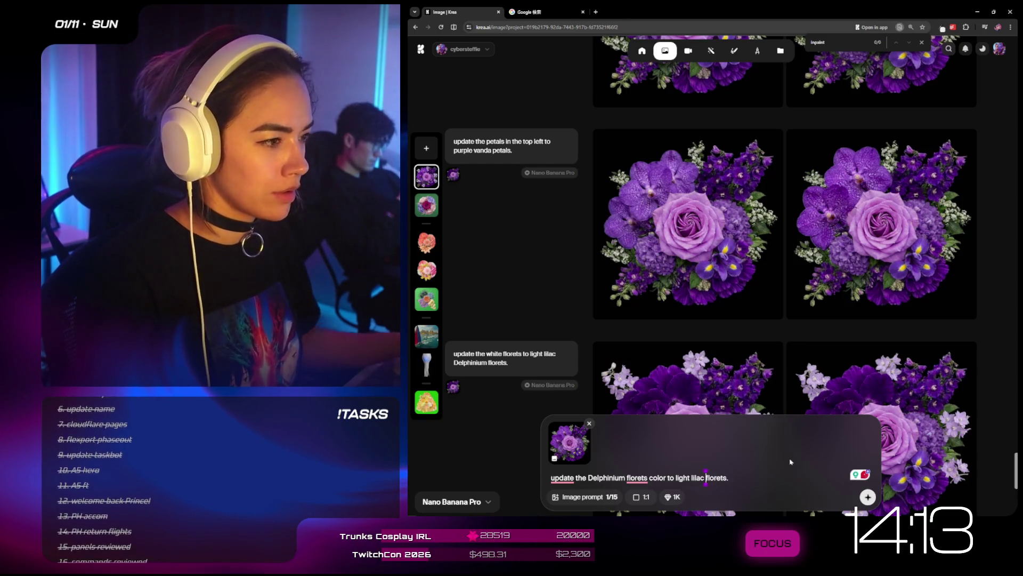
pyautogui.click(763, 471)
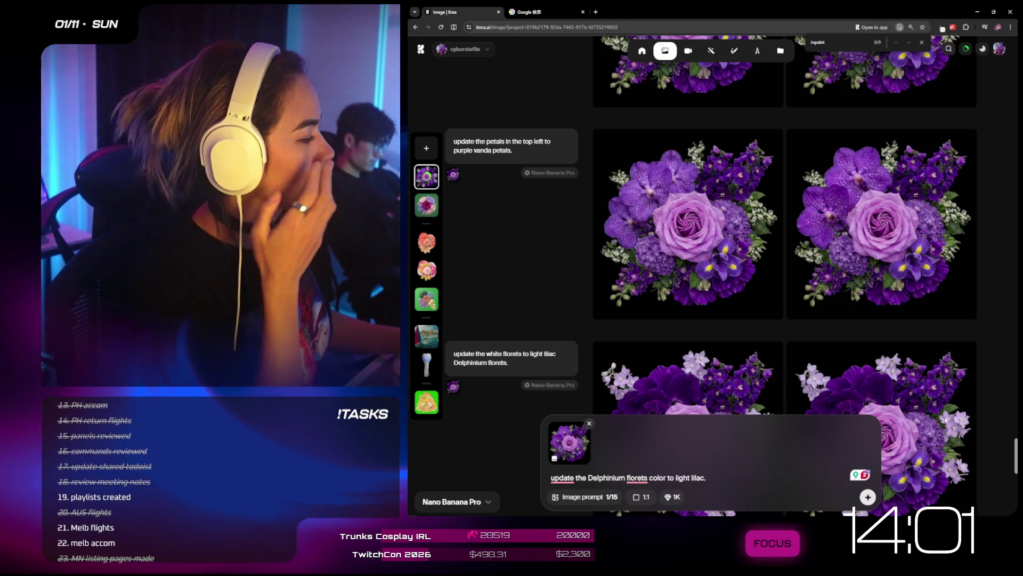
pyautogui.scroll(-5, 823, 346)
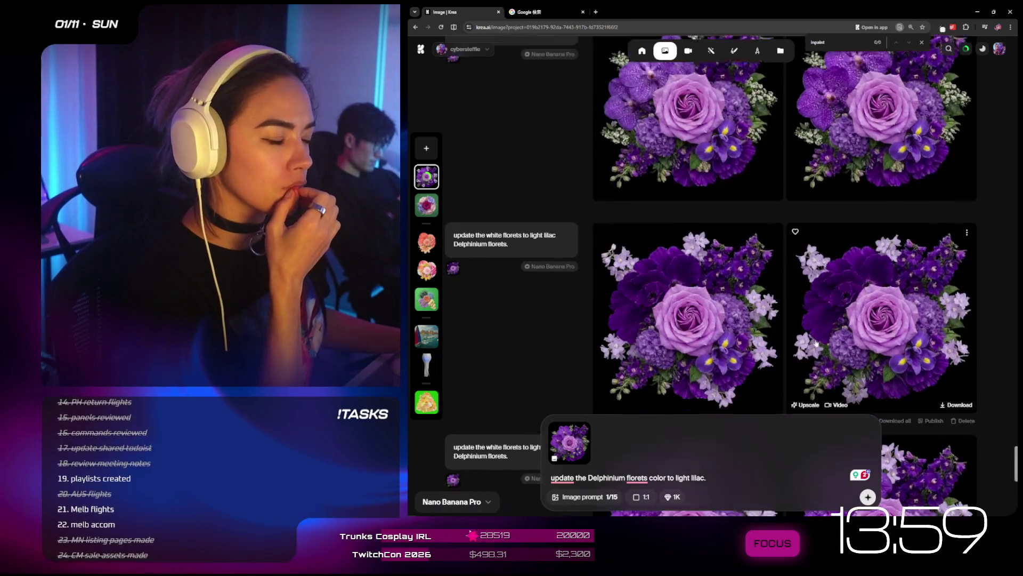
pyautogui.press('Return')
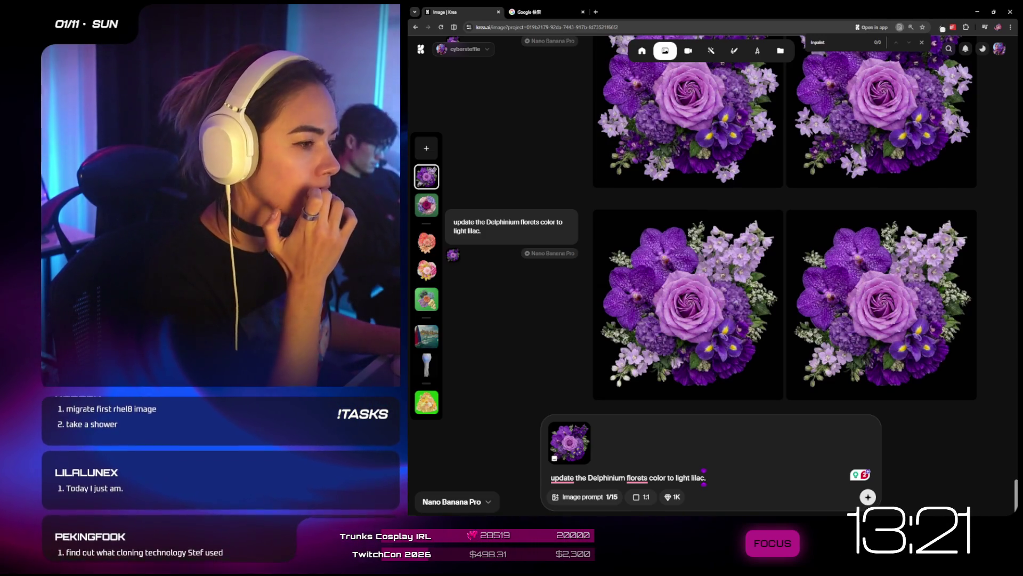
# - Scroll up through the earlier bouquet results
pyautogui.scroll(10, 822, 297)
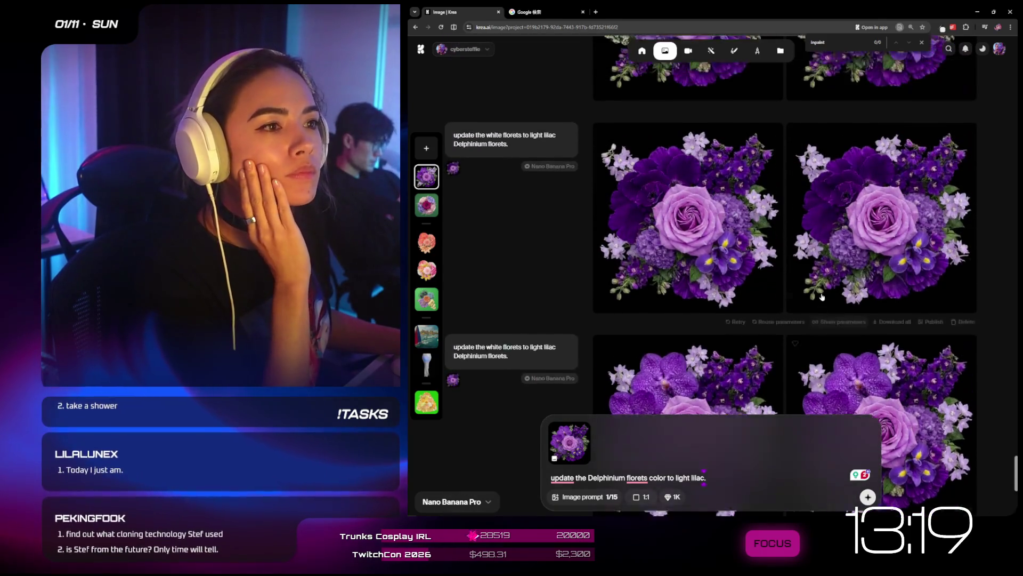
pyautogui.scroll(2, 822, 297)
pyautogui.scroll(2, 822, 367)
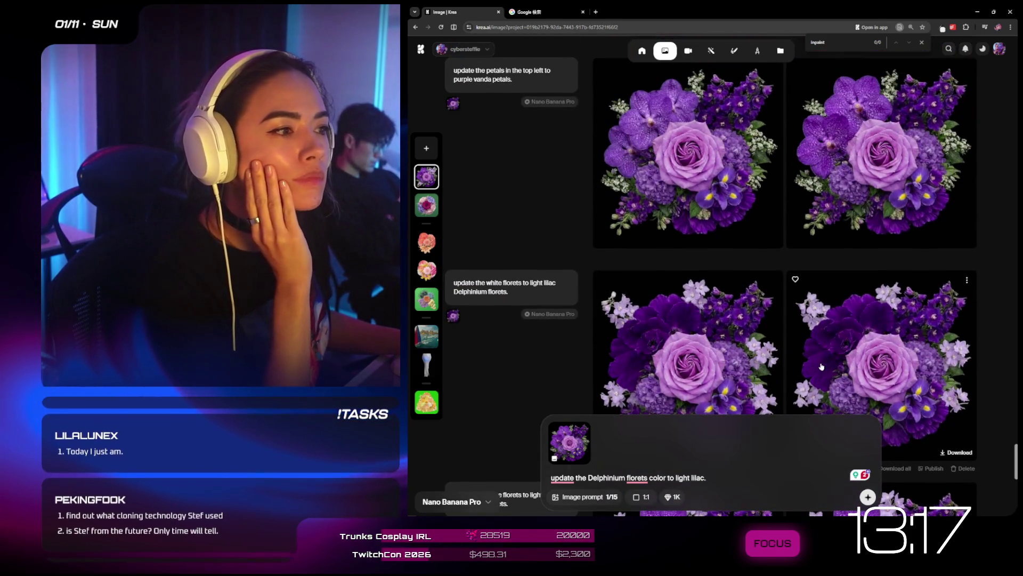
pyautogui.scroll(5, 821, 367)
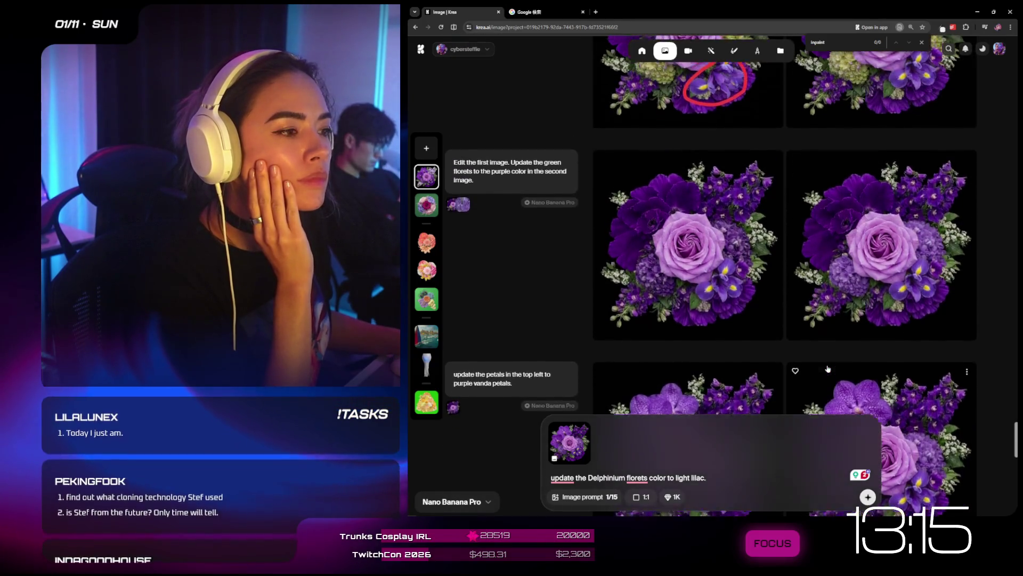
pyautogui.scroll(3, 828, 368)
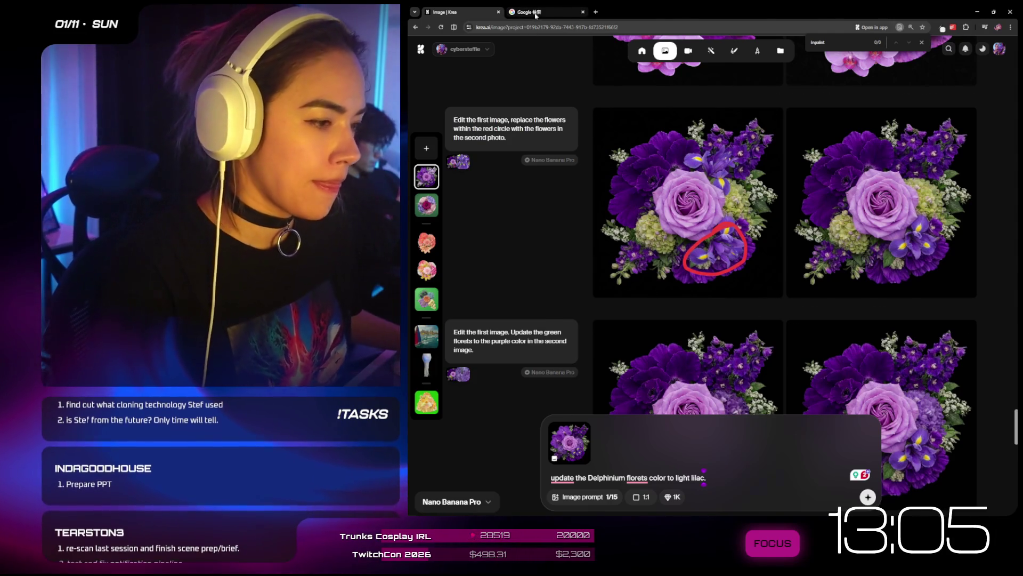
# - Attach an image from clipboard history to Google's AI-mode question box
pyautogui.click(536, 15)
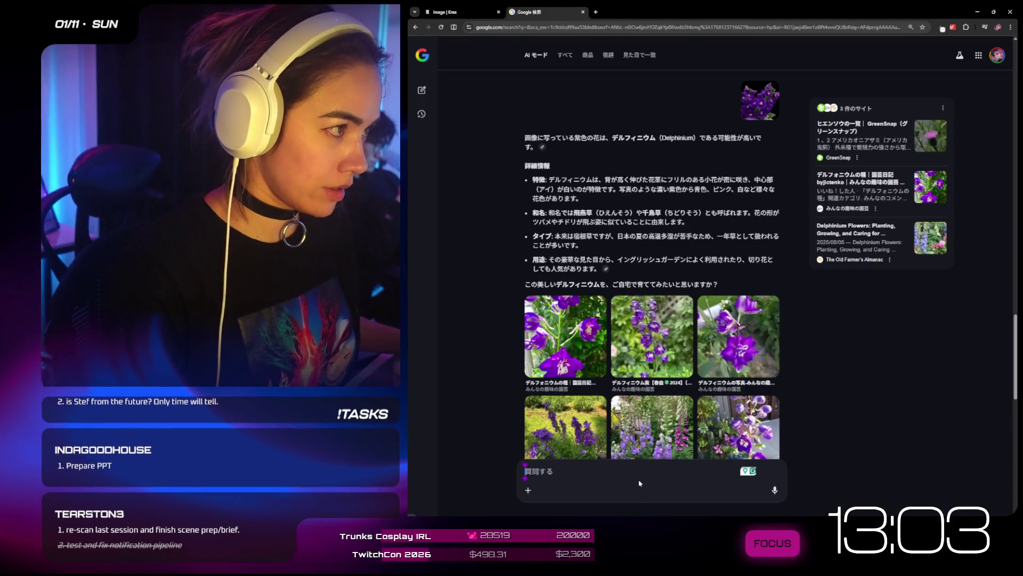
pyautogui.press('super+v')
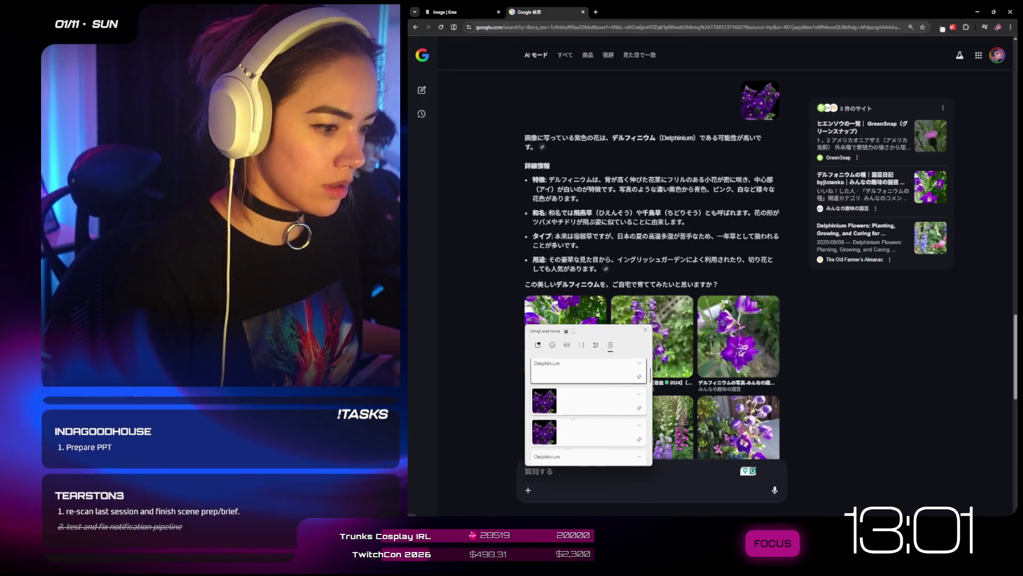
pyautogui.scroll(-5, 572, 417)
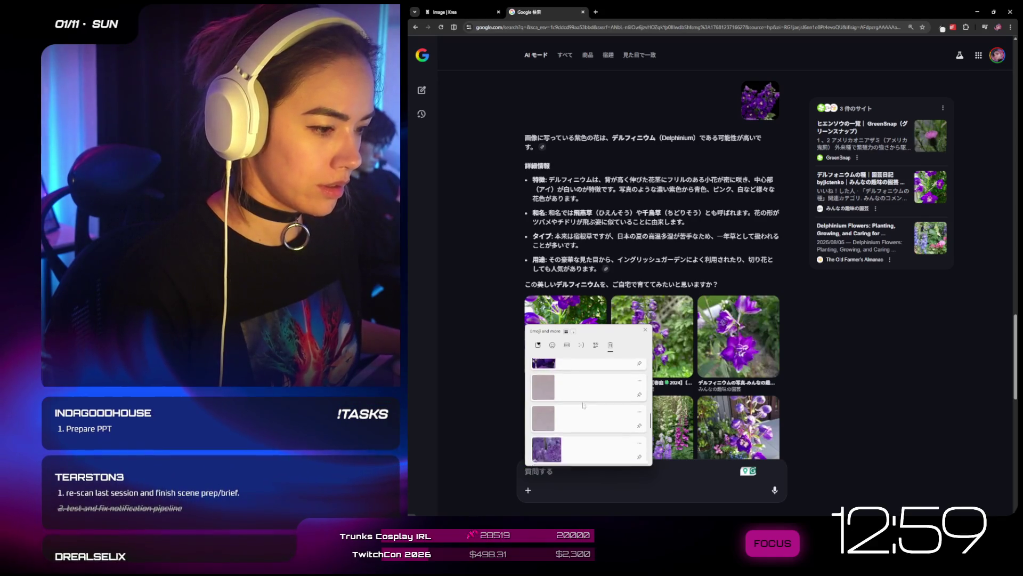
pyautogui.scroll(5, 583, 405)
pyautogui.click(591, 371)
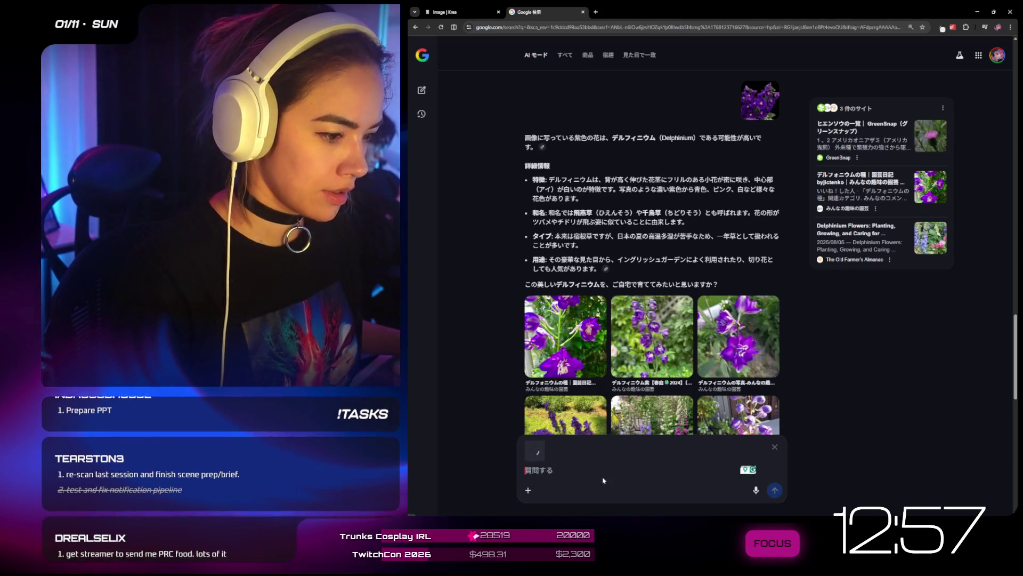
pyautogui.click(472, 11)
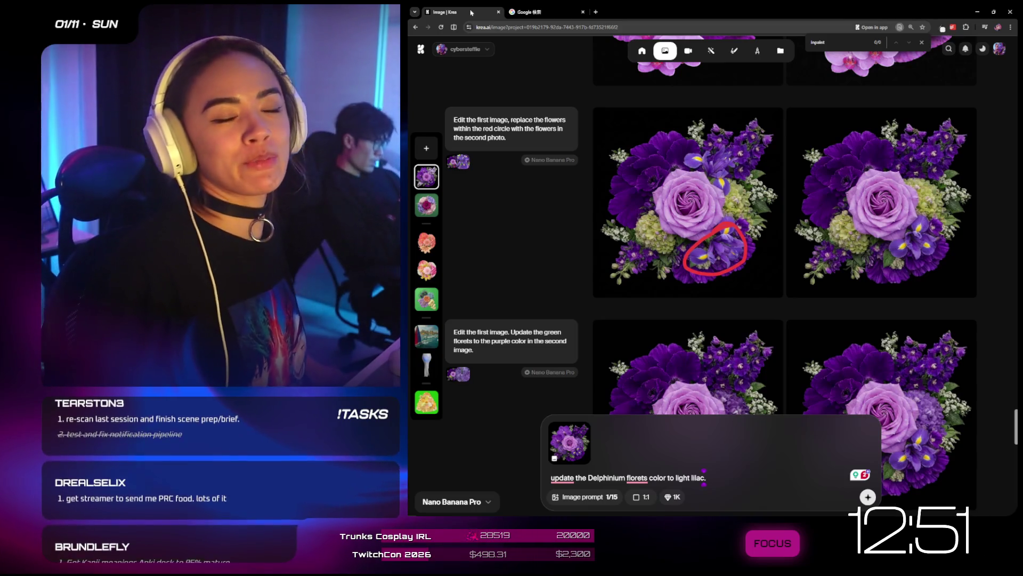
pyautogui.scroll(-1, 687, 239)
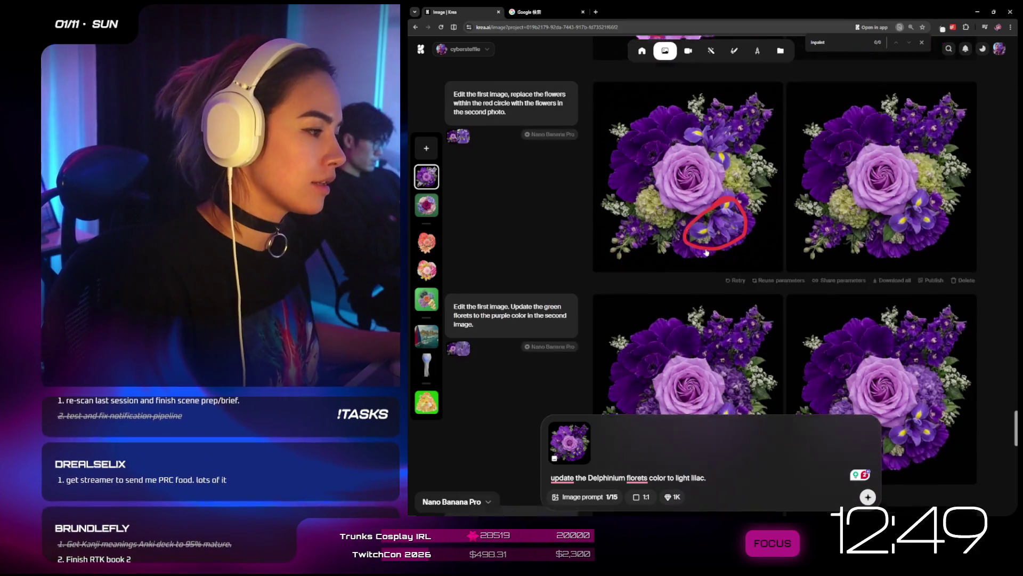
pyautogui.scroll(-10, 687, 240)
pyautogui.scroll(-2, 800, 300)
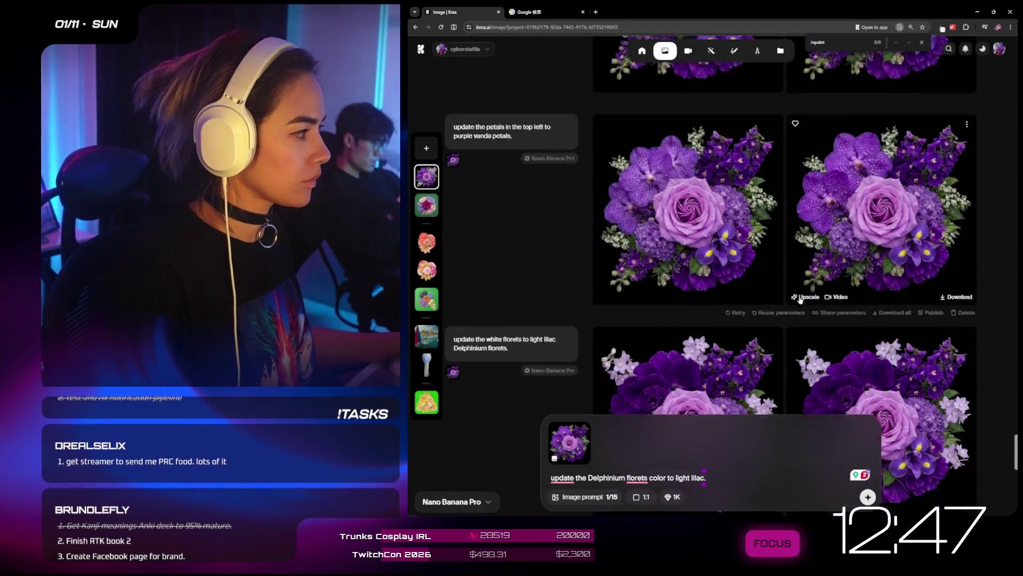
pyautogui.scroll(-3, 800, 300)
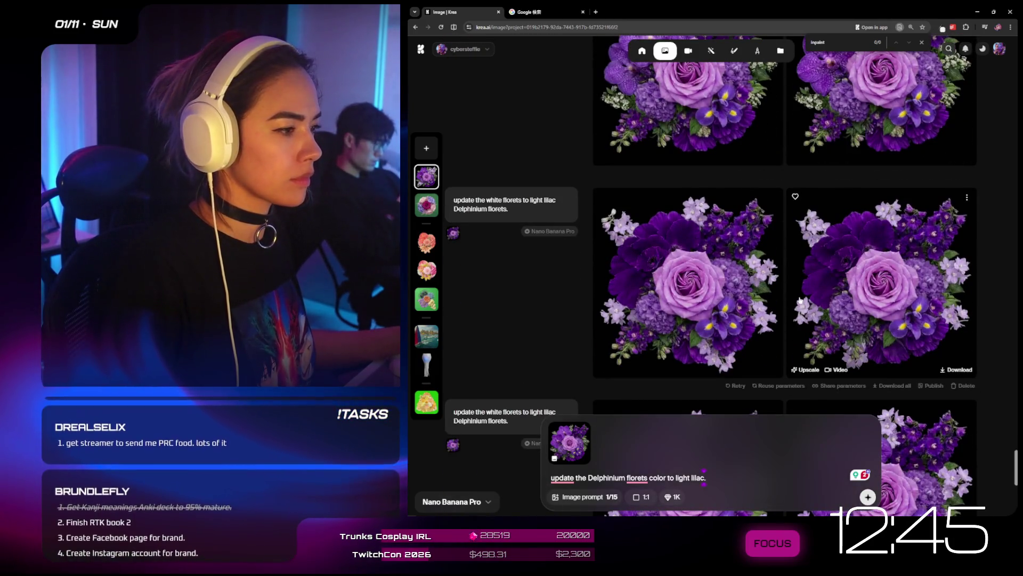
pyautogui.scroll(-4, 799, 300)
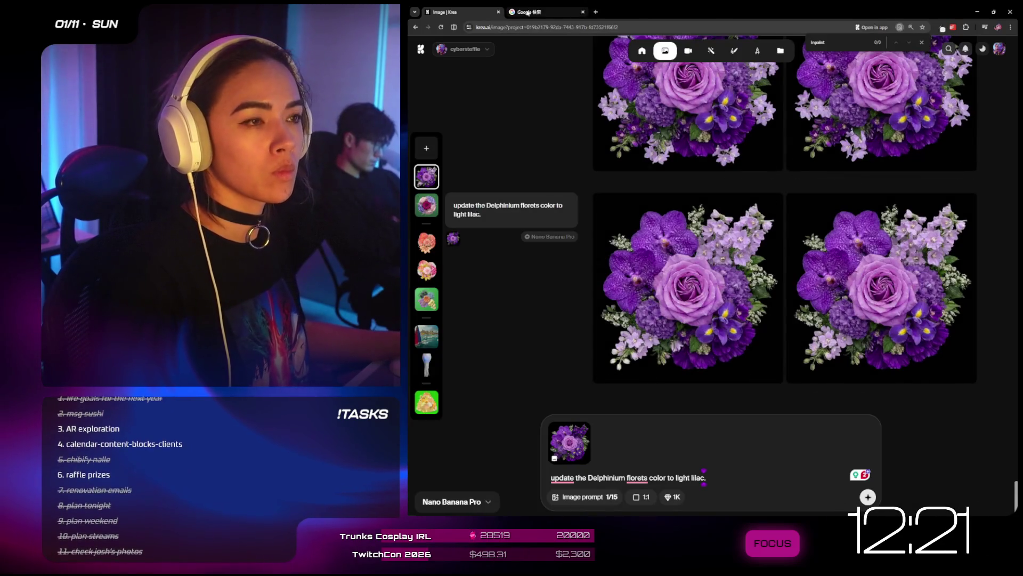
# - Paste another image into Google's question box and select the 'Dutch Iris' answer
pyautogui.click(528, 12)
pyautogui.hotkey('ctrl', 'v')
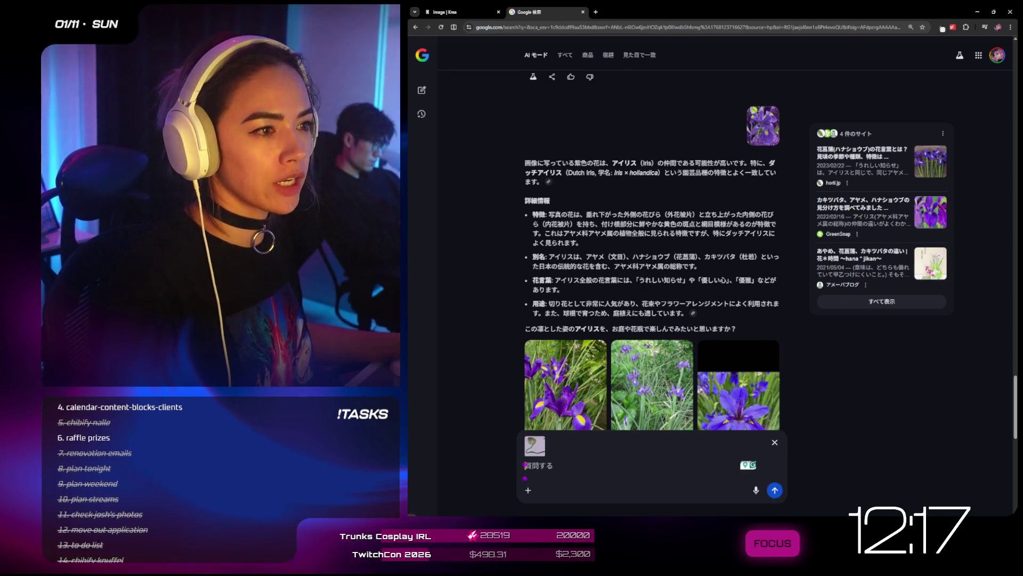
pyautogui.moveTo(587, 173); pyautogui.dragTo(568, 172)
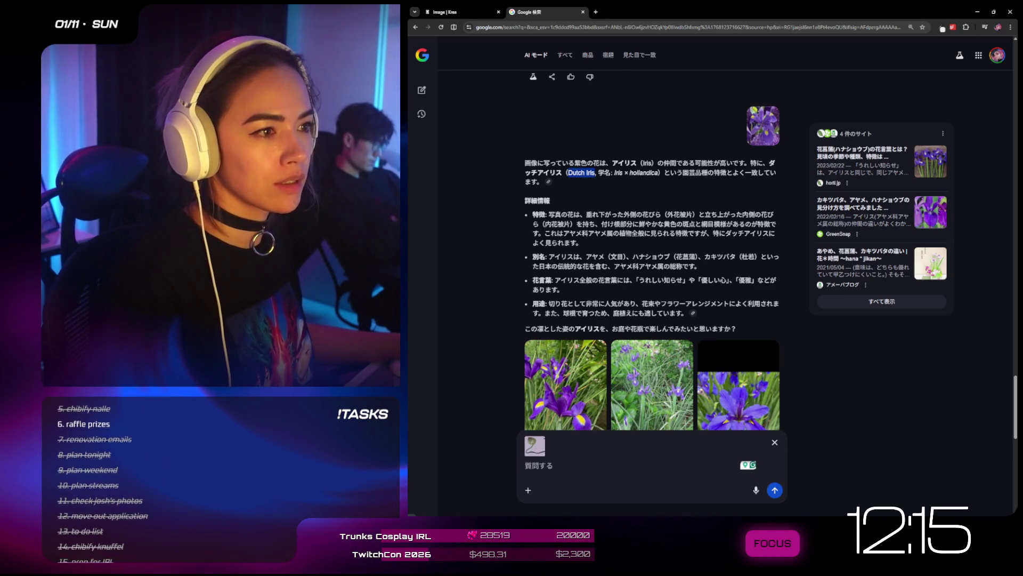
pyautogui.click(483, 8)
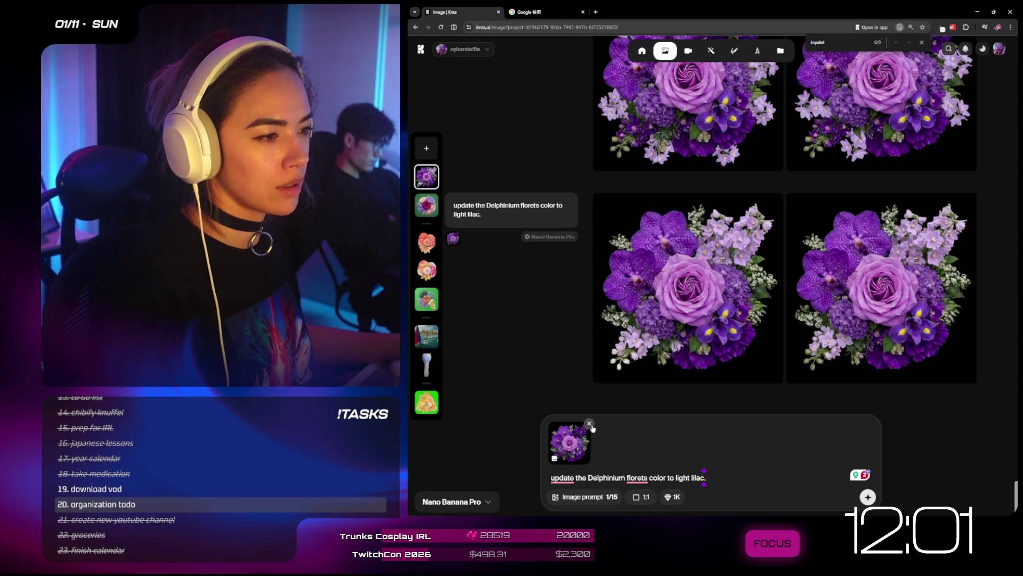
# - Swap the reference for another bouquet image and start the prompt 'replace some of the'
pyautogui.click(590, 423)
pyautogui.moveTo(687, 288); pyautogui.dragTo(608, 463)
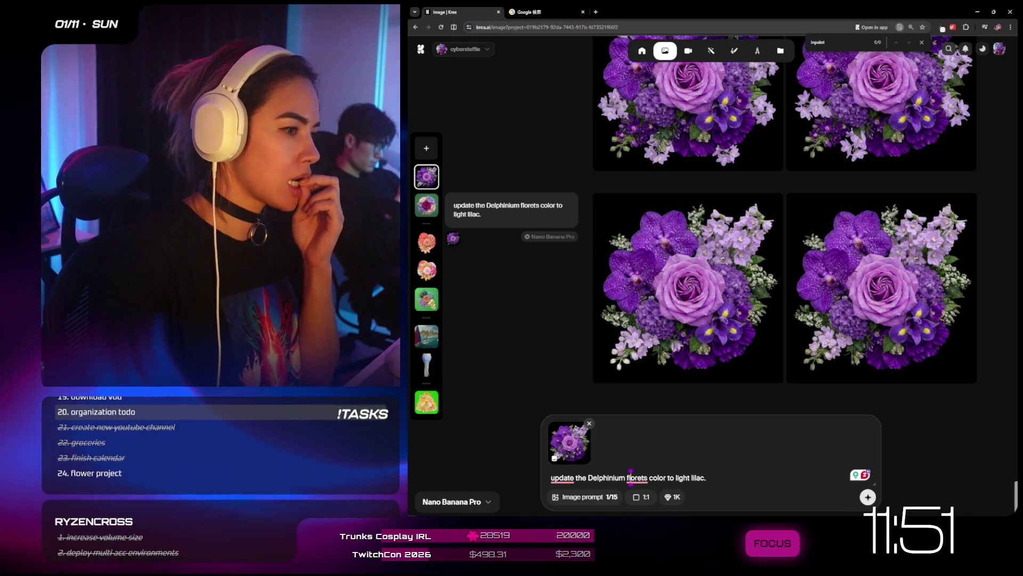
pyautogui.hotkey('ctrl', 'a')
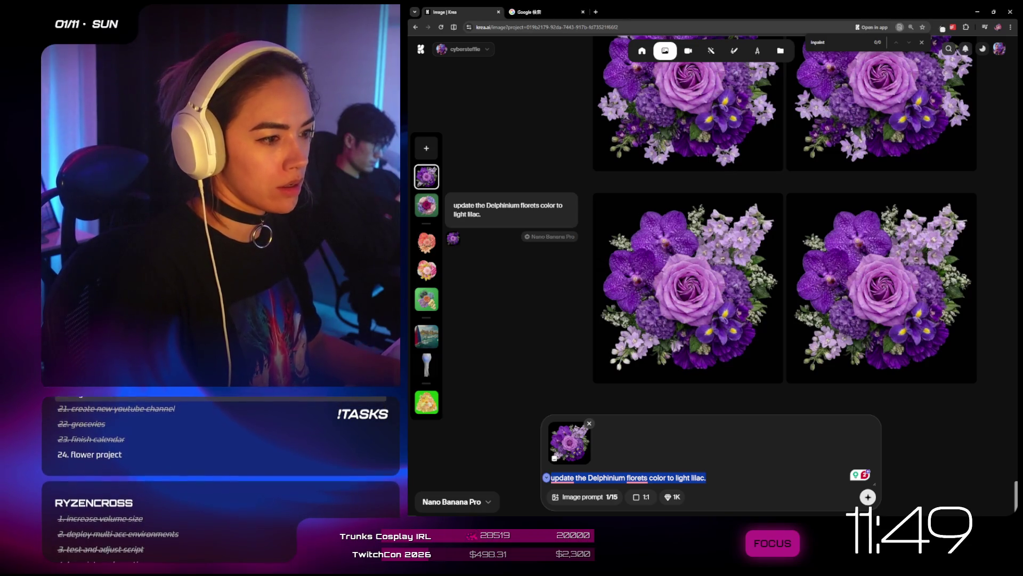
pyautogui.write('remove the')
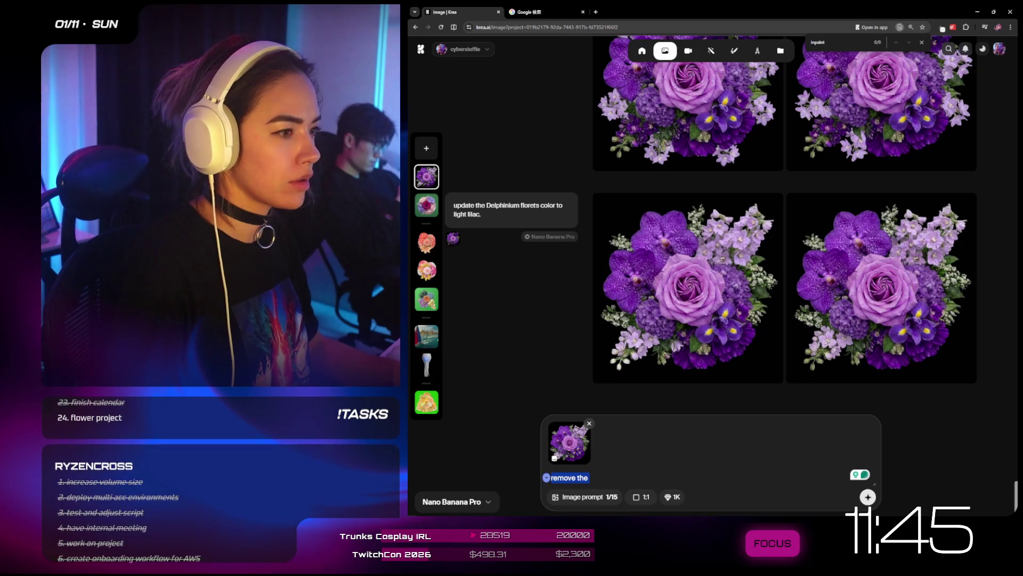
pyautogui.write('re')
pyautogui.write(' some of')
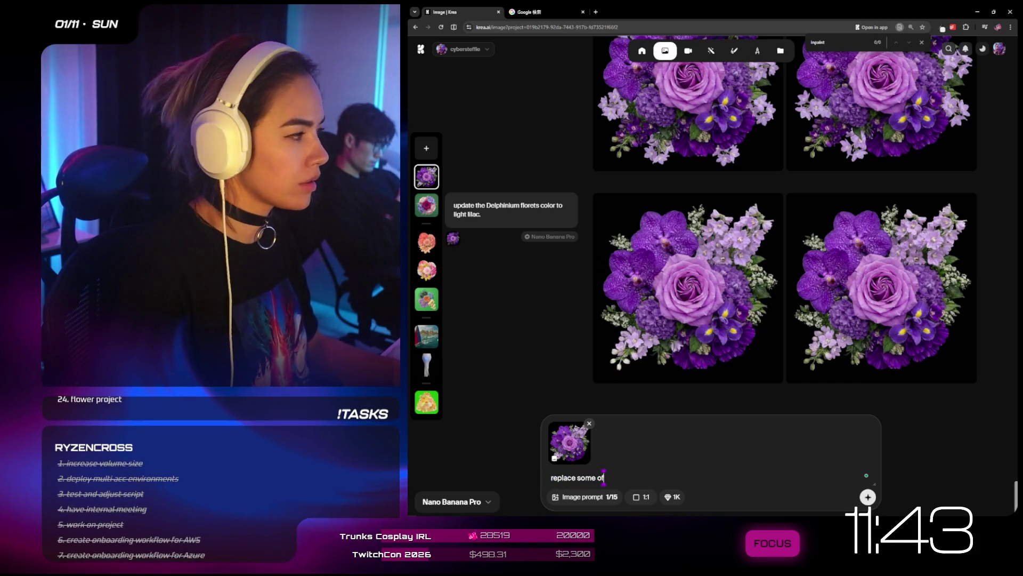
pyautogui.write(' the')
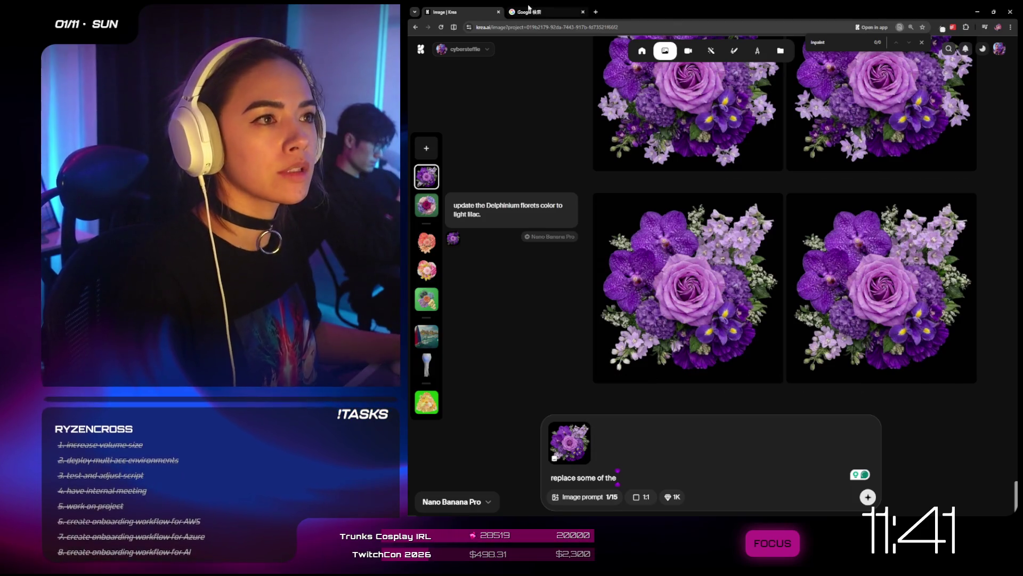
pyautogui.hotkey('ctrl', 'Tab')
pyautogui.click(643, 479)
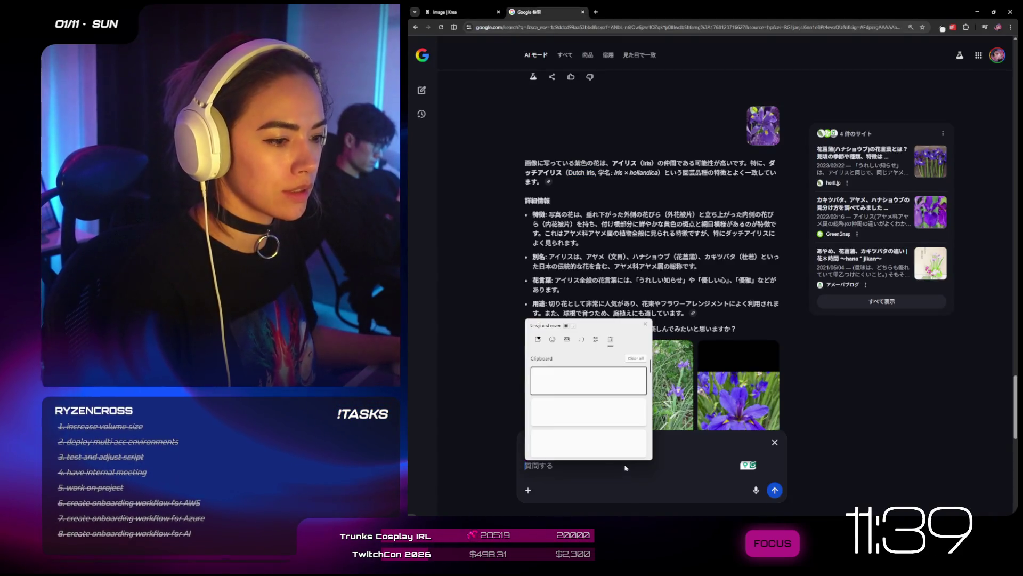
# - Submit the attached image to Google, which identifies it as an Allium
pyautogui.click(776, 489)
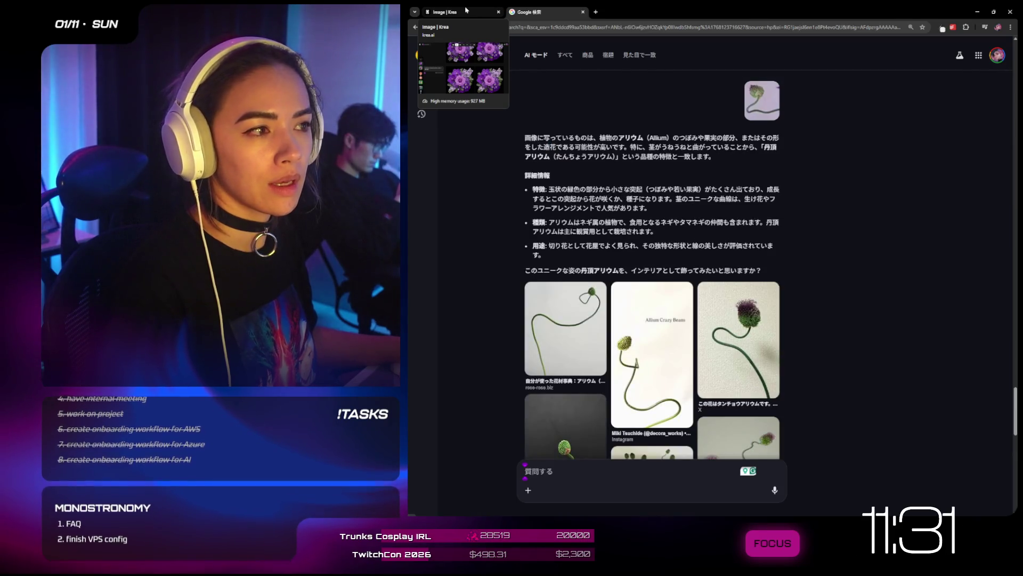
pyautogui.click(466, 10)
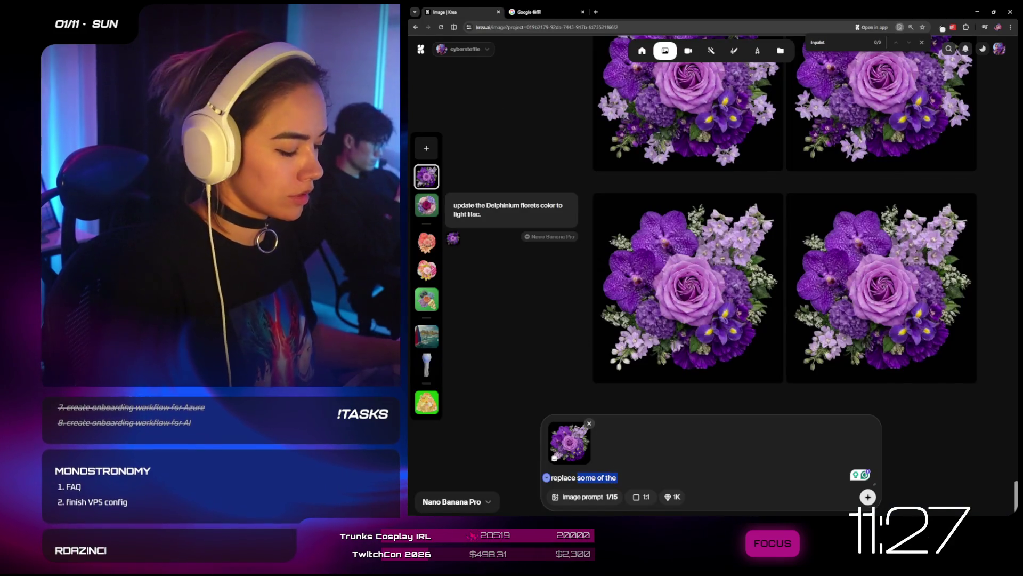
# - Generate with 'replace the white florets with small complimentary Allium. aesthetically balanced.'
pyautogui.write('the white florets with small')
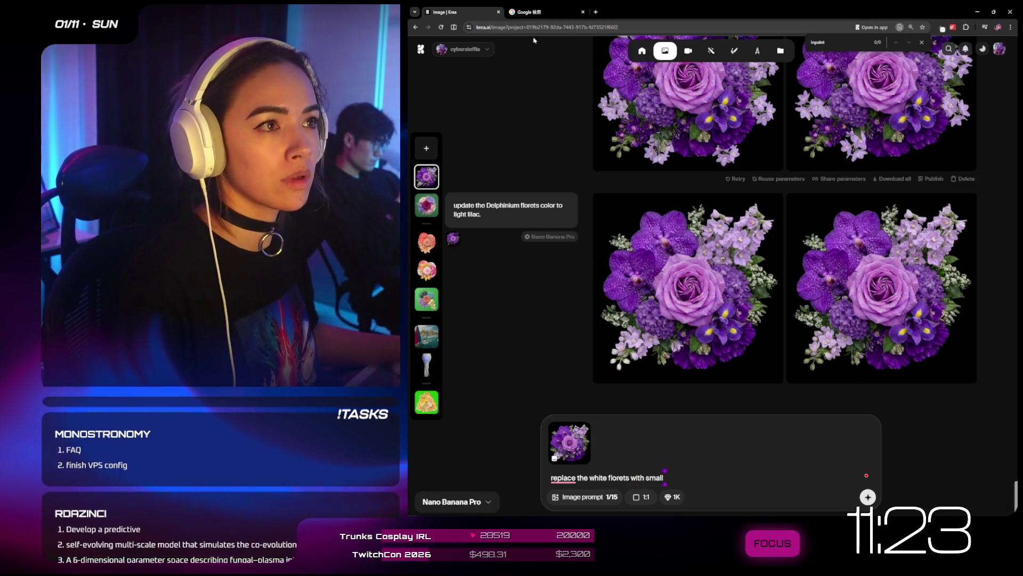
pyautogui.click(525, 12)
pyautogui.doubleClick(658, 137)
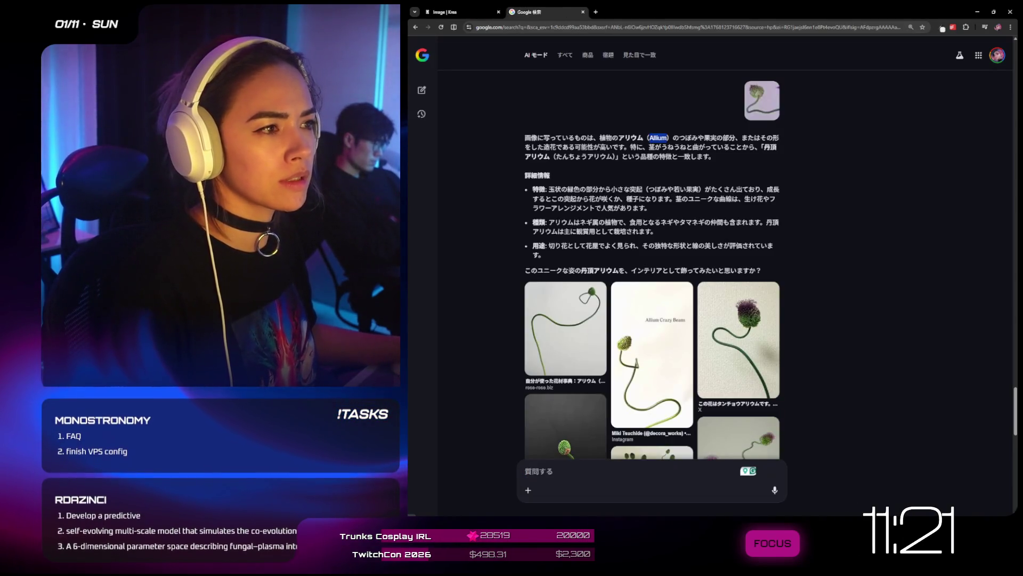
pyautogui.click(472, 10)
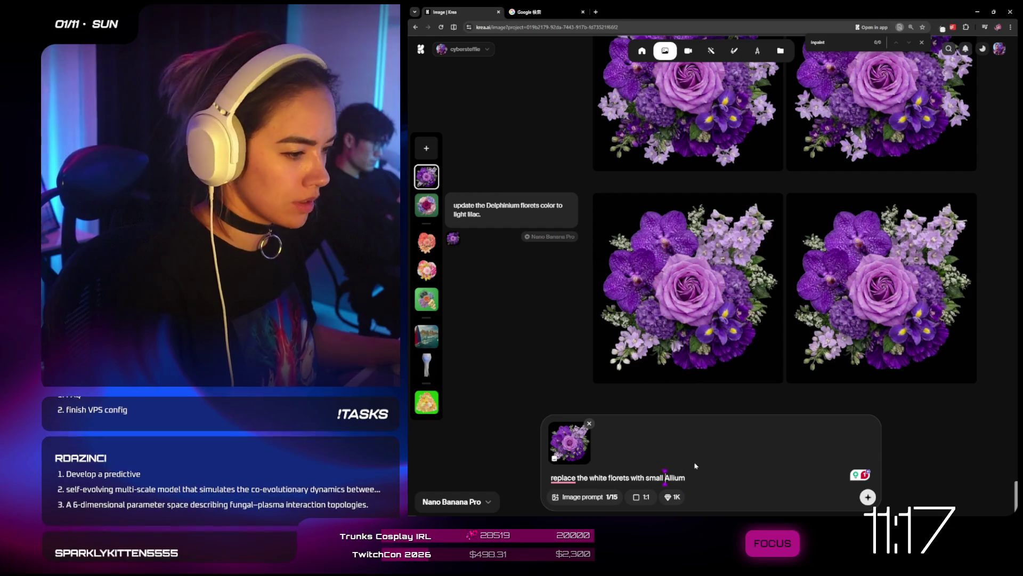
pyautogui.write('complimen')
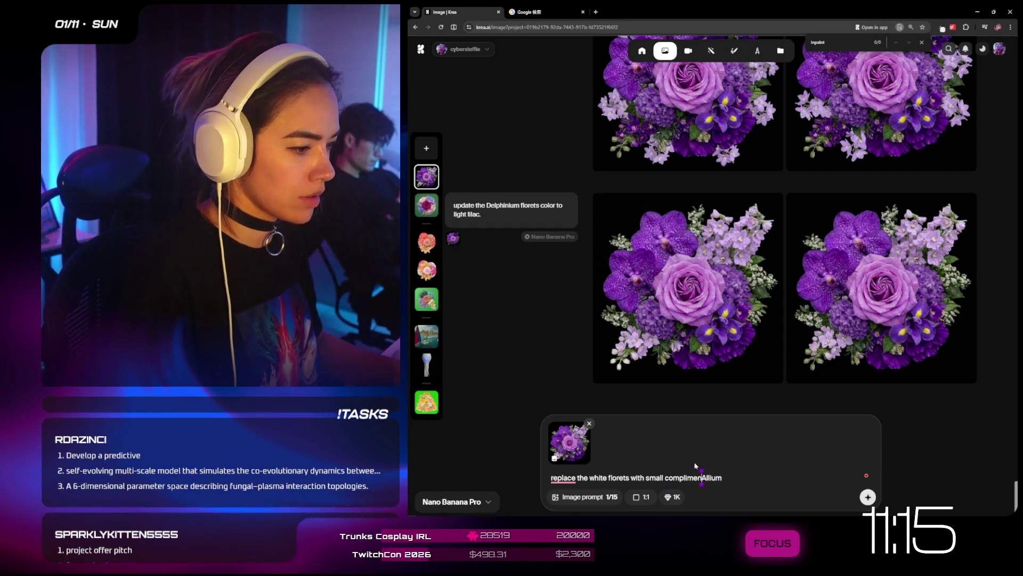
pyautogui.write('tary')
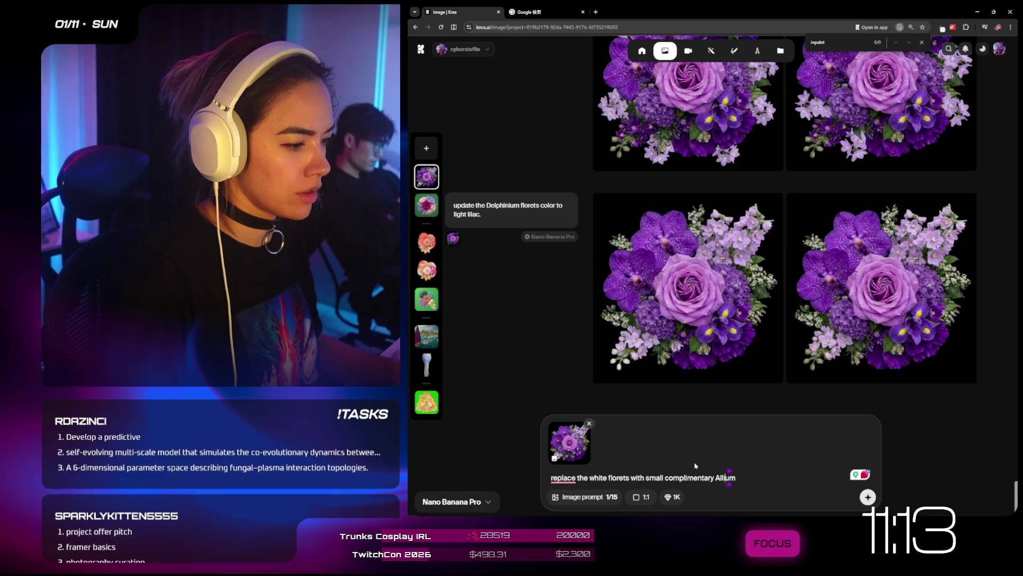
pyautogui.press('End')
pyautogui.write('sthetic')
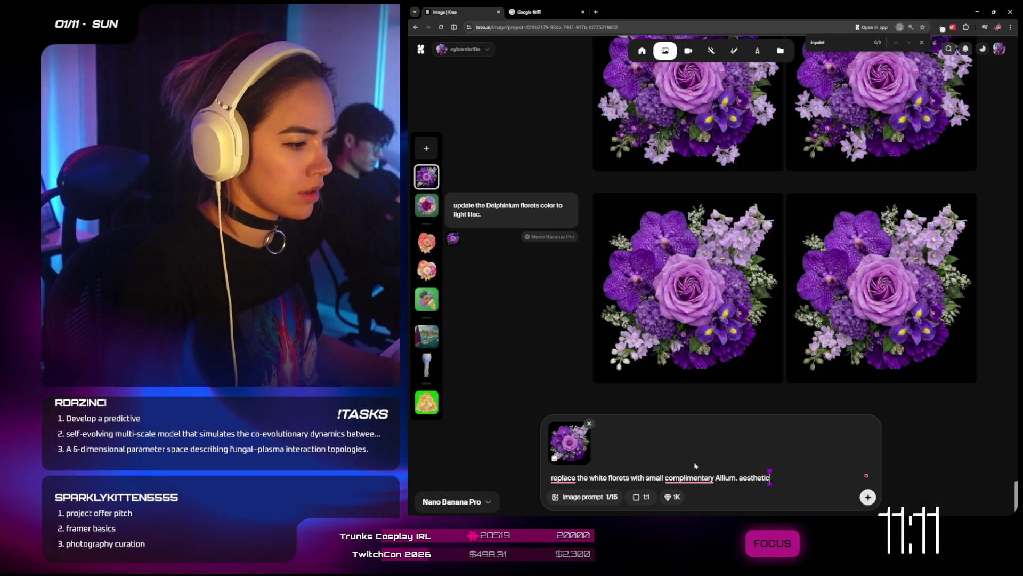
pyautogui.write('al')
pyautogui.press('BackSpace')
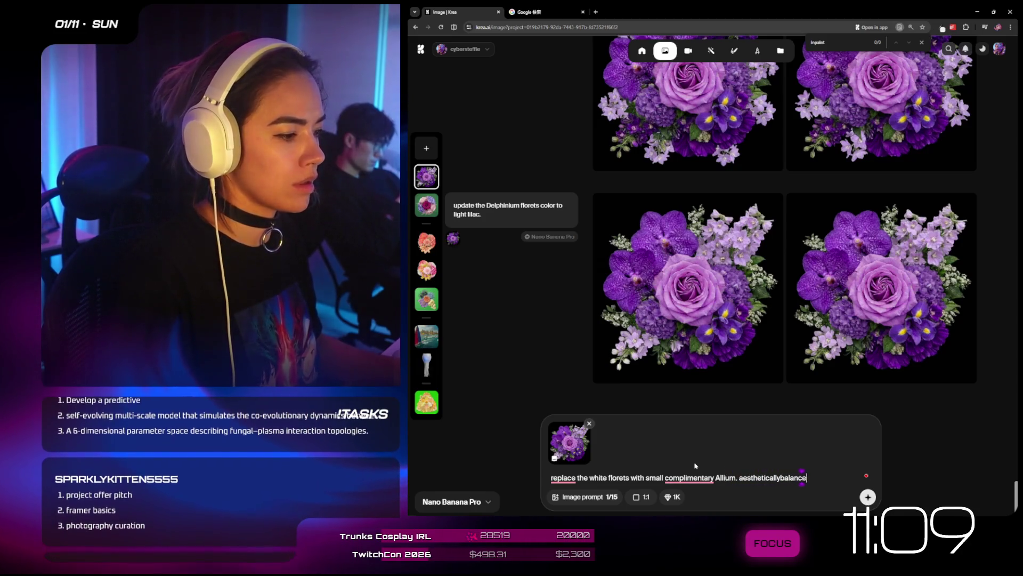
pyautogui.press('BackSpace')
pyautogui.press('BackSpace')
pyautogui.press('BackSpace')
pyautogui.write('balanced.')
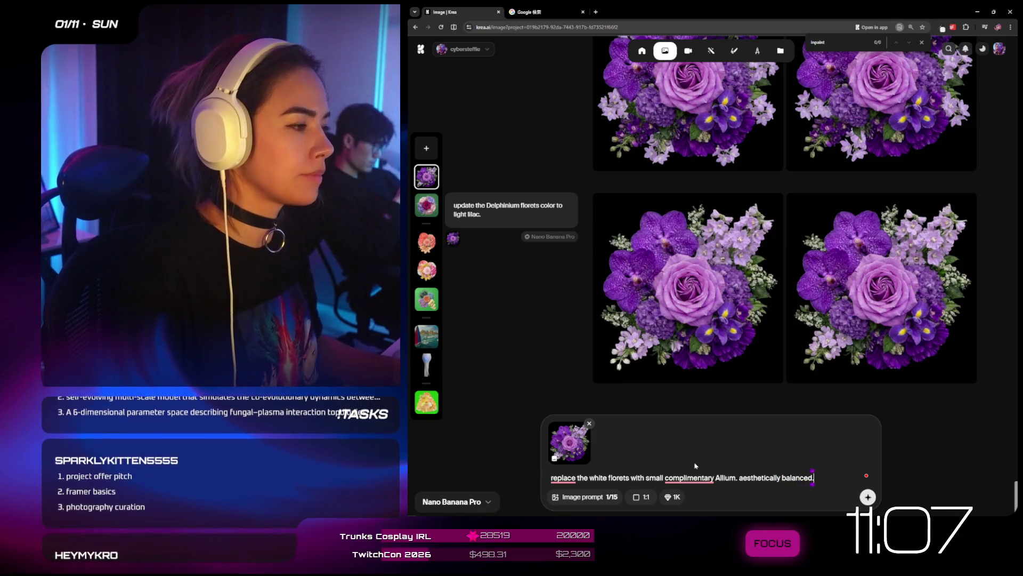
pyautogui.press('Return')
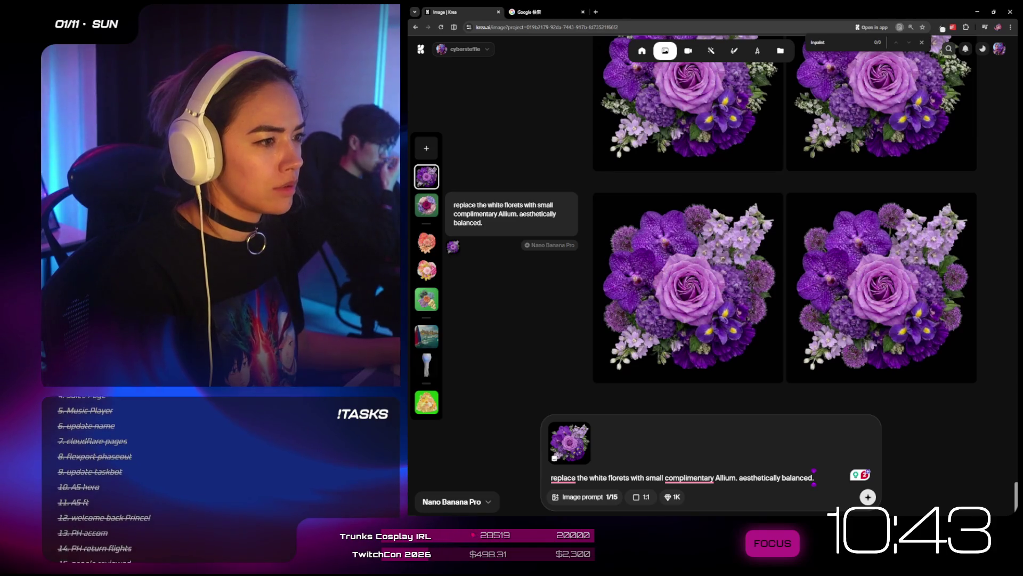
pyautogui.scroll(2, 791, 307)
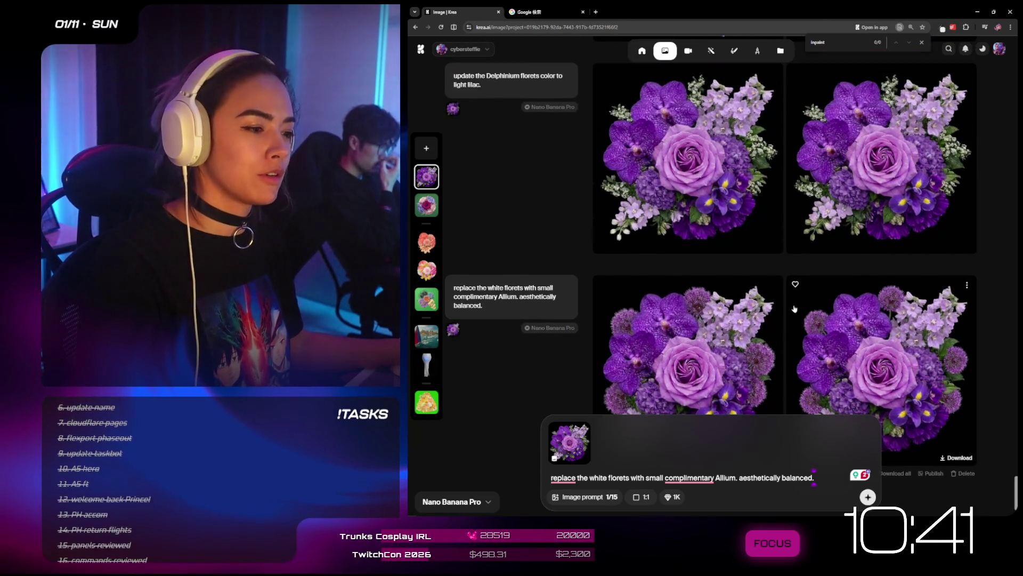
pyautogui.doubleClick(726, 478)
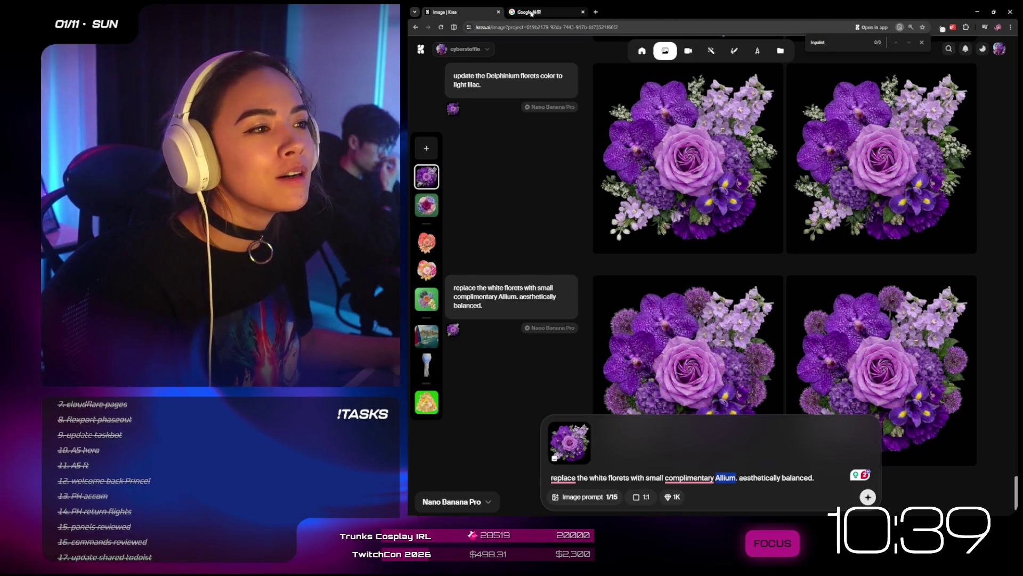
pyautogui.click(531, 14)
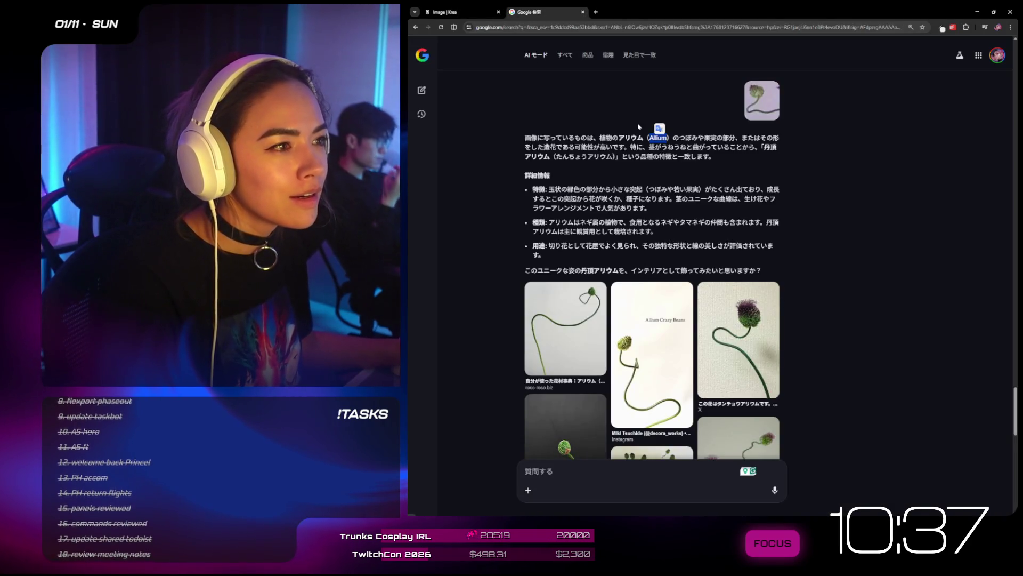
pyautogui.scroll(-10, 860, 266)
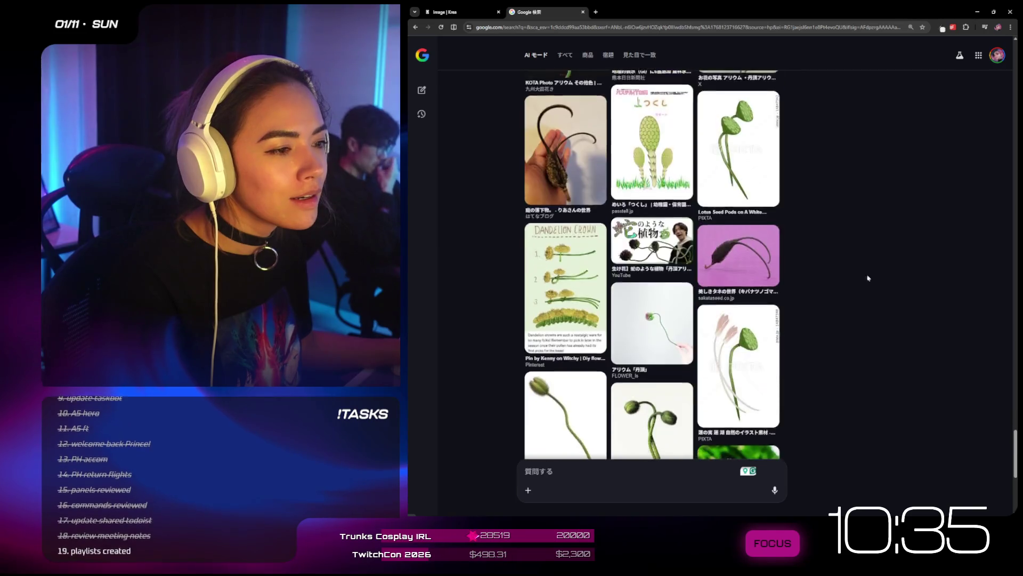
pyautogui.scroll(-15, 860, 266)
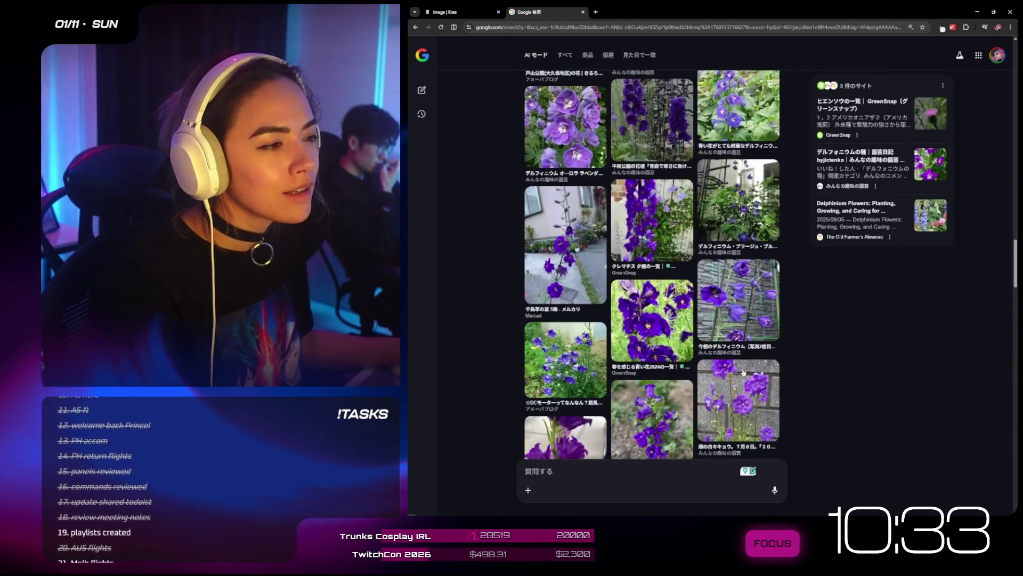
pyautogui.scroll(10, 791, 299)
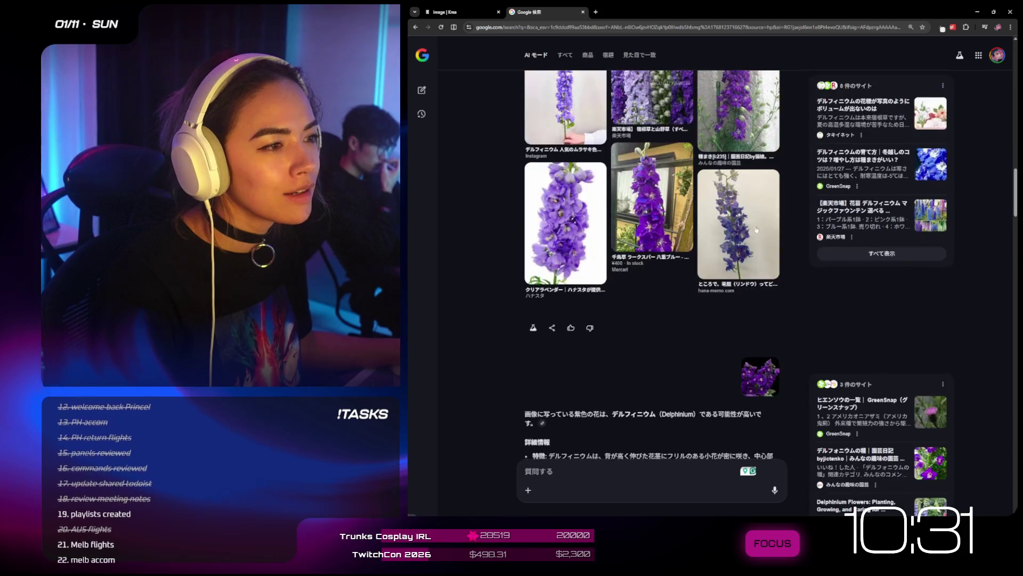
pyautogui.scroll(-10, 756, 229)
pyautogui.scroll(-10, 744, 257)
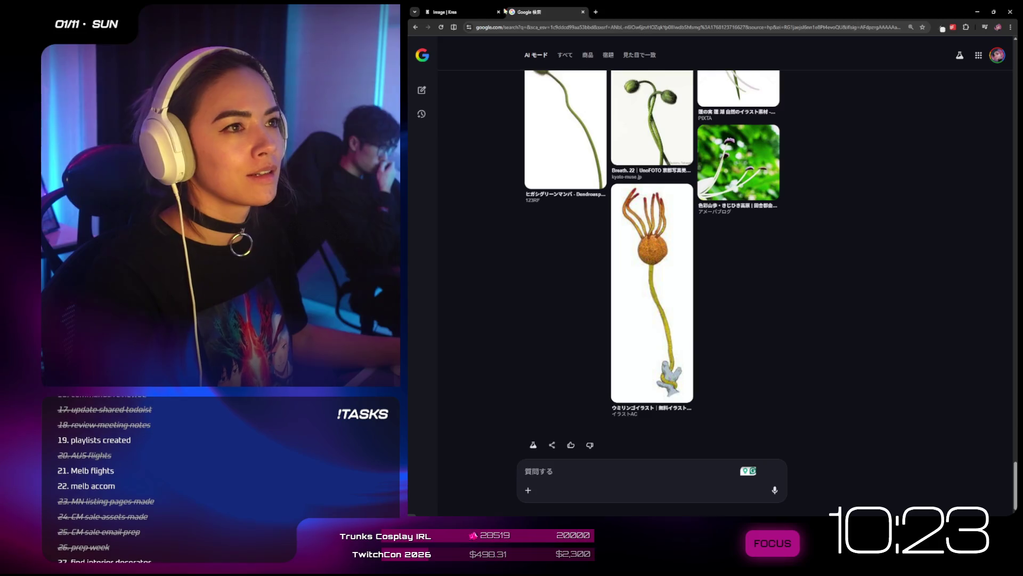
pyautogui.click(470, 13)
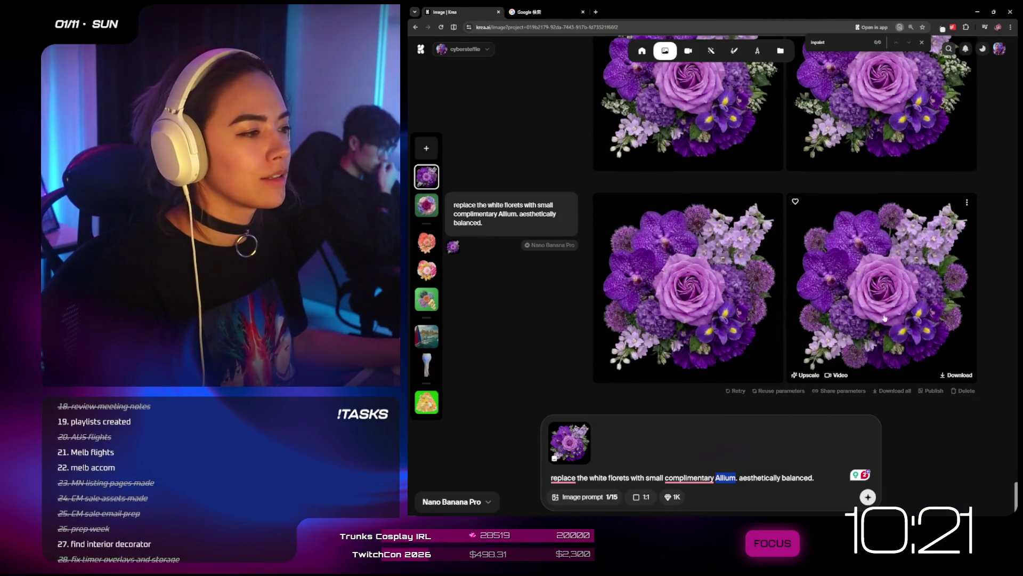
# - Replace the prompt with 'remove the hite florets.' and generate new bouquets
pyautogui.scroll(-2, 713, 182)
pyautogui.scroll(2, 816, 283)
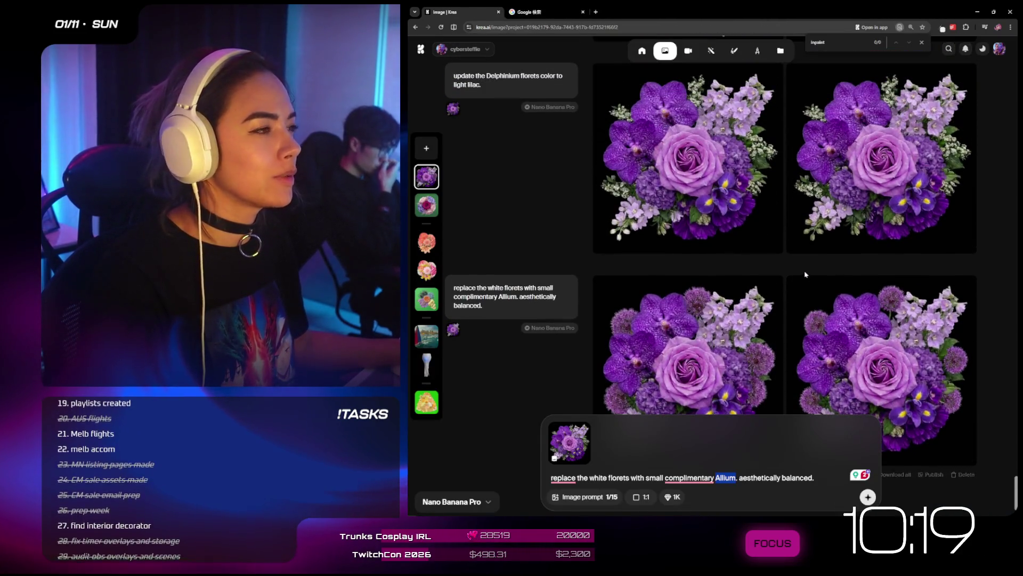
pyautogui.moveTo(801, 272)
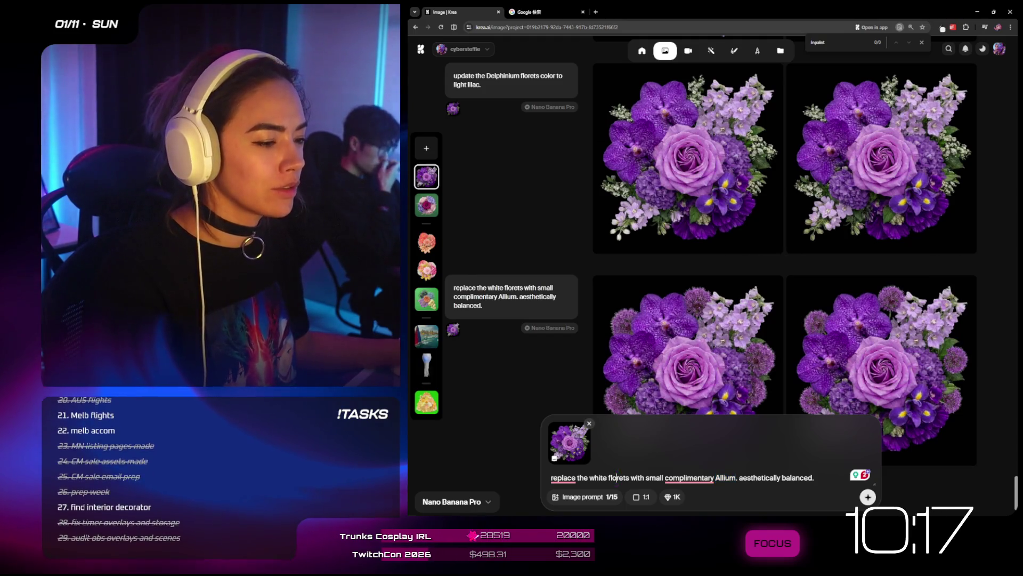
pyautogui.hotkey('ctrl', 'a')
pyautogui.write('remove the')
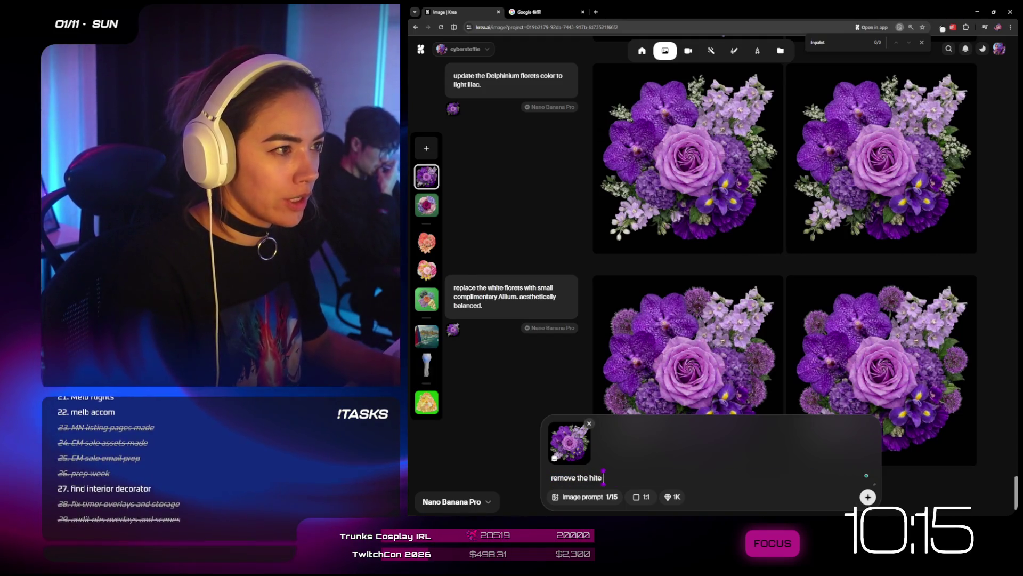
pyautogui.write(' hite florests.')
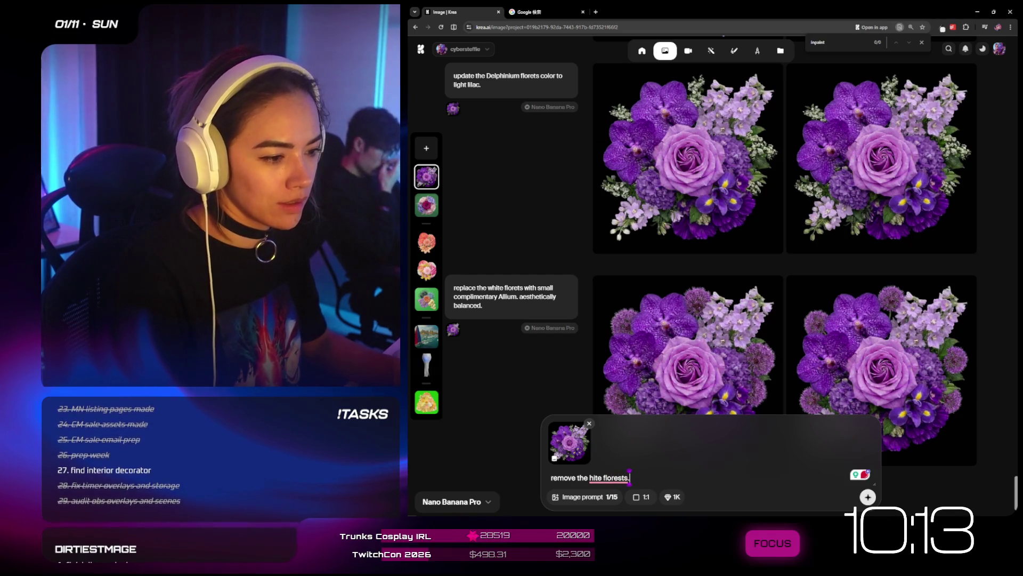
pyautogui.press('BackSpace')
pyautogui.press('BackSpace')
pyautogui.press('BackSpace')
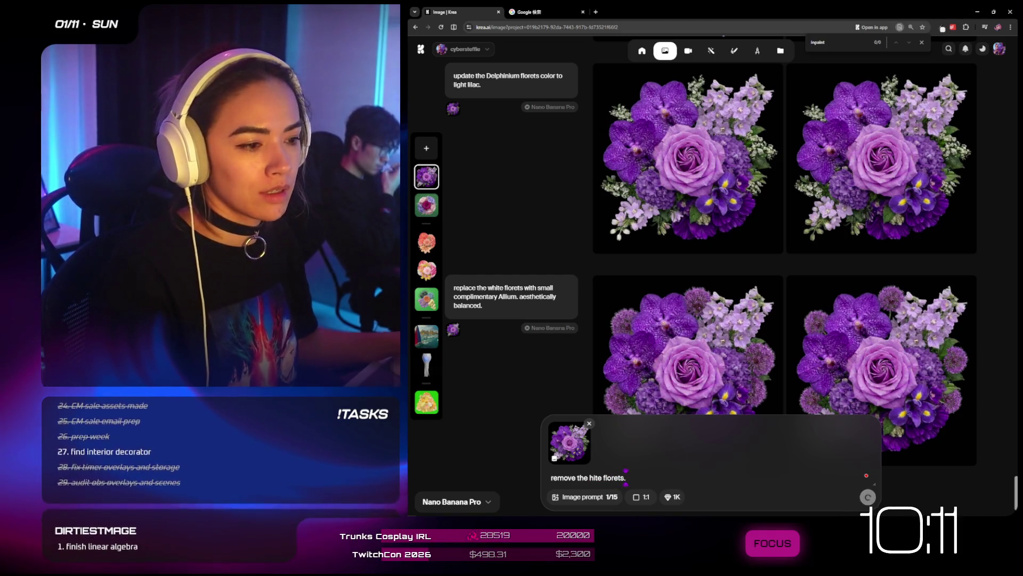
pyautogui.press('Return')
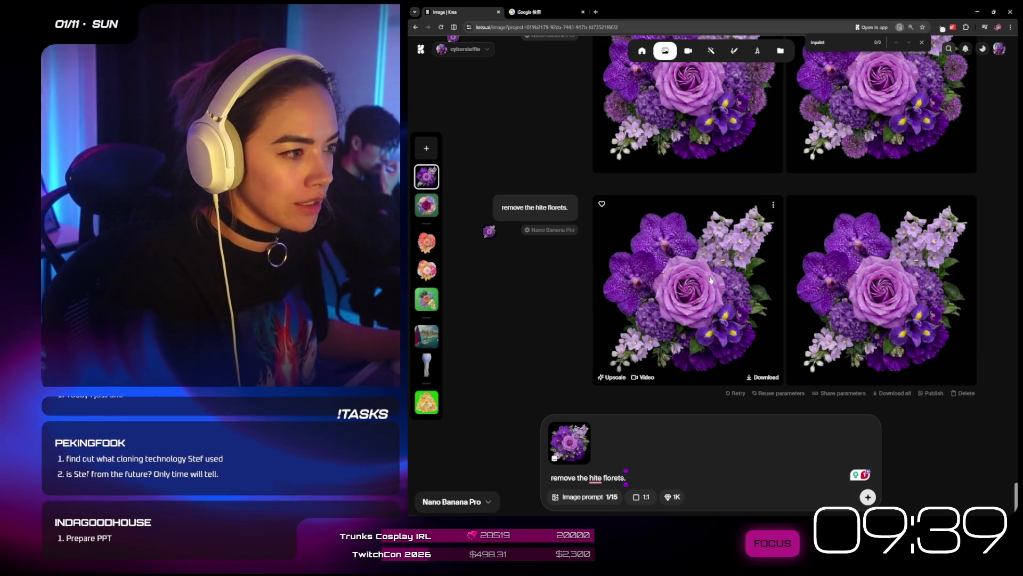
# - Add the reference bouquet and generate with the prompt 'Remove the green leaves.'
pyautogui.moveTo(585, 436)
pyautogui.moveTo(585, 436)
pyautogui.mouseDown()
pyautogui.moveTo(557, 446)
pyautogui.moveTo(570, 443)
pyautogui.mouseUp()
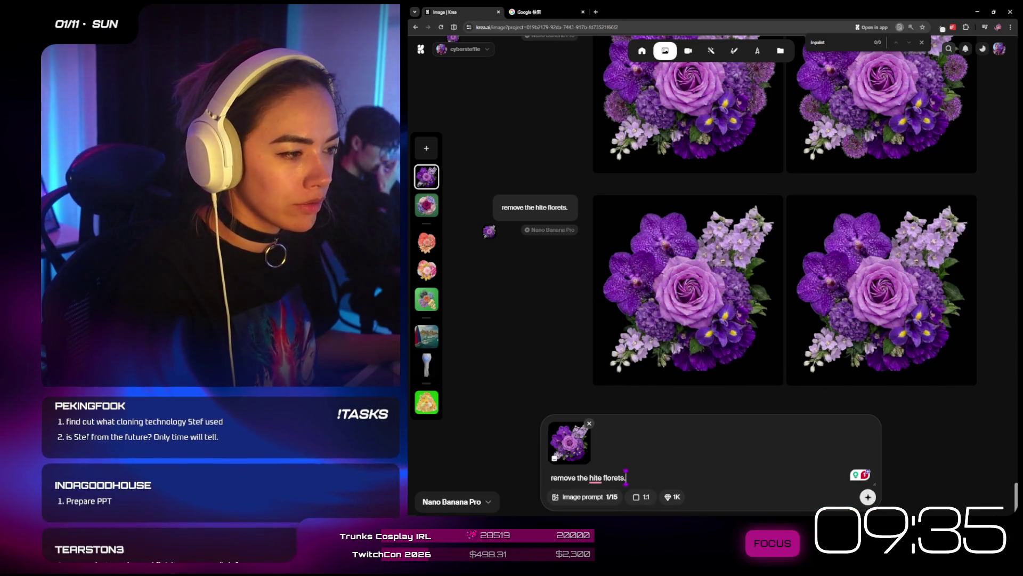
pyautogui.hotkey('ctrl', 'a')
pyautogui.write('Re,pve')
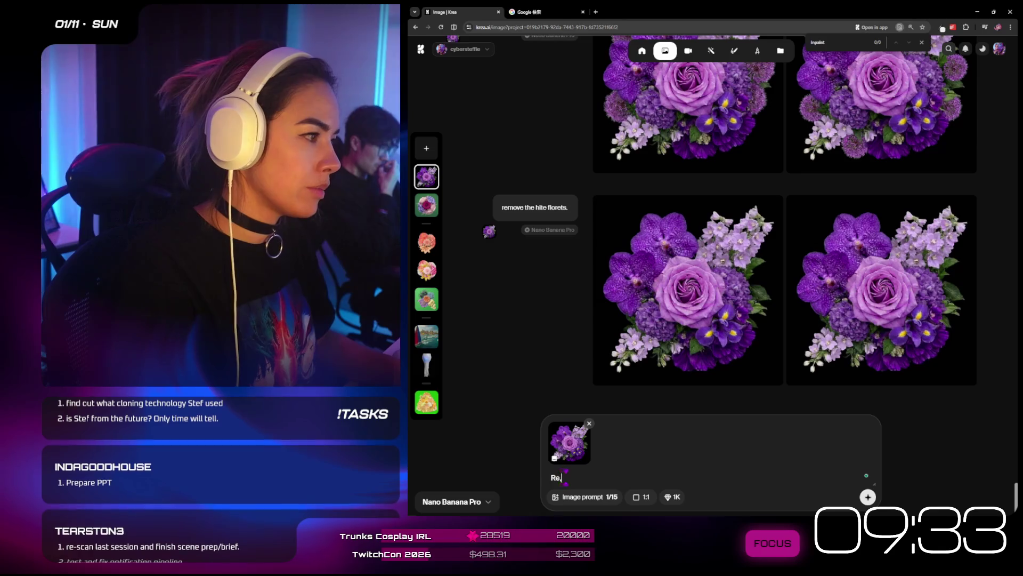
pyautogui.press('BackSpace')
pyautogui.press('BackSpace')
pyautogui.press('BackSpace')
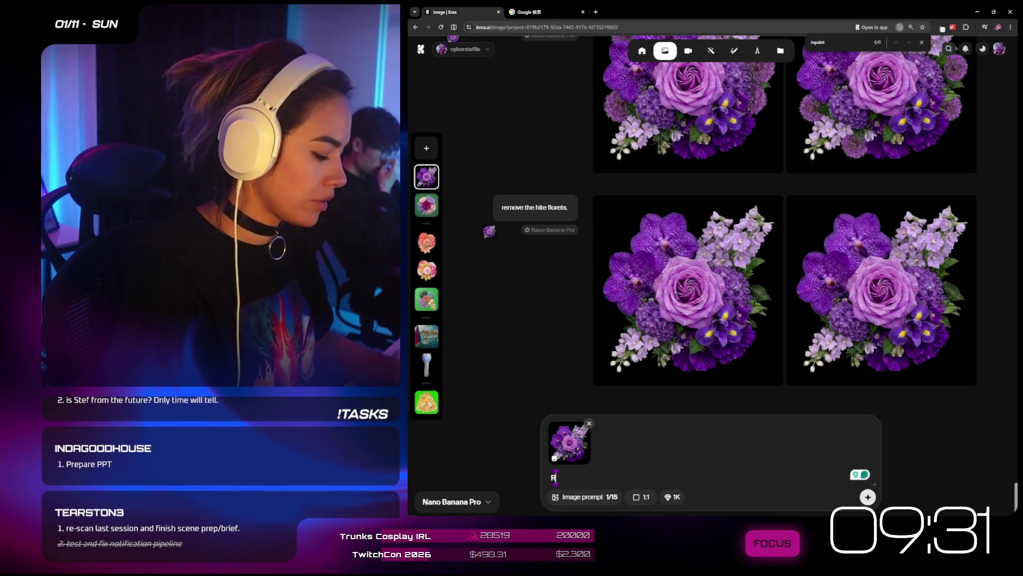
pyautogui.write('emove the green leav')
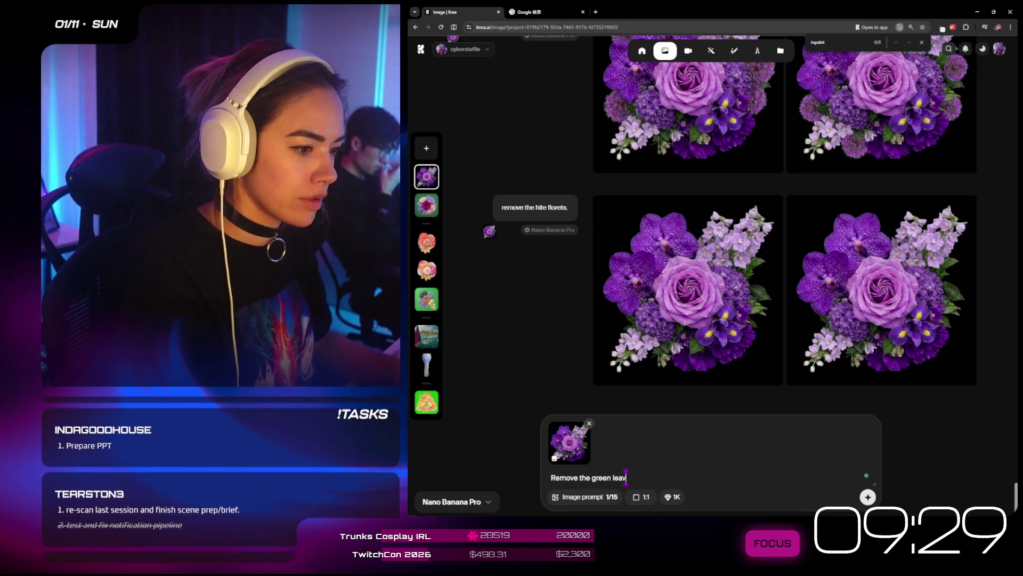
pyautogui.write('es.')
pyautogui.press('Return')
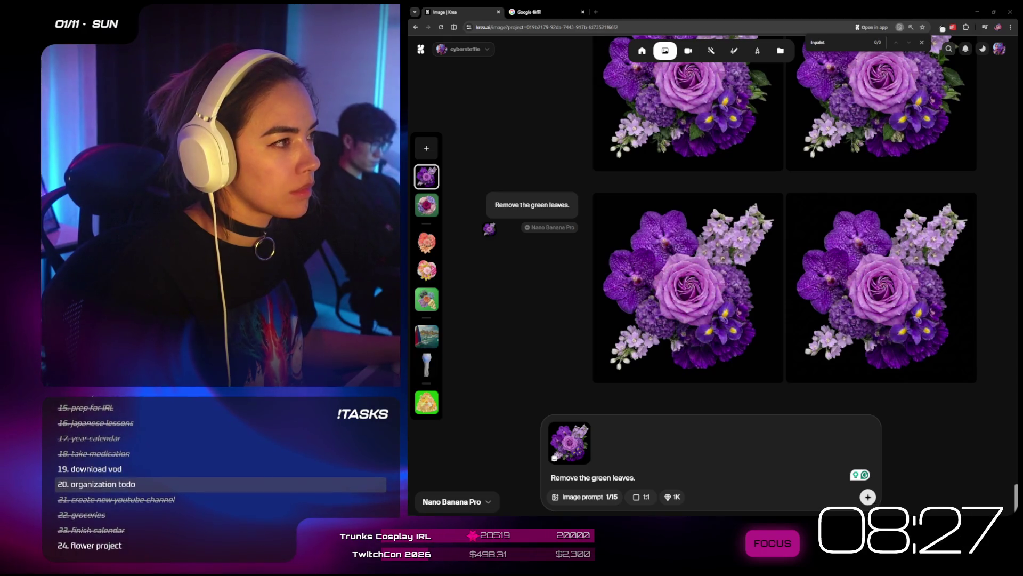
pyautogui.hotkey('alt', 'Tab')
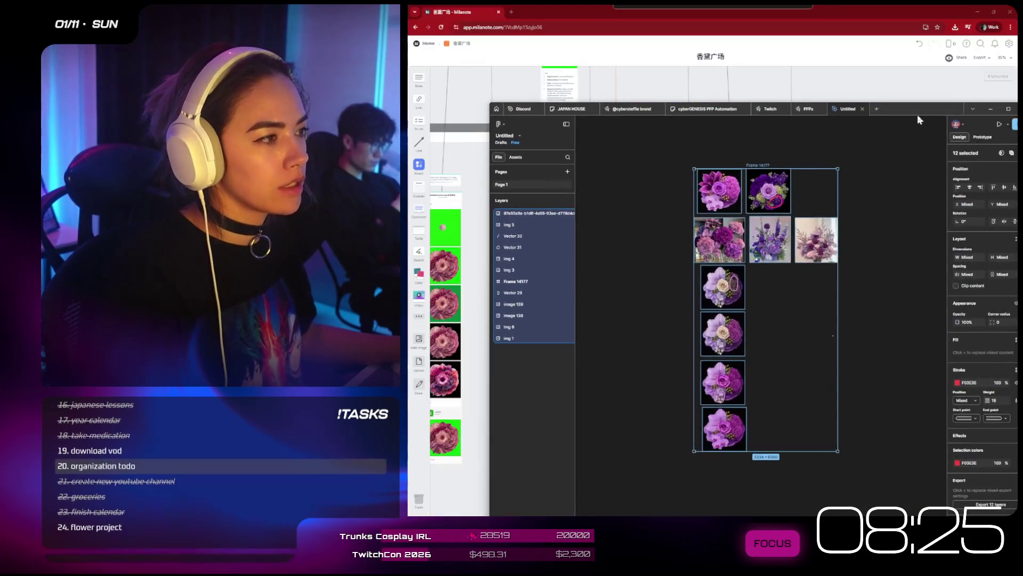
pyautogui.moveTo(917, 118)
pyautogui.mouseDown()
pyautogui.moveTo(1021, 119)
pyautogui.moveTo(961, 109)
pyautogui.moveTo(917, 123)
pyautogui.mouseUp()
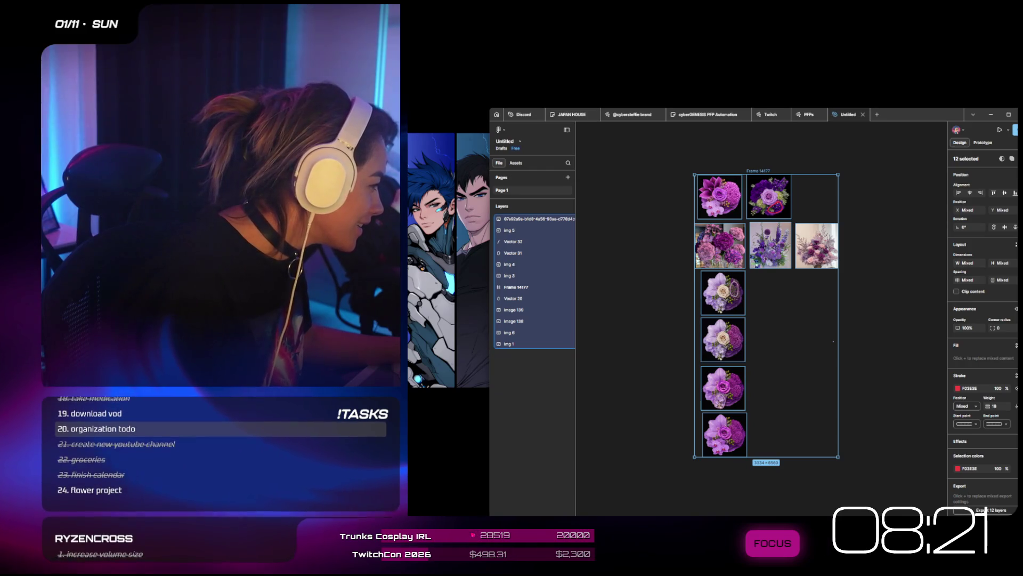
pyautogui.press('super+d')
pyautogui.press('super+d')
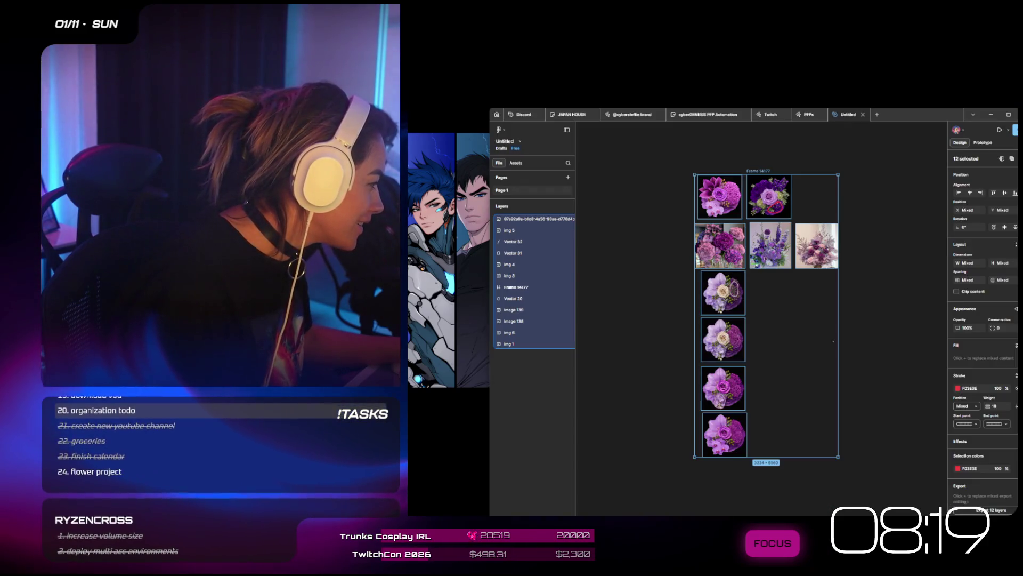
pyautogui.hotkey('alt', 'Tab')
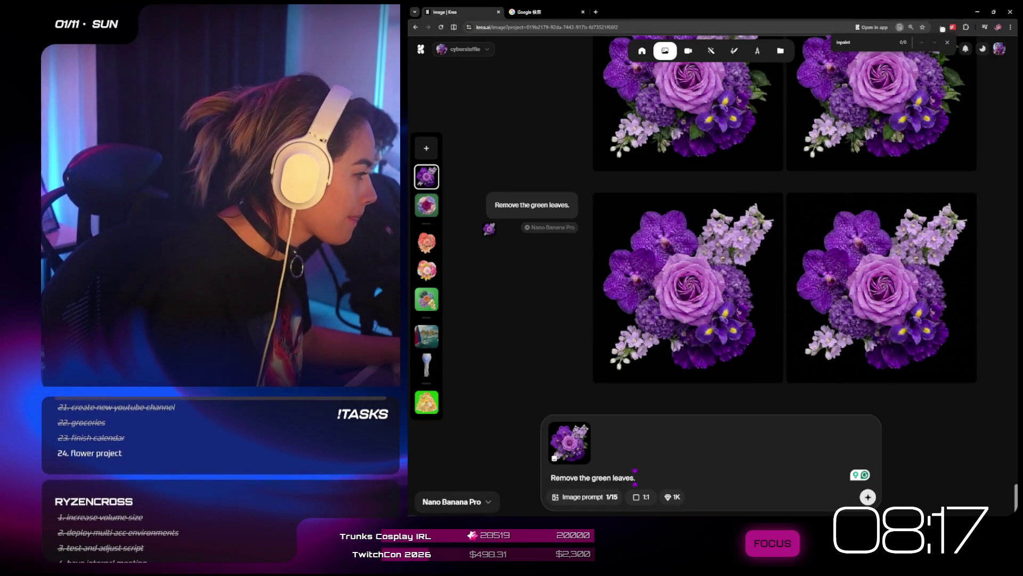
pyautogui.hotkey('alt', 'Tab')
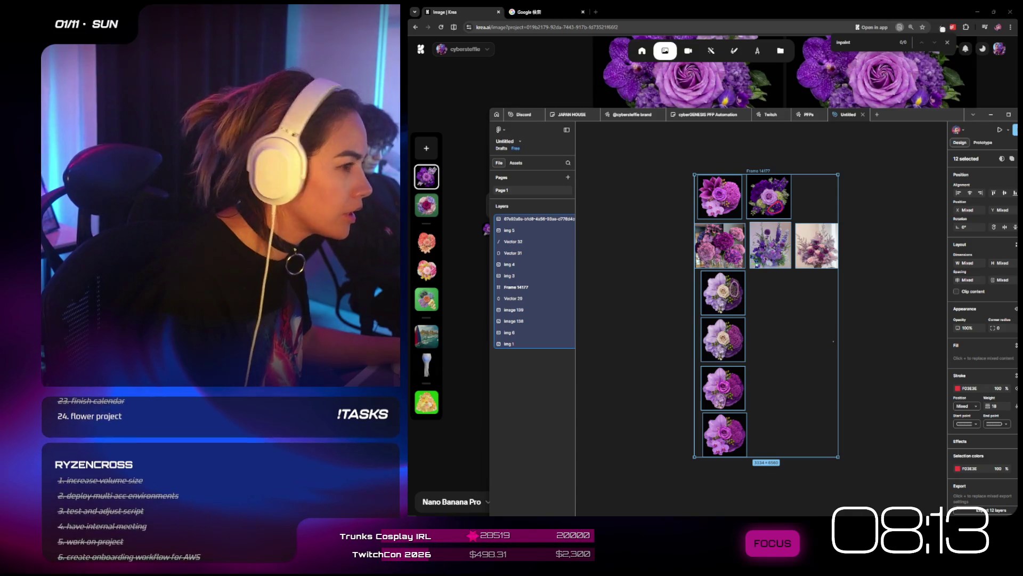
pyautogui.click(870, 304)
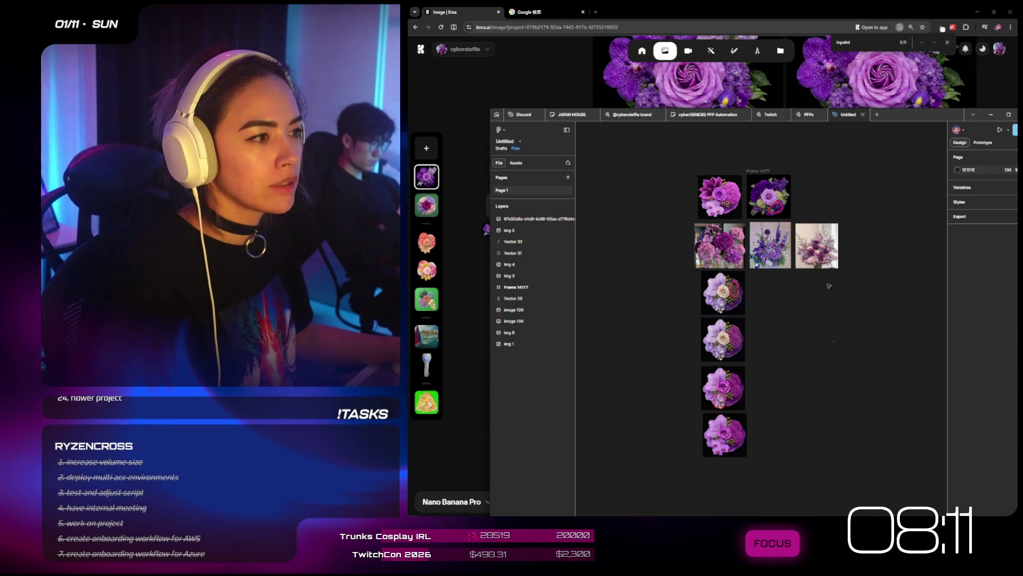
pyautogui.click(540, 87)
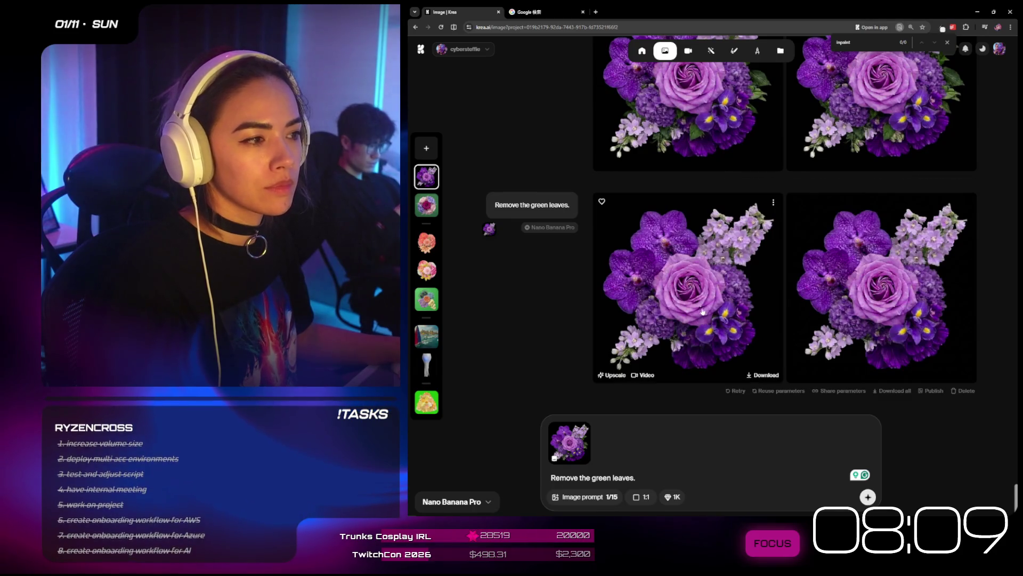
pyautogui.click(702, 308)
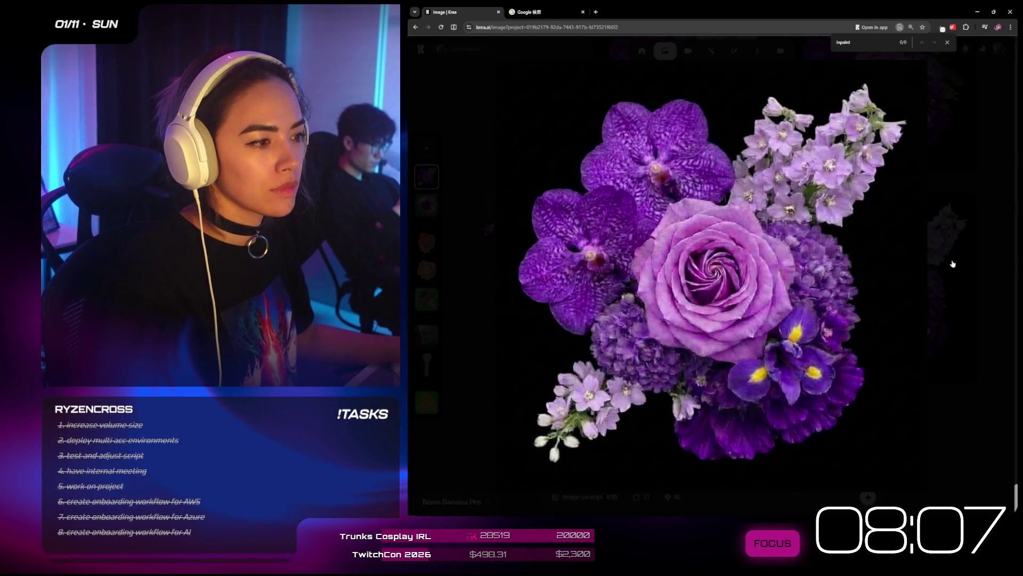
pyautogui.click(953, 263)
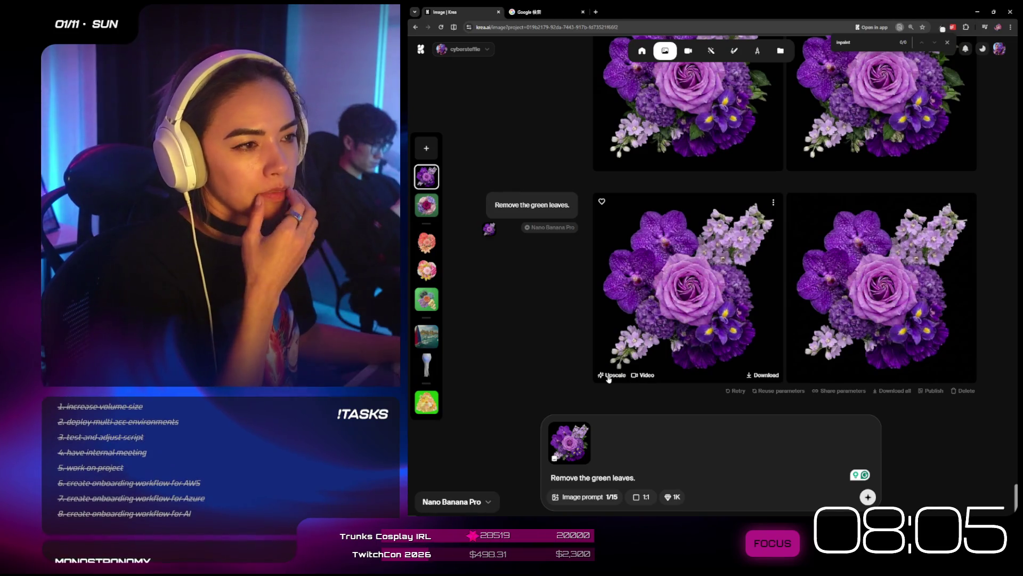
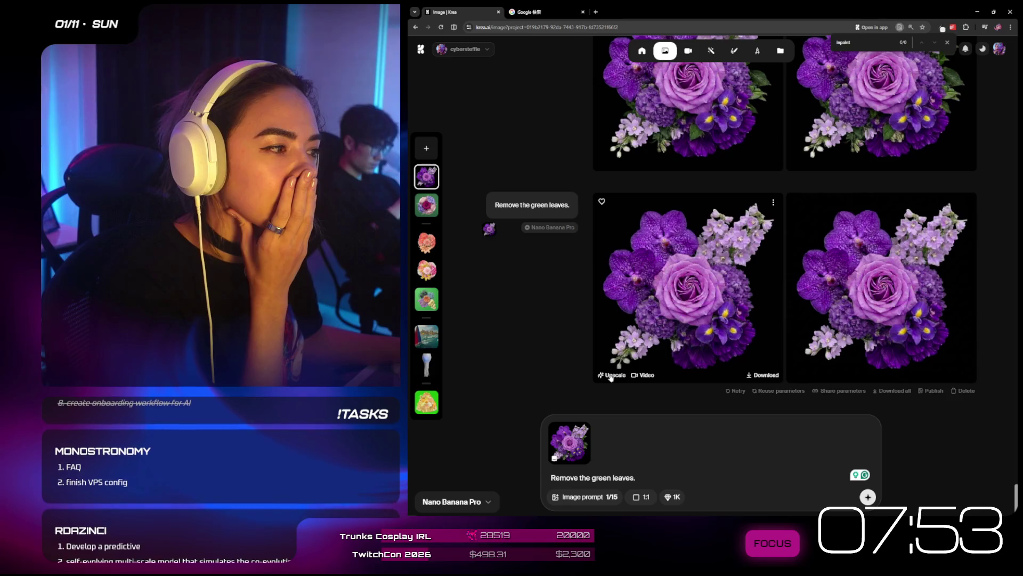
# - Upscale the leafless purple bouquet image and inspect the upscaled result enlarged
pyautogui.click(611, 375)
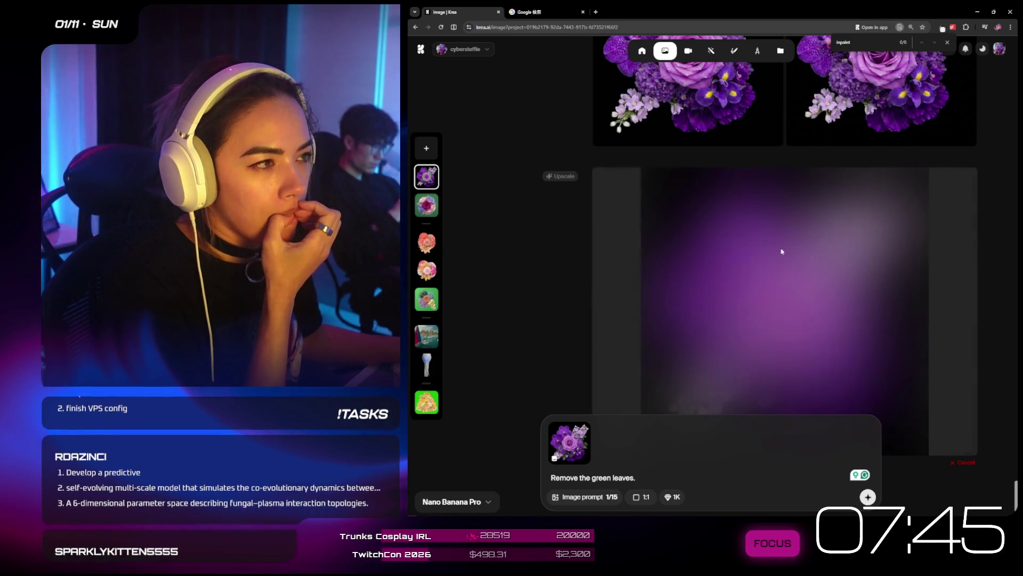
pyautogui.scroll(2, 838, 328)
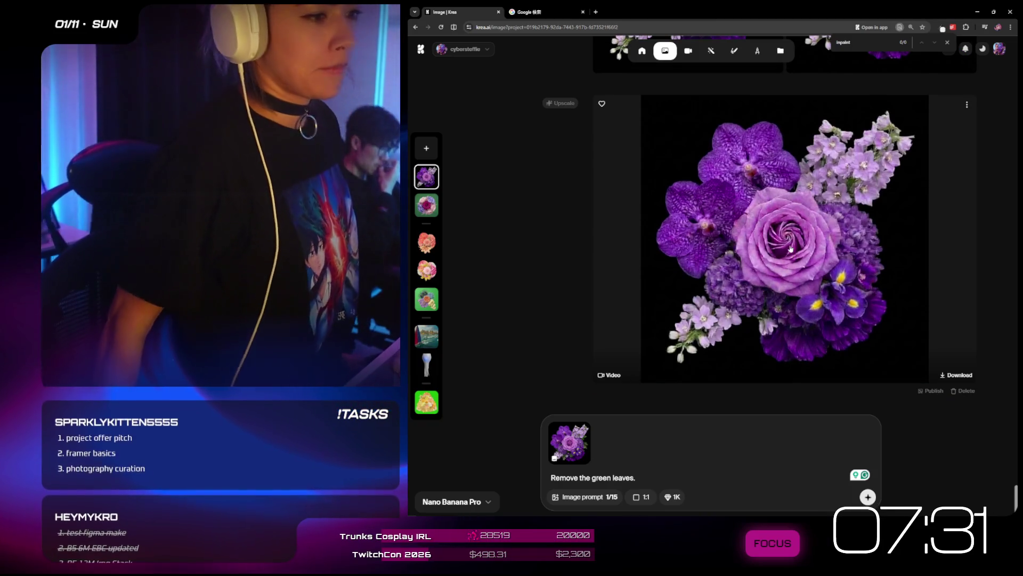
pyautogui.click(790, 249)
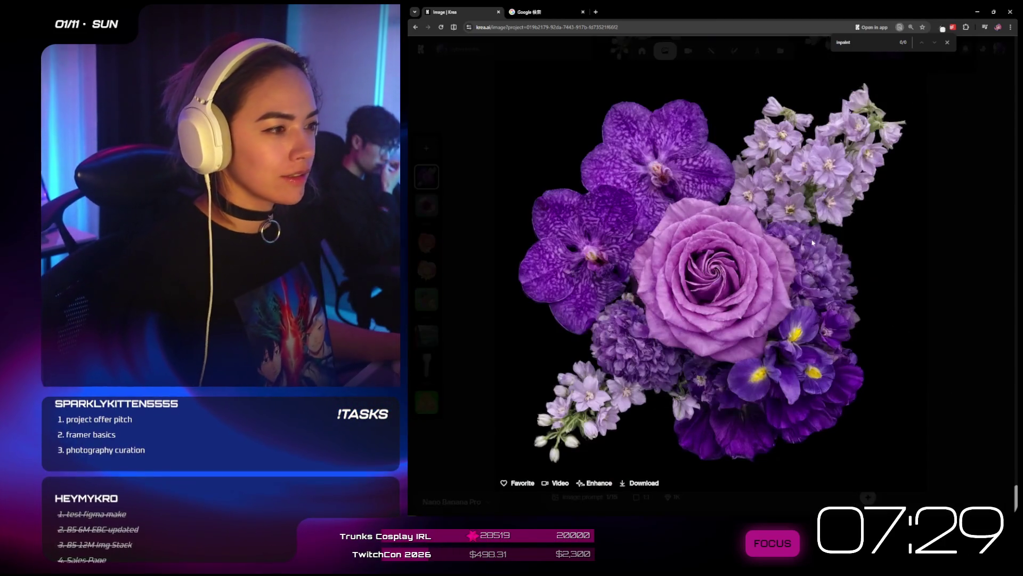
pyautogui.click(941, 239)
pyautogui.click(800, 227)
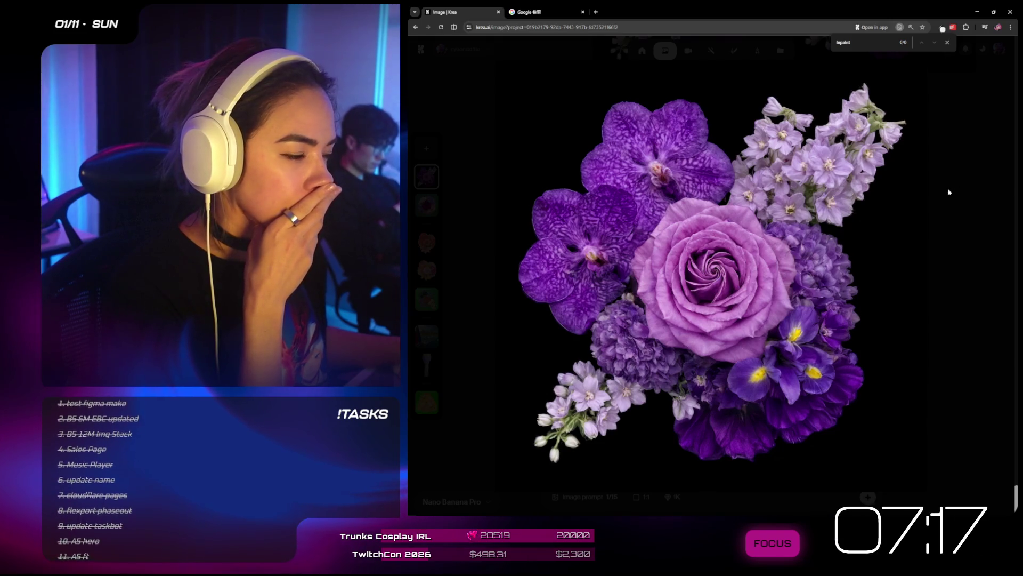
pyautogui.click(949, 192)
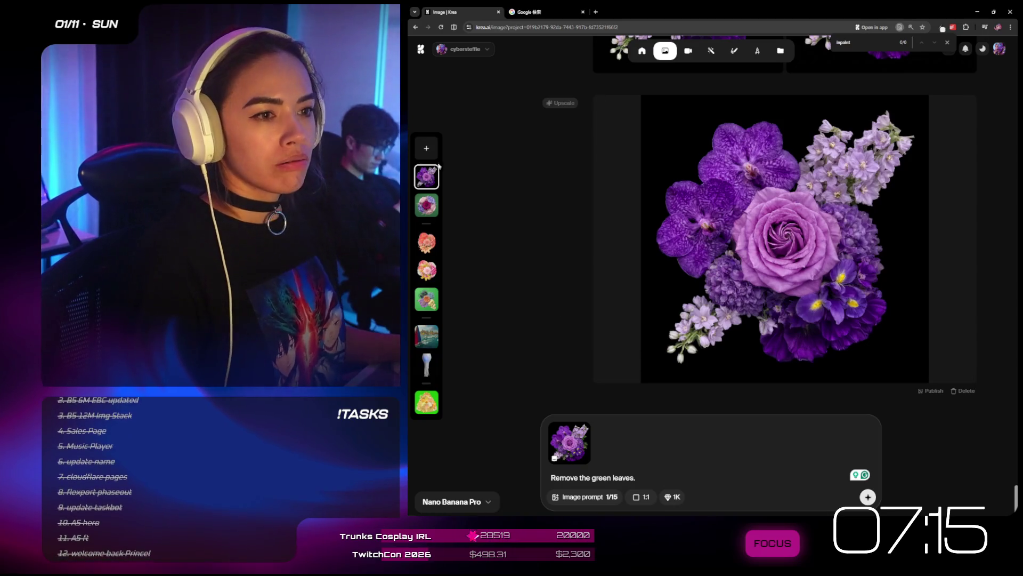
pyautogui.scroll(-2, 422, 323)
pyautogui.scroll(-2, 427, 320)
pyautogui.scroll(15, 836, 341)
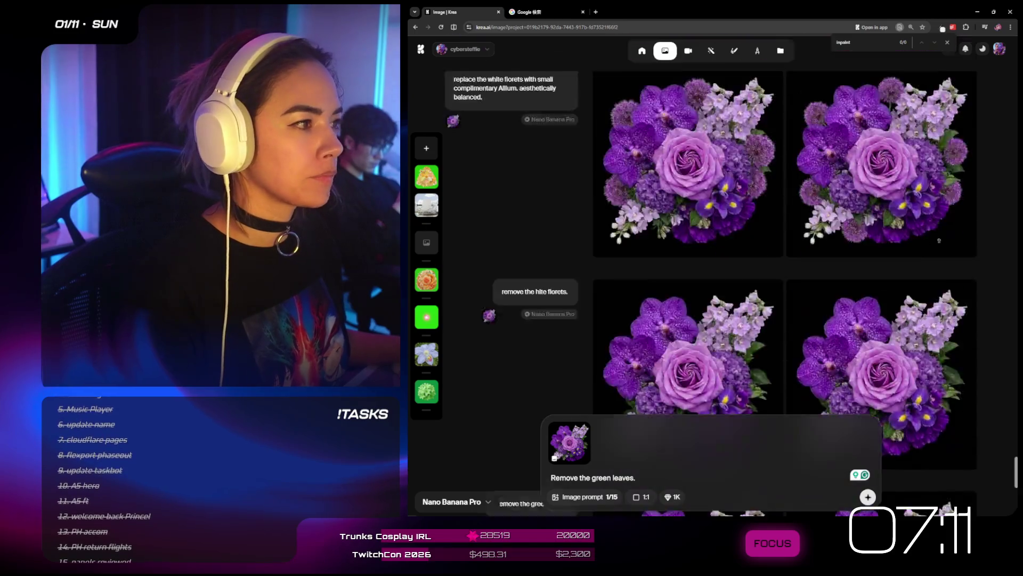
pyautogui.scroll(-10, 960, 334)
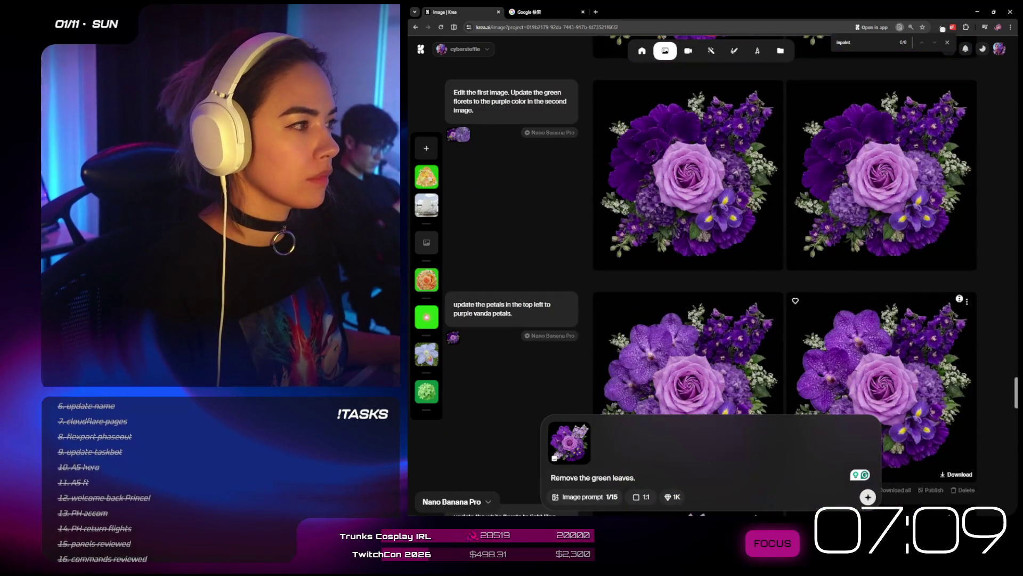
pyautogui.scroll(-1, 993, 296)
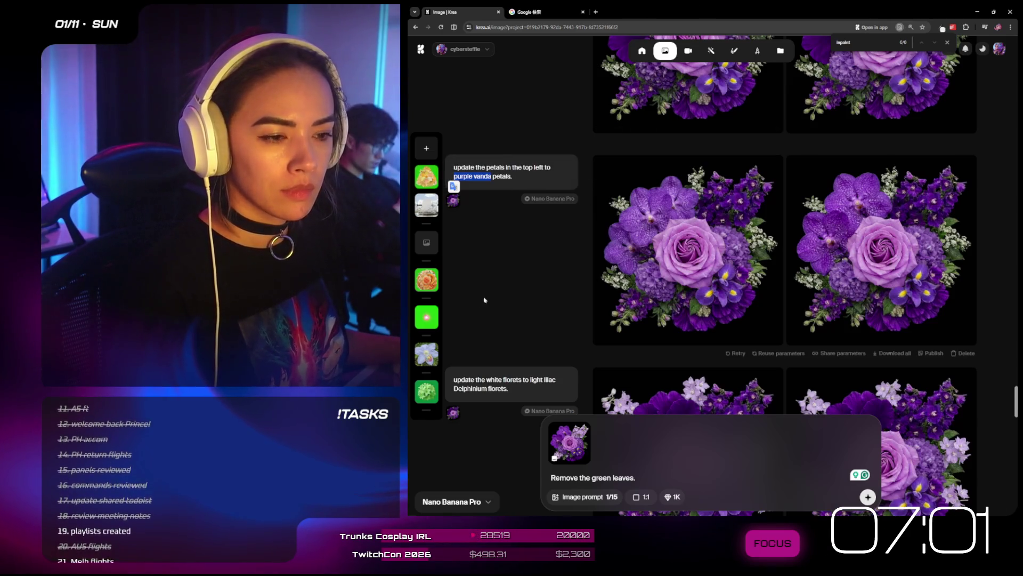
pyautogui.scroll(-3, 426, 271)
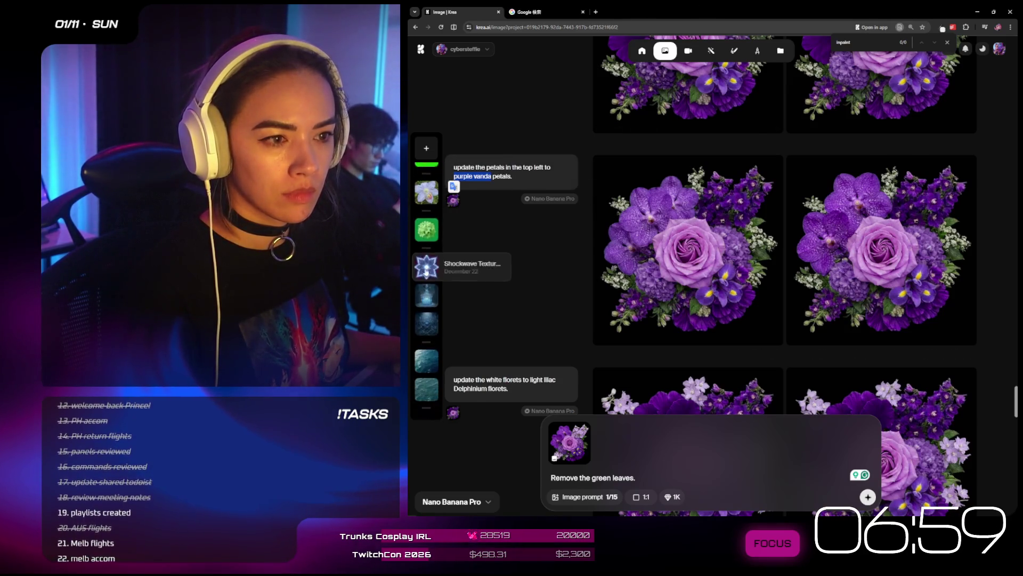
pyautogui.scroll(-8, 426, 272)
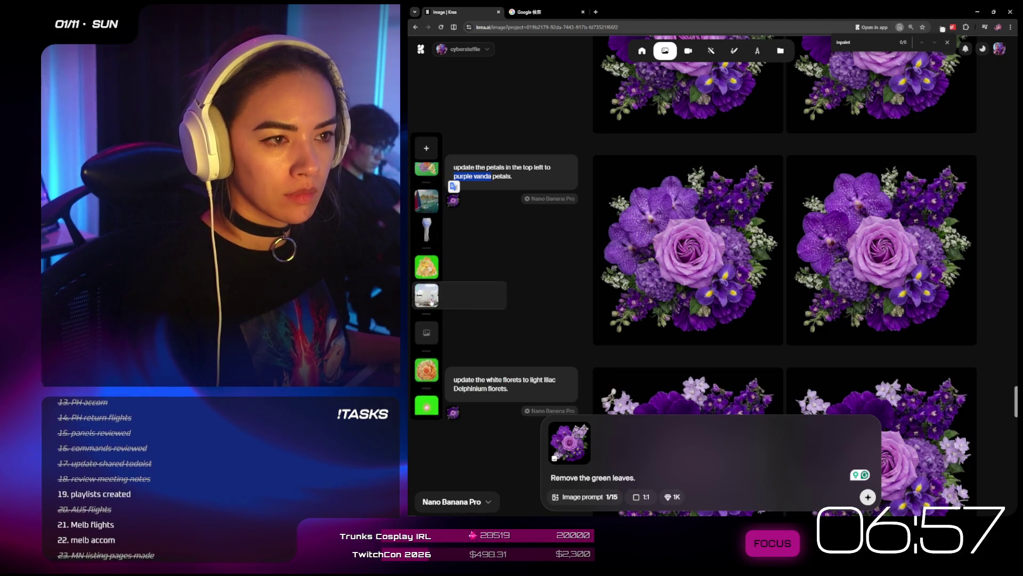
pyautogui.scroll(5, 432, 302)
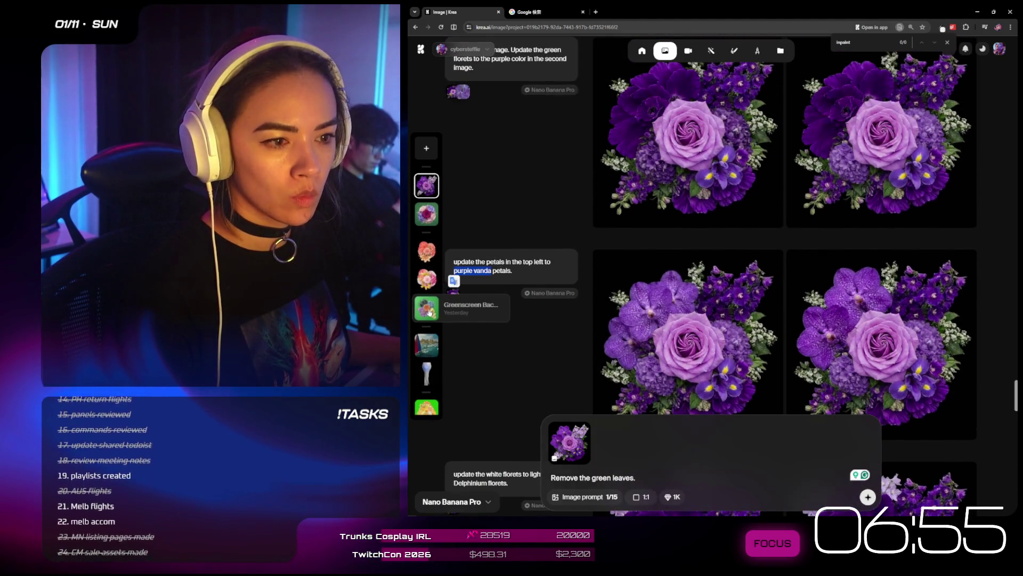
# - Open the Greenscreen flower project and dismiss the find bar
pyautogui.click(432, 312)
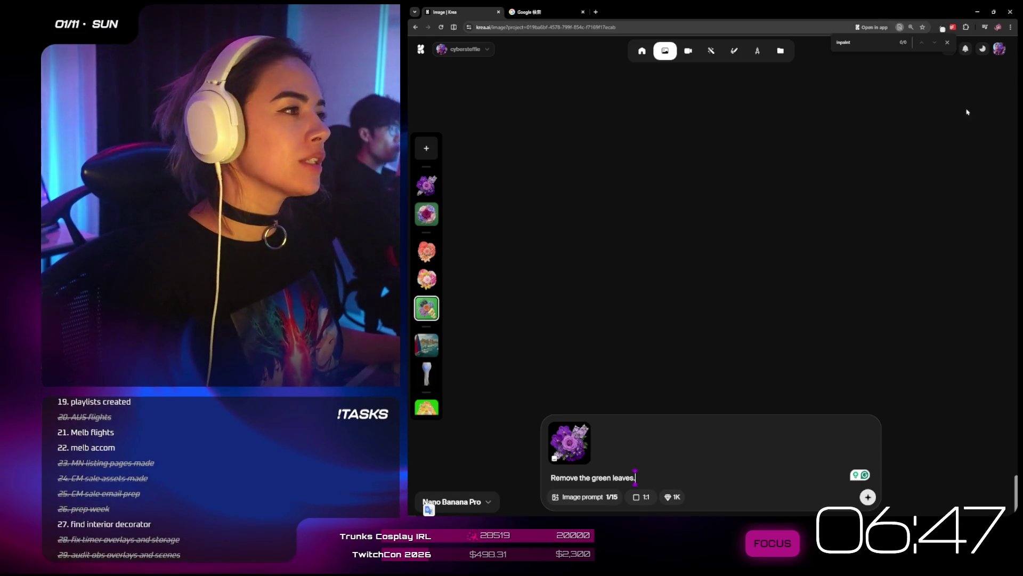
pyautogui.click(947, 42)
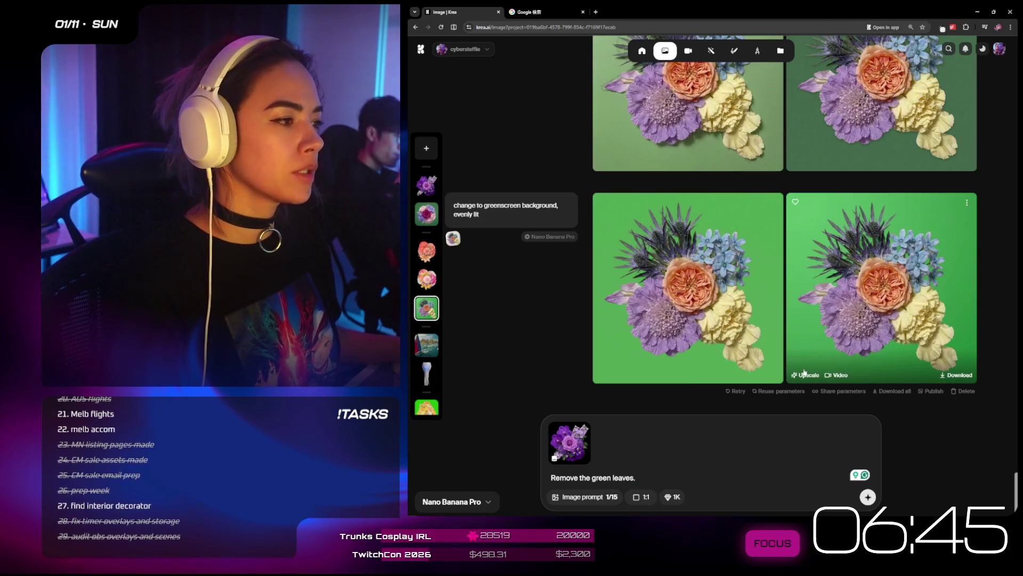
pyautogui.scroll(10, 804, 372)
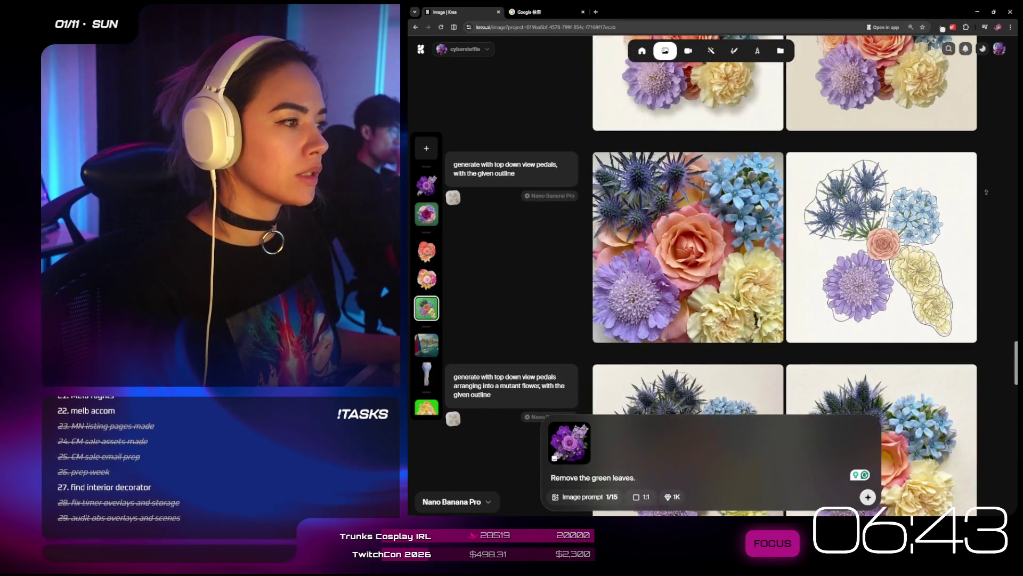
pyautogui.scroll(15, 986, 194)
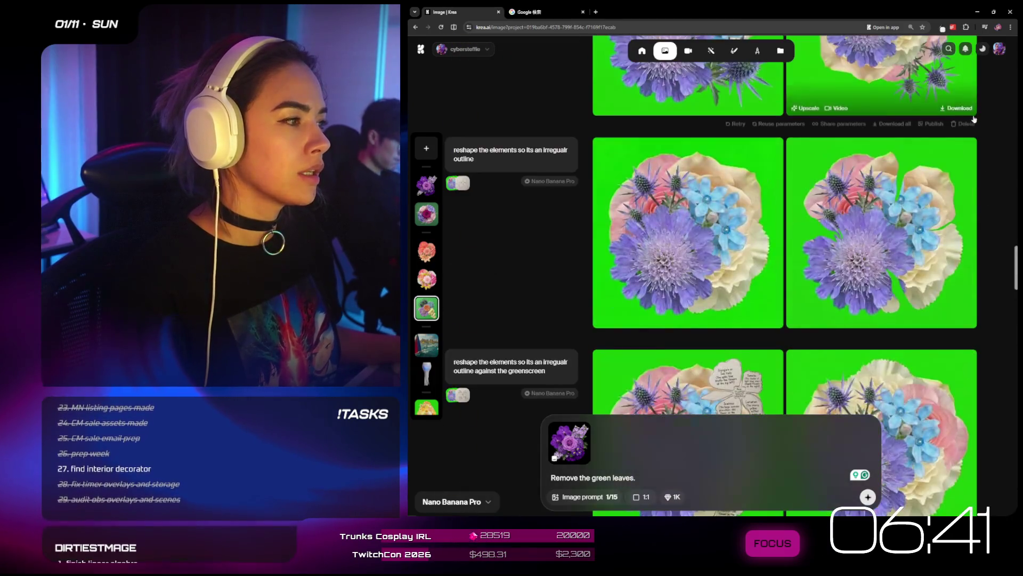
pyautogui.scroll(10, 970, 213)
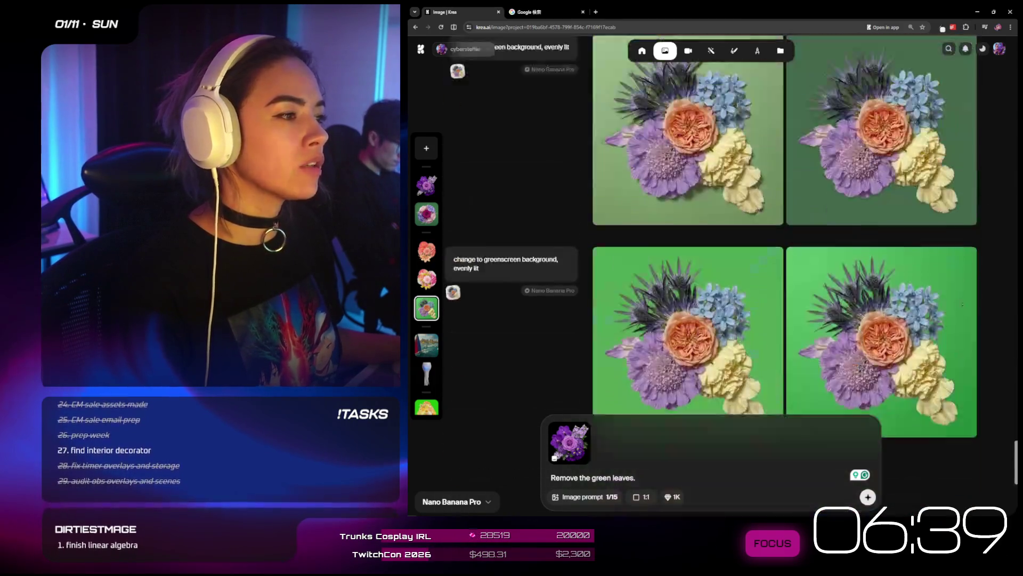
pyautogui.scroll(-4, 963, 304)
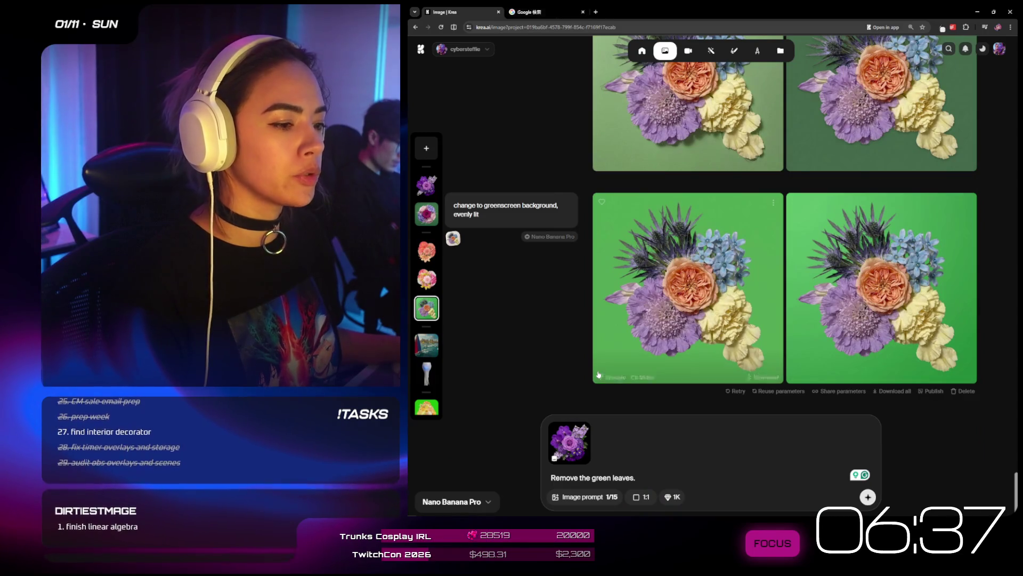
# - Remove the attached bouquet reference image from the prompt box
pyautogui.moveTo(589, 433)
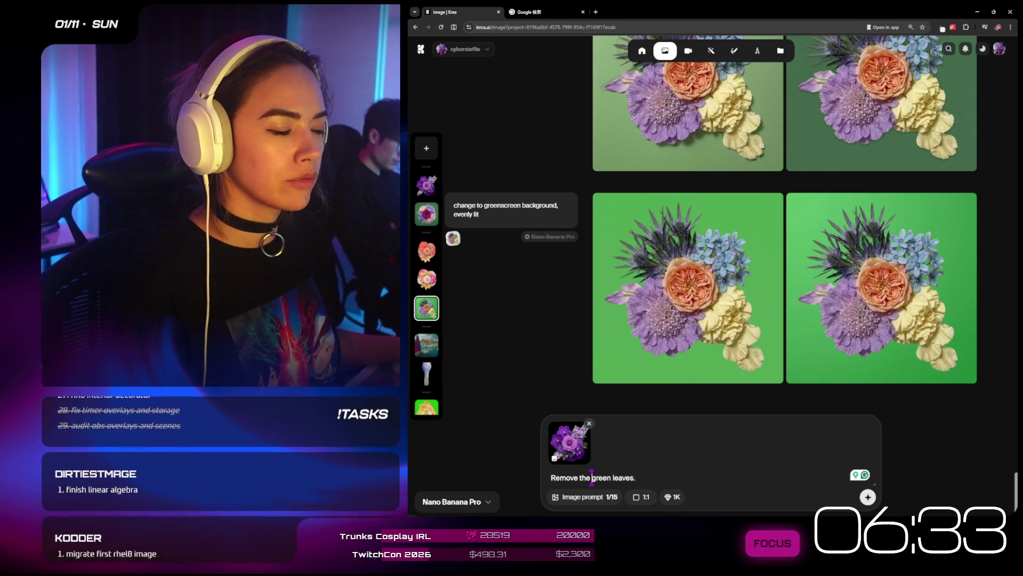
pyautogui.click(590, 424)
pyautogui.hotkey('ctrl', 'a')
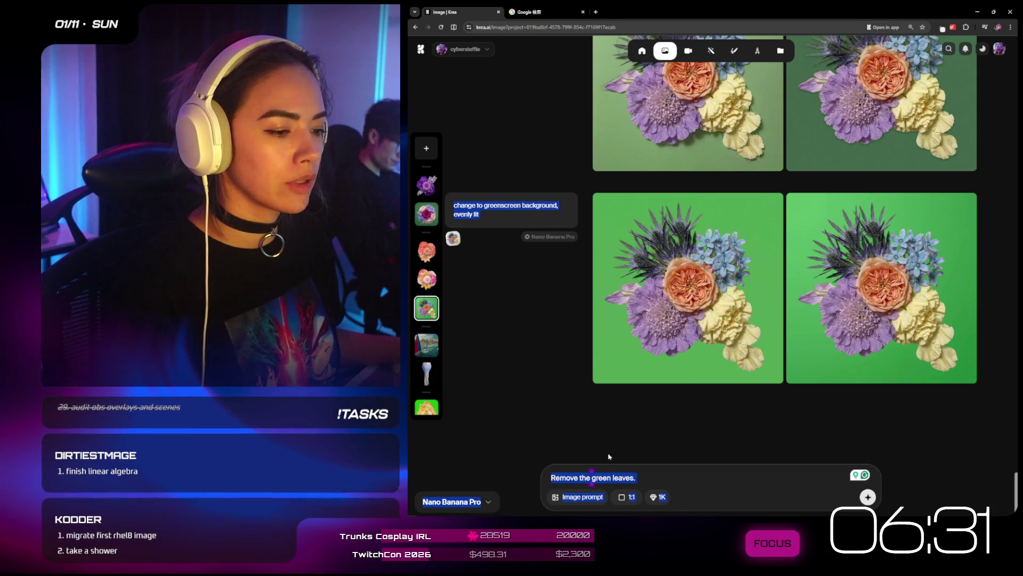
pyautogui.click(546, 334)
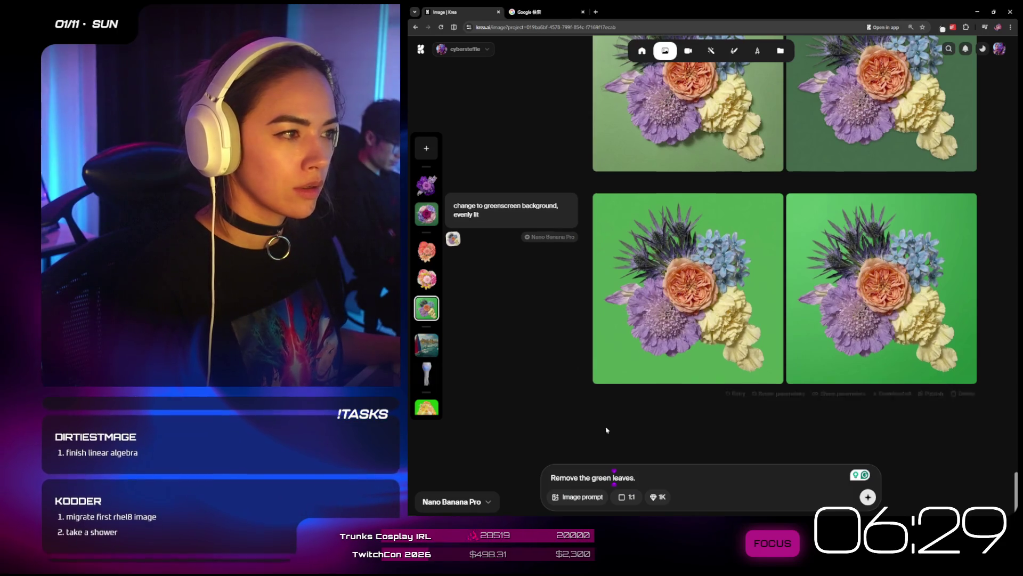
# - Open the Core Glow project from the project thumbnails
pyautogui.scroll(15, 546, 333)
pyautogui.scroll(-5, 545, 333)
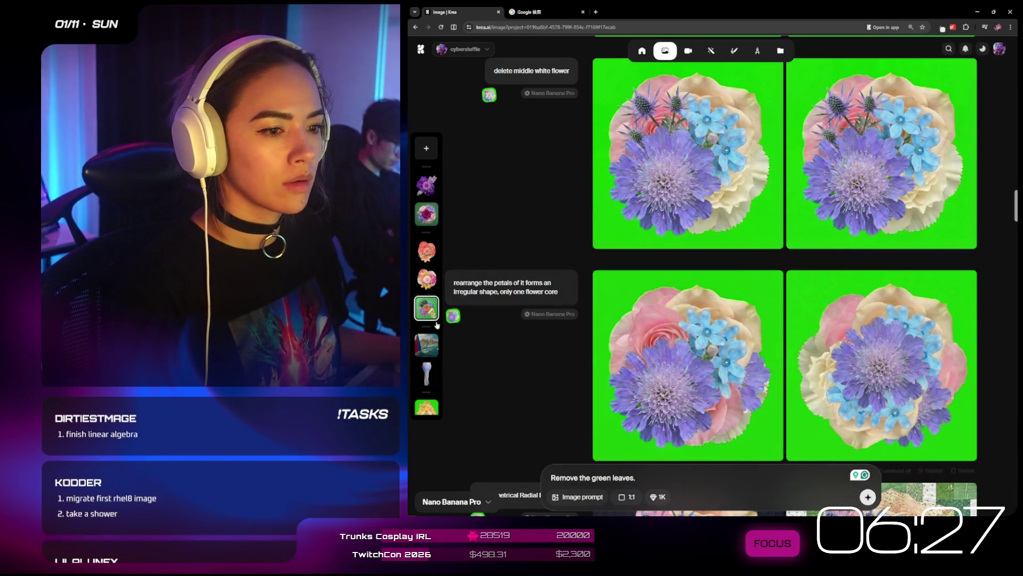
pyautogui.scroll(-2, 427, 301)
pyautogui.scroll(-2, 426, 301)
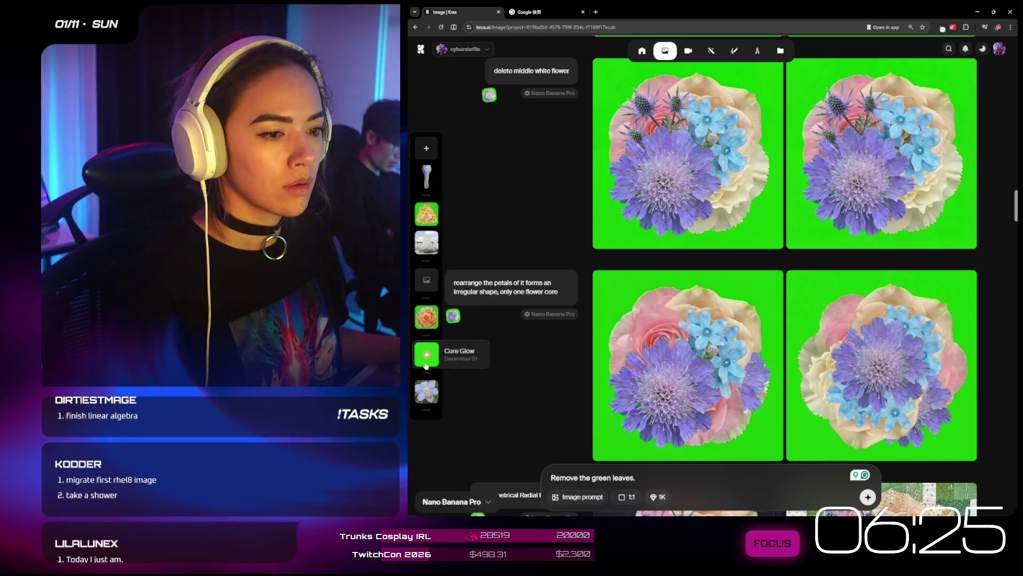
pyautogui.click(442, 355)
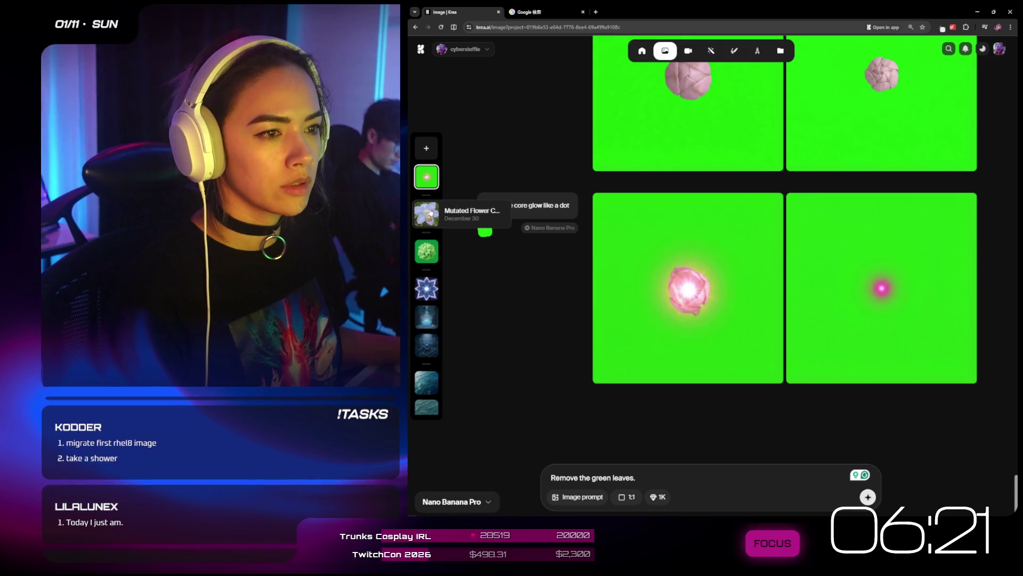
pyautogui.click(426, 213)
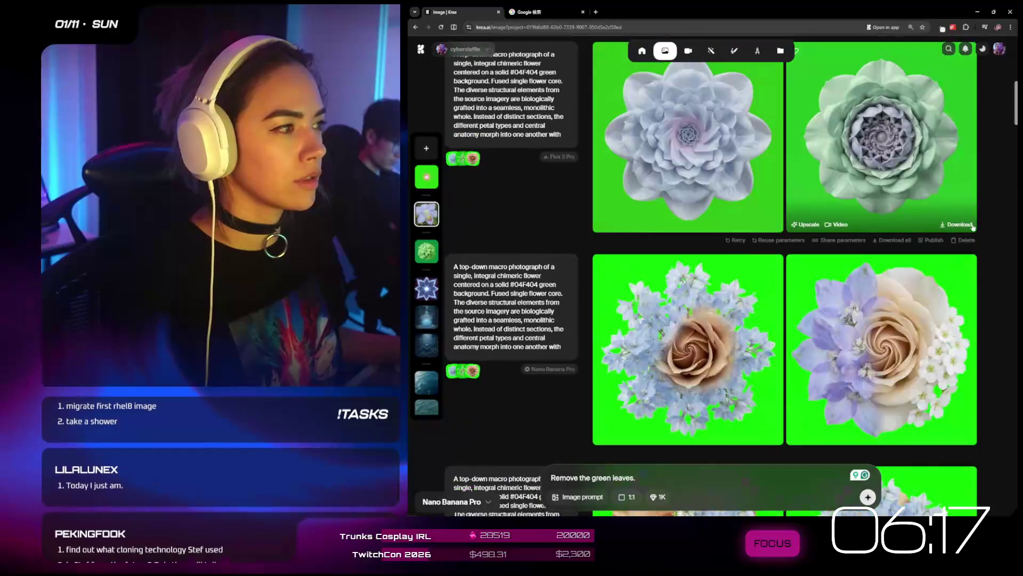
pyautogui.scroll(-5, 555, 300)
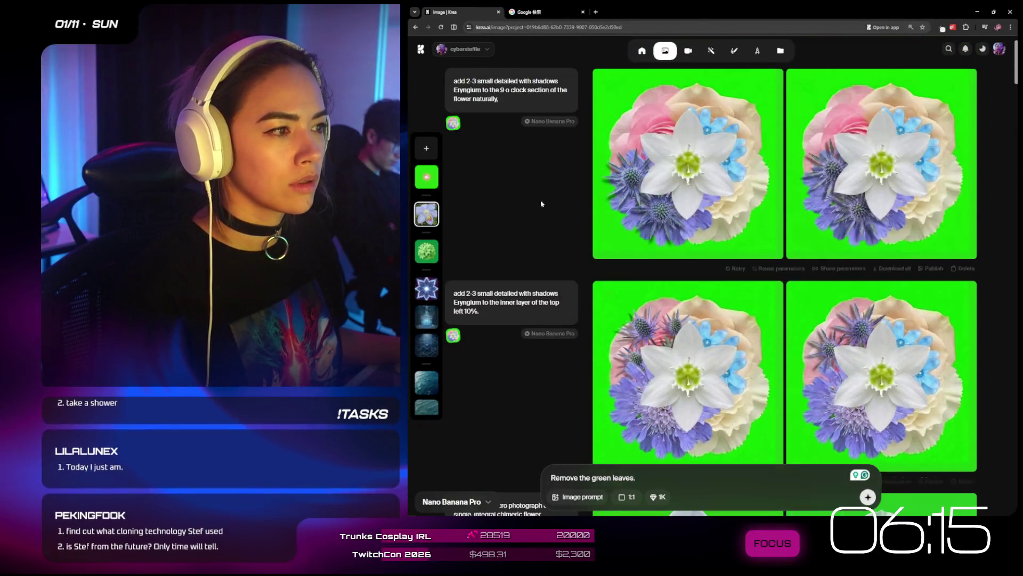
pyautogui.scroll(10, 496, 84)
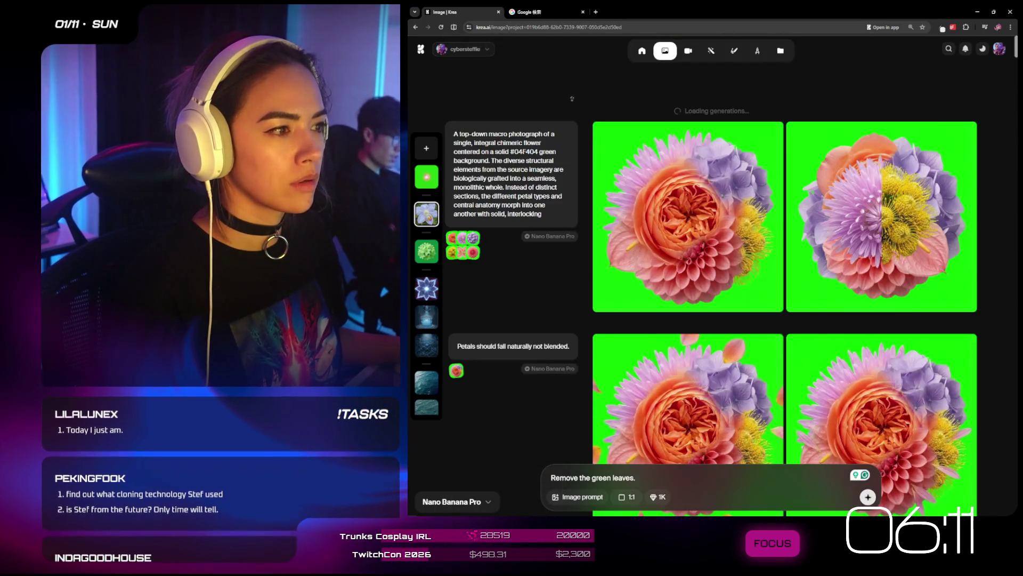
pyautogui.scroll(10, 991, 375)
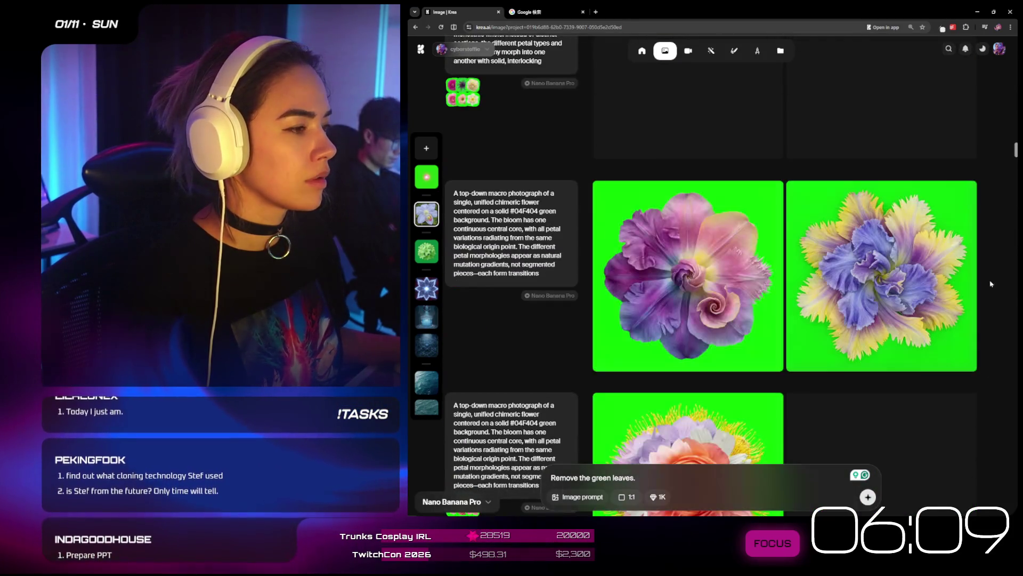
pyautogui.scroll(5, 944, 159)
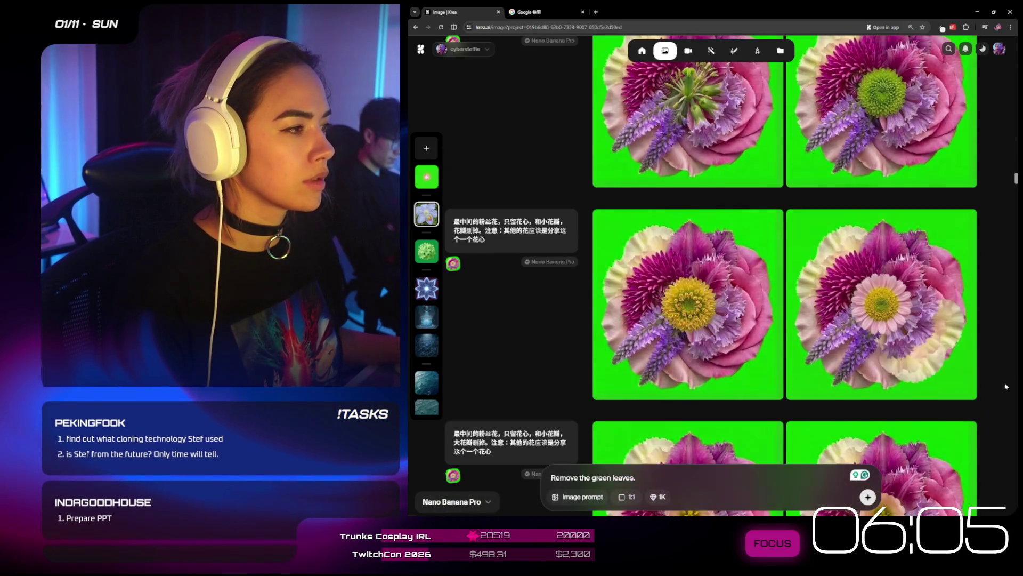
pyautogui.scroll(-10, 1006, 386)
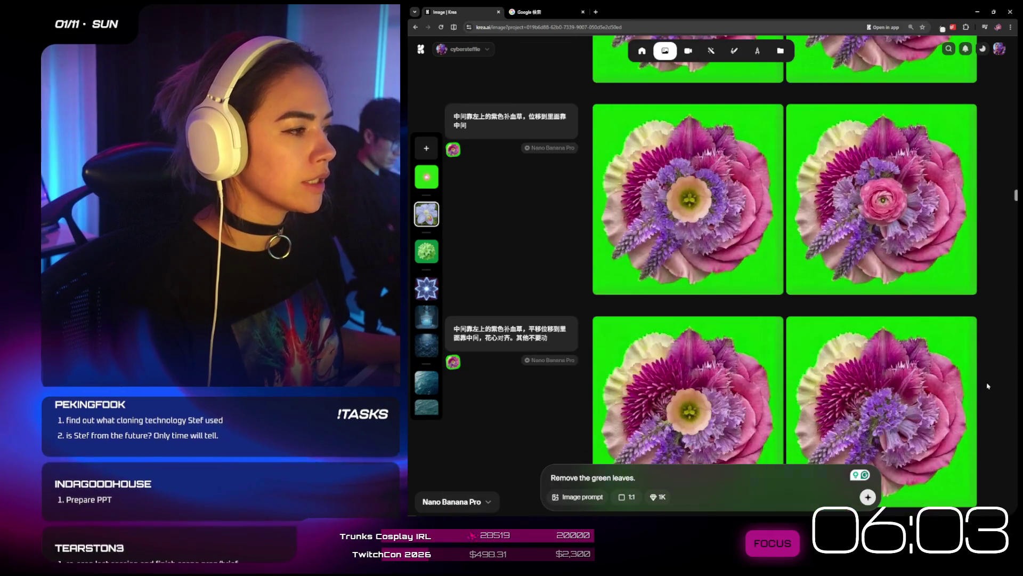
pyautogui.scroll(-5, 981, 405)
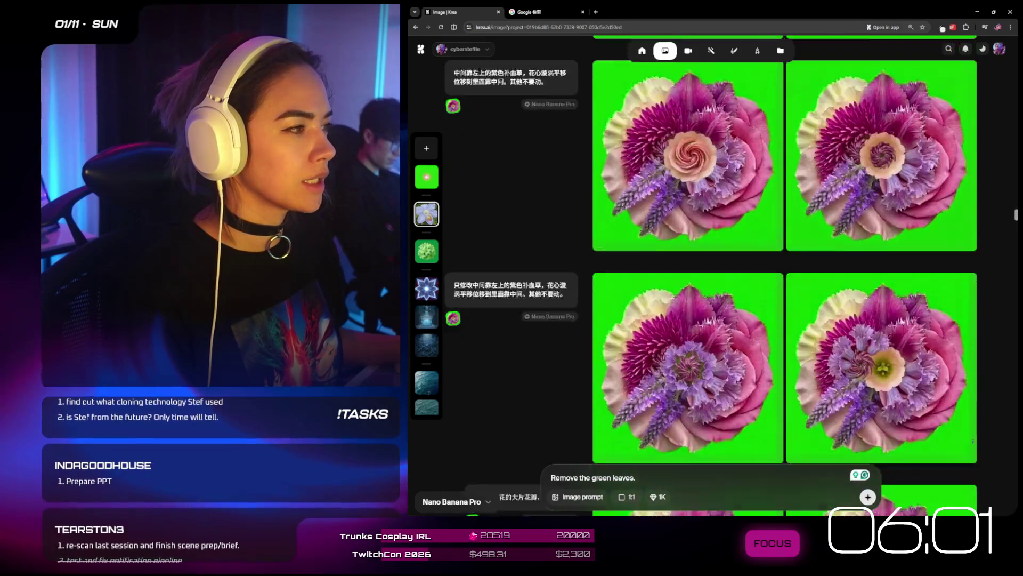
pyautogui.scroll(10, 785, 277)
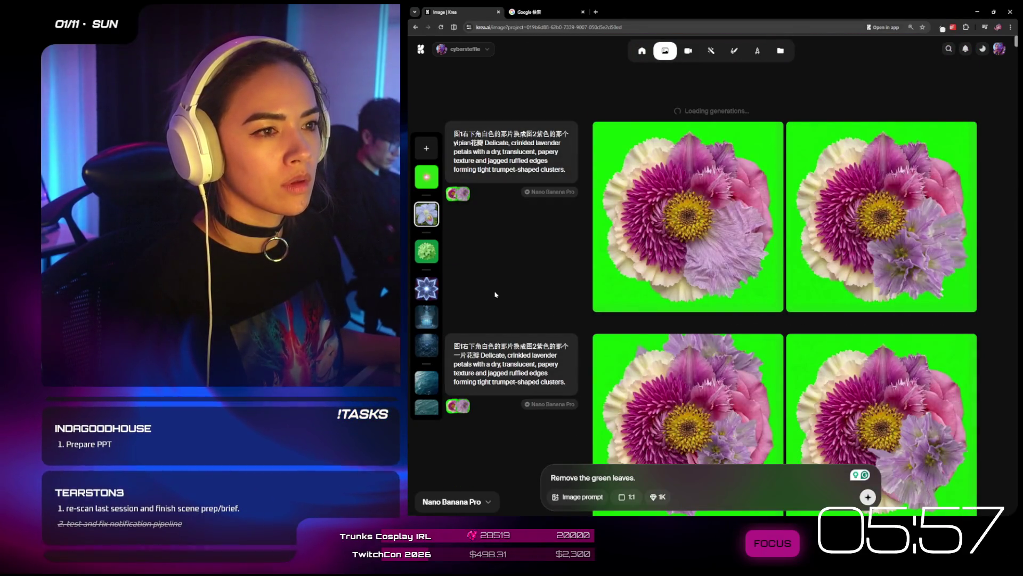
pyautogui.scroll(-5, 427, 266)
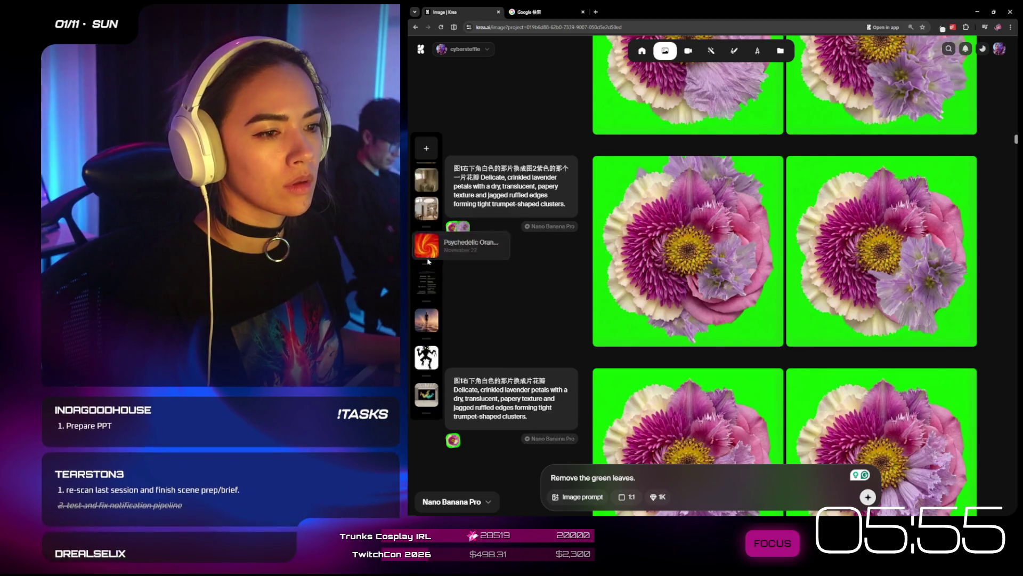
pyautogui.scroll(5, 429, 261)
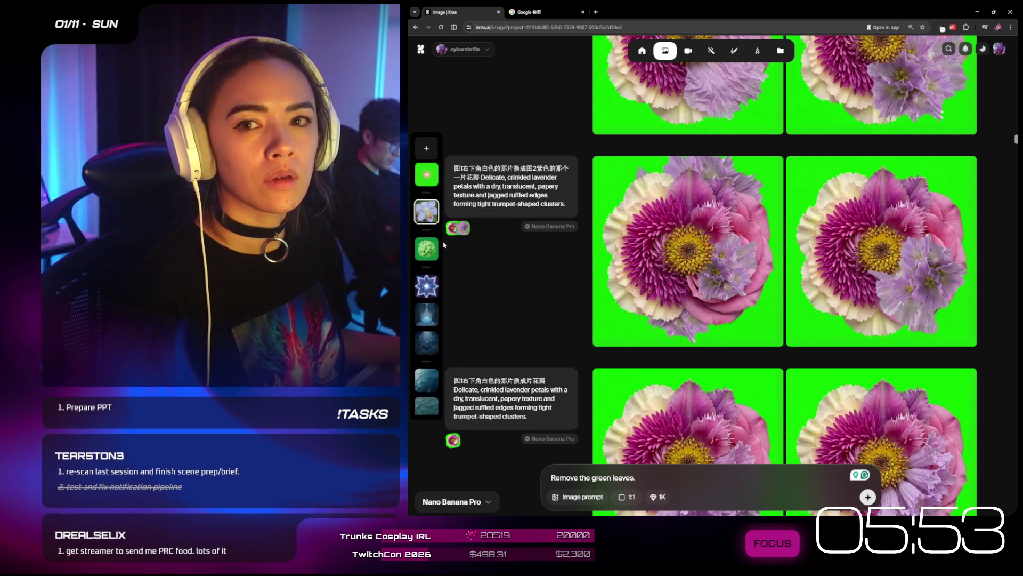
pyautogui.scroll(3, 433, 229)
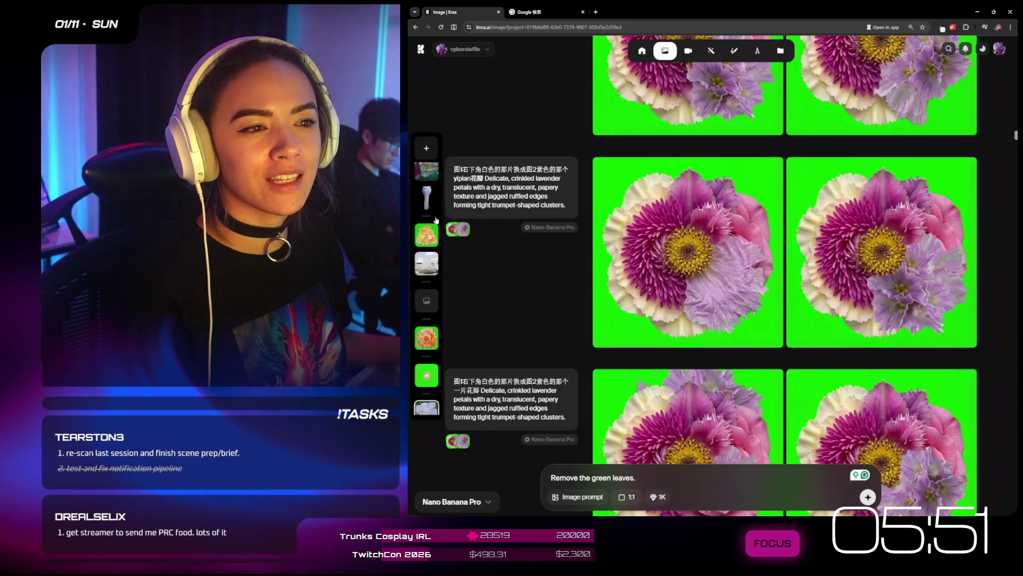
pyautogui.scroll(3, 429, 229)
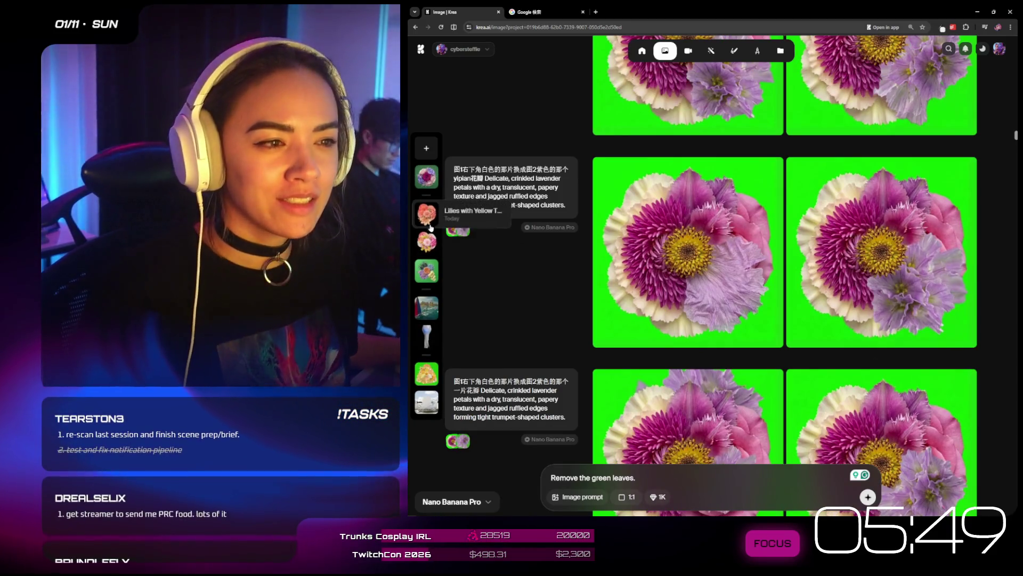
pyautogui.scroll(2, 429, 240)
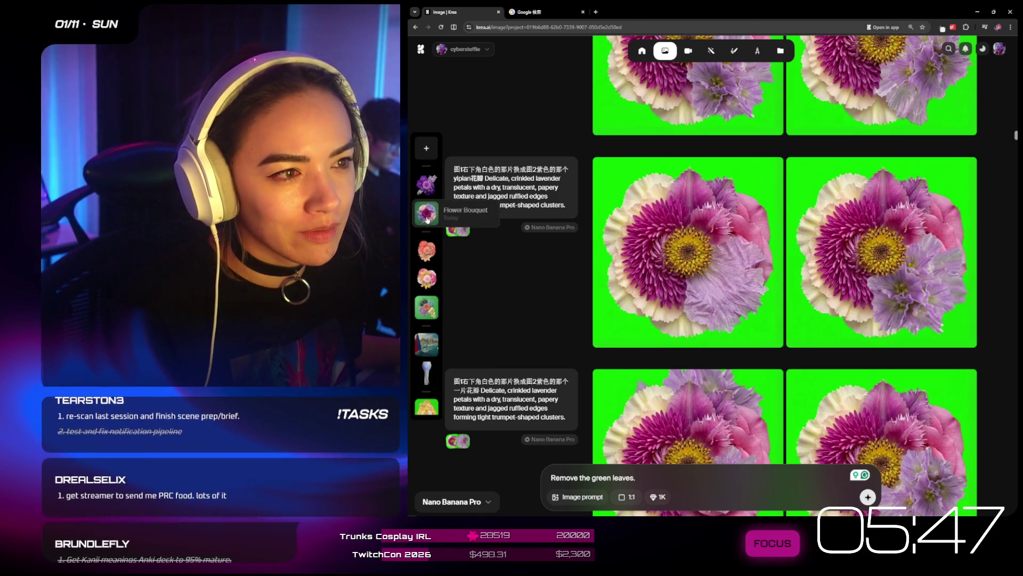
# - Open the Leafless Plant project, start the prompt with 'purple vanda', then switch to Milanote
pyautogui.click(432, 187)
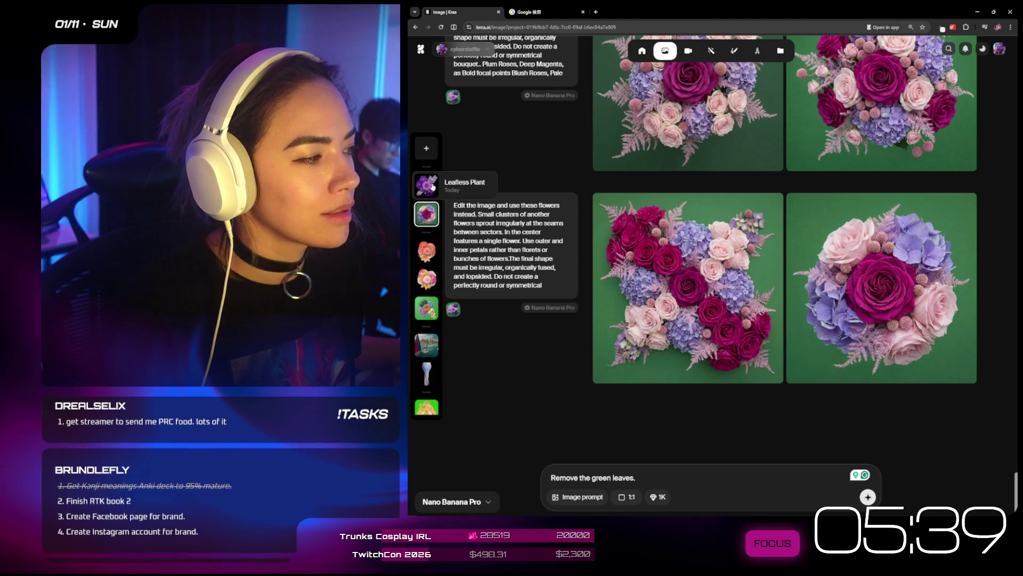
pyautogui.click(432, 186)
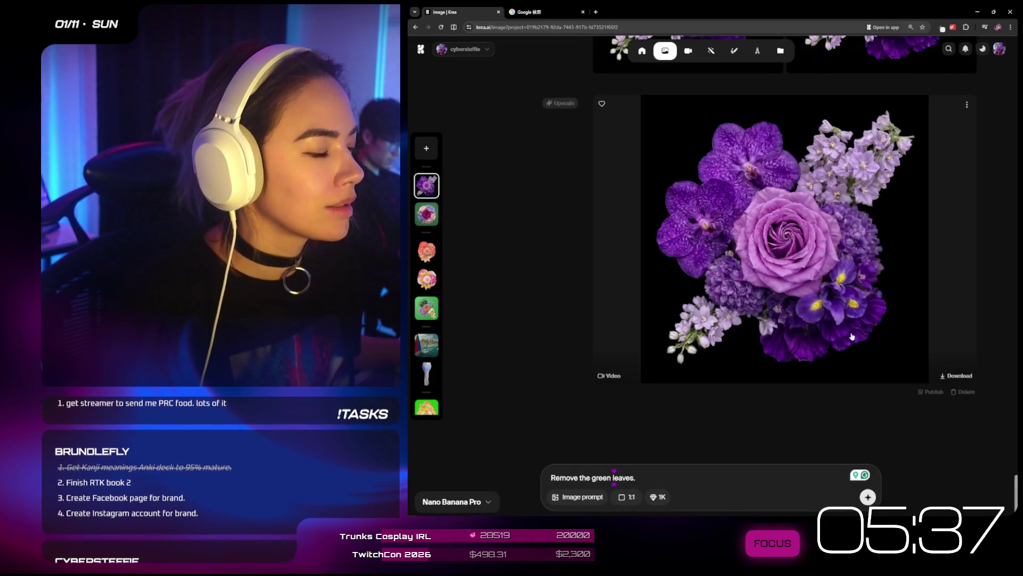
pyautogui.click(635, 477)
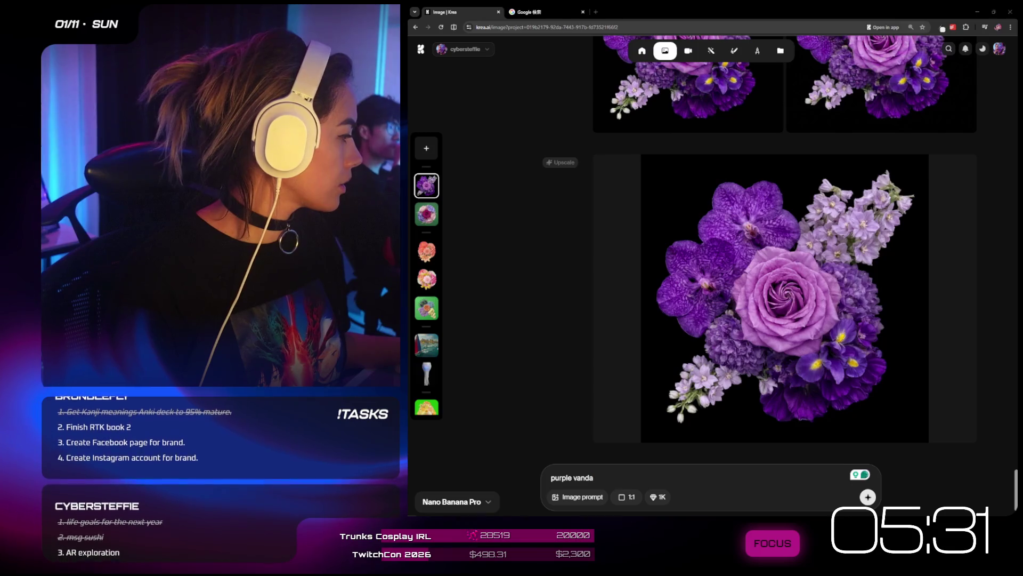
pyautogui.hotkey('alt', 'Tab')
pyautogui.scroll(3, 575, 339)
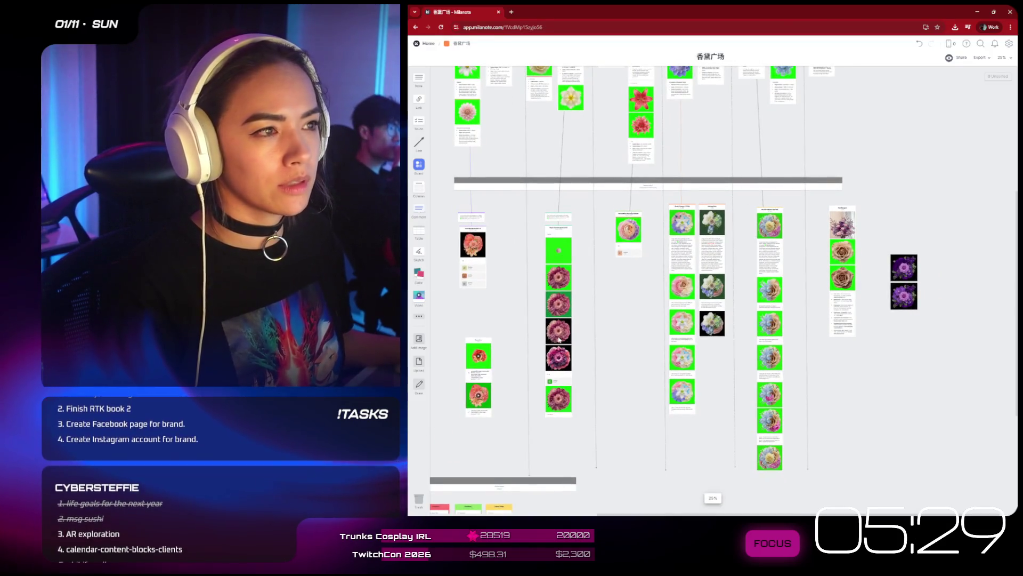
# - Zoom into the Milanote board, select the Production Prompt paragraph, and move the window aside
pyautogui.scroll(5, 559, 339)
pyautogui.scroll(2, 558, 339)
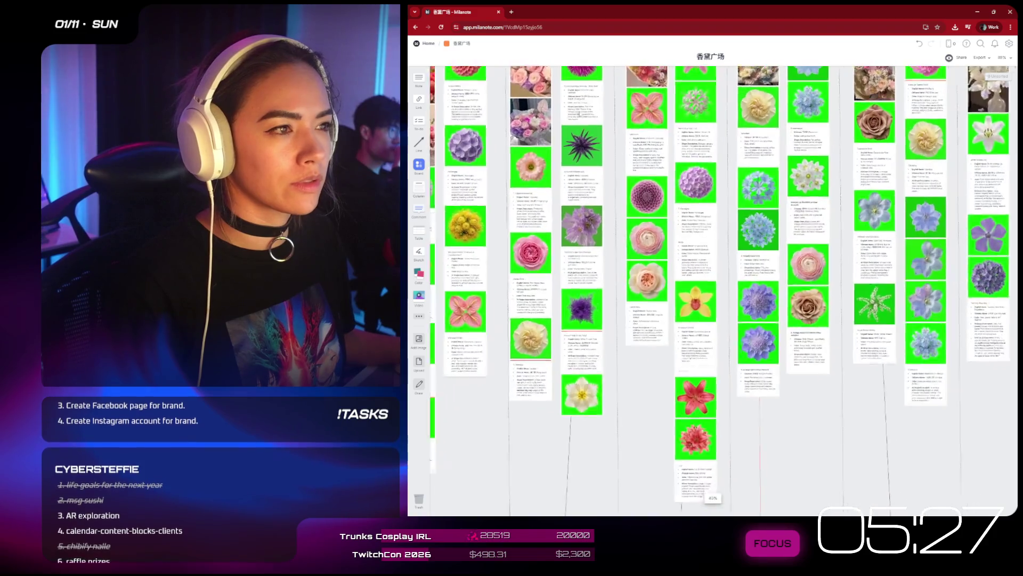
pyautogui.scroll(-5, 550, 265)
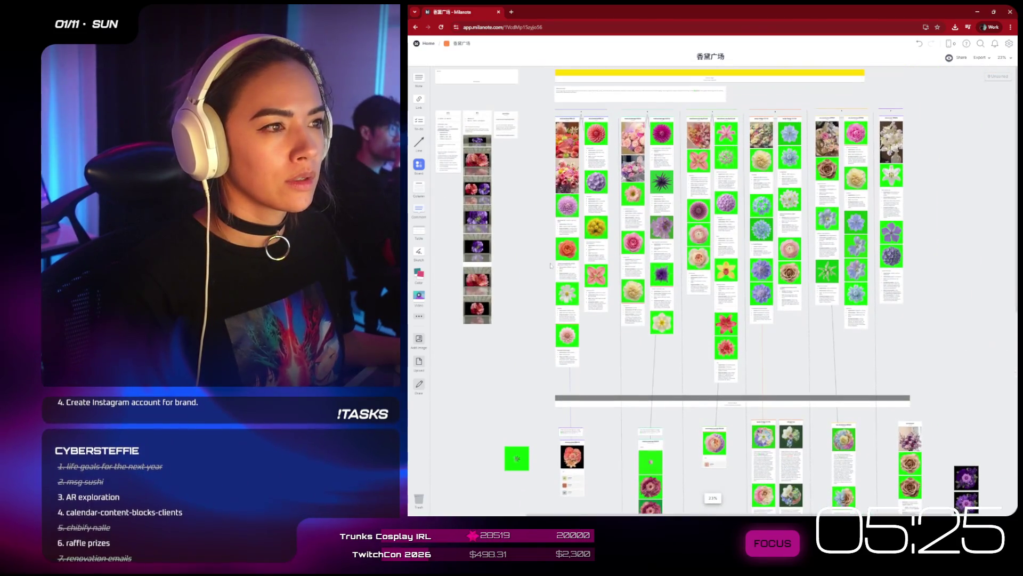
pyautogui.scroll(3, 545, 226)
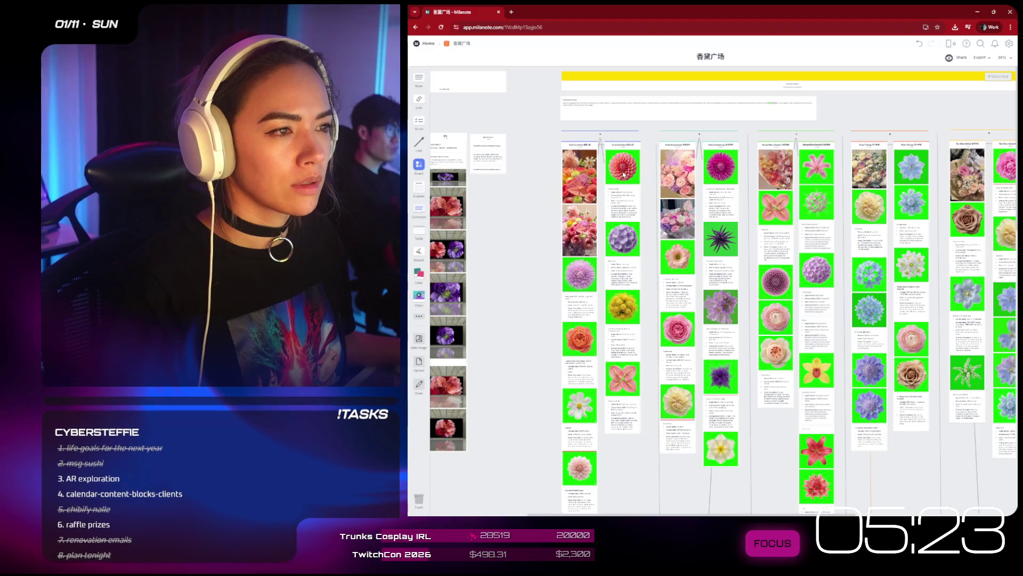
pyautogui.scroll(5, 624, 174)
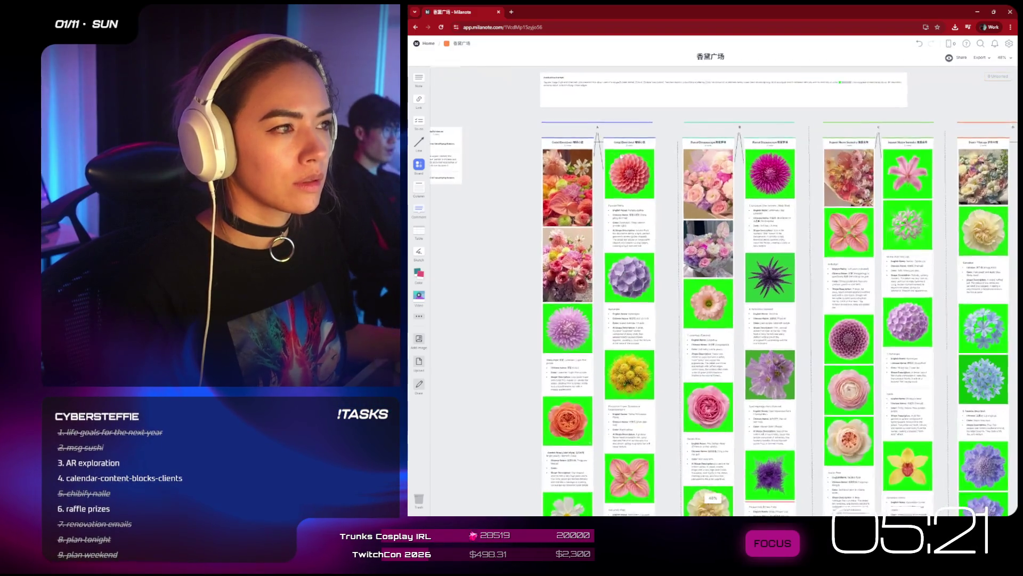
pyautogui.scroll(2, 572, 150)
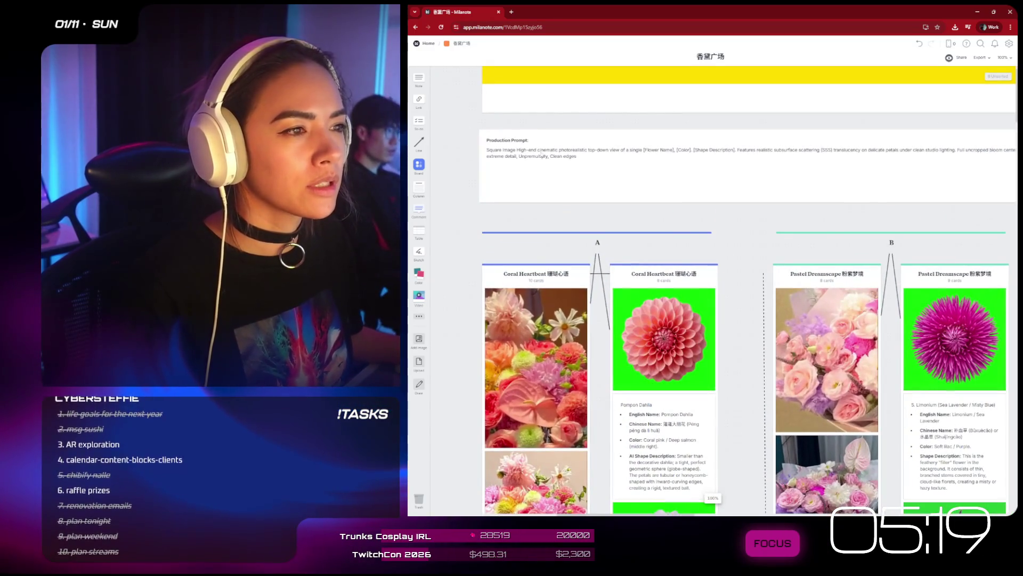
pyautogui.tripleClick(572, 150)
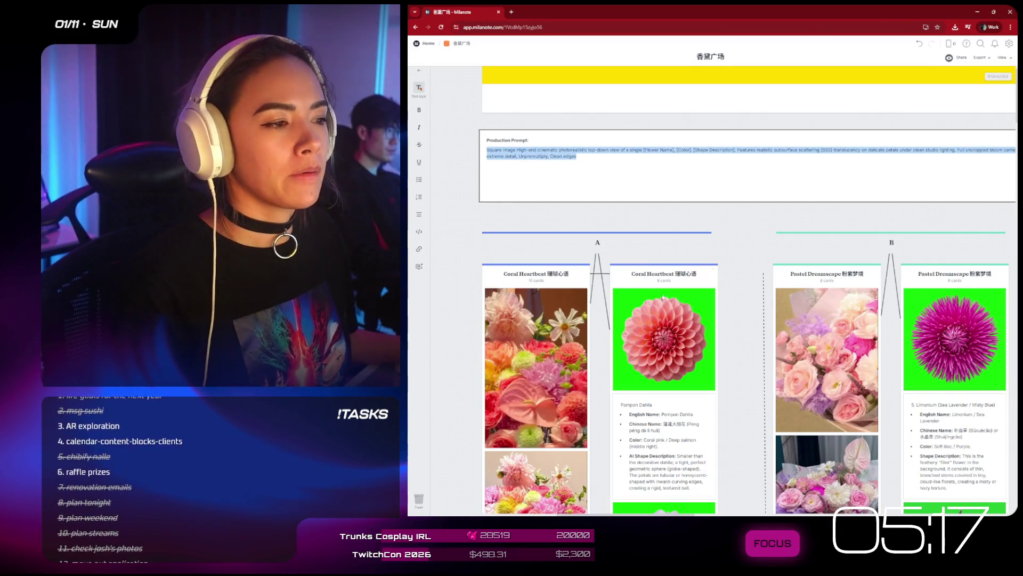
pyautogui.scroll(-4, 659, 297)
pyautogui.moveTo(612, 10); pyautogui.dragTo(931, 85)
# - Paste the production prompt into Krea, replacing its placeholders with 'purple vanda with yellow'
pyautogui.click(942, 29)
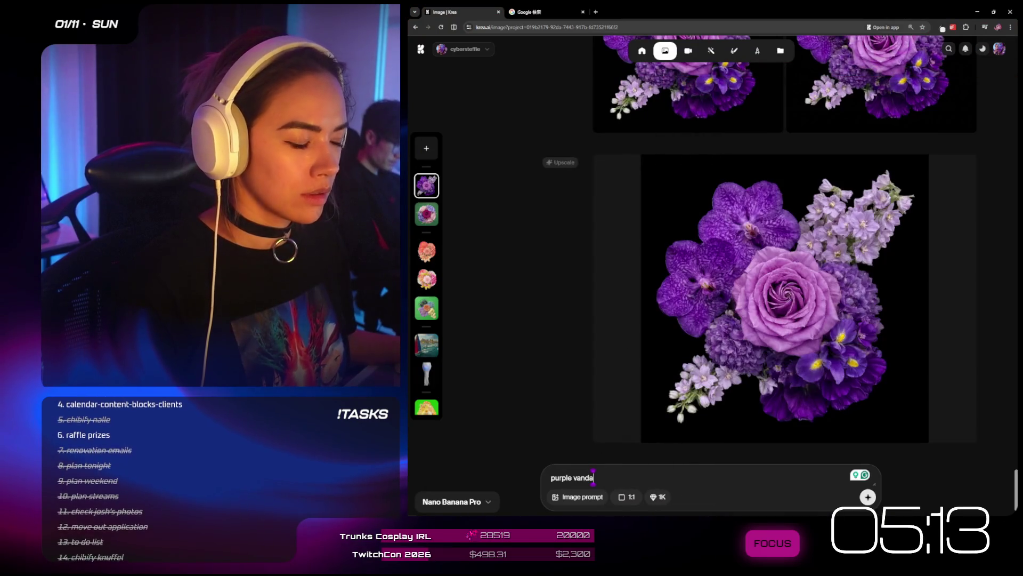
pyautogui.write('Square image High-end cinematic photorealistic top-down view of a single [Flower Name], [Color]. [Shape Description]. Features realistic subsurface scattering (SSS) translucency on delicate petals under clean studio lighting. Full uncropped bloom centered vertically and horizontally on solid #04F404 chroma green screen background. 8K resolution, extreme detail, Unpremultiply, Clean edges')
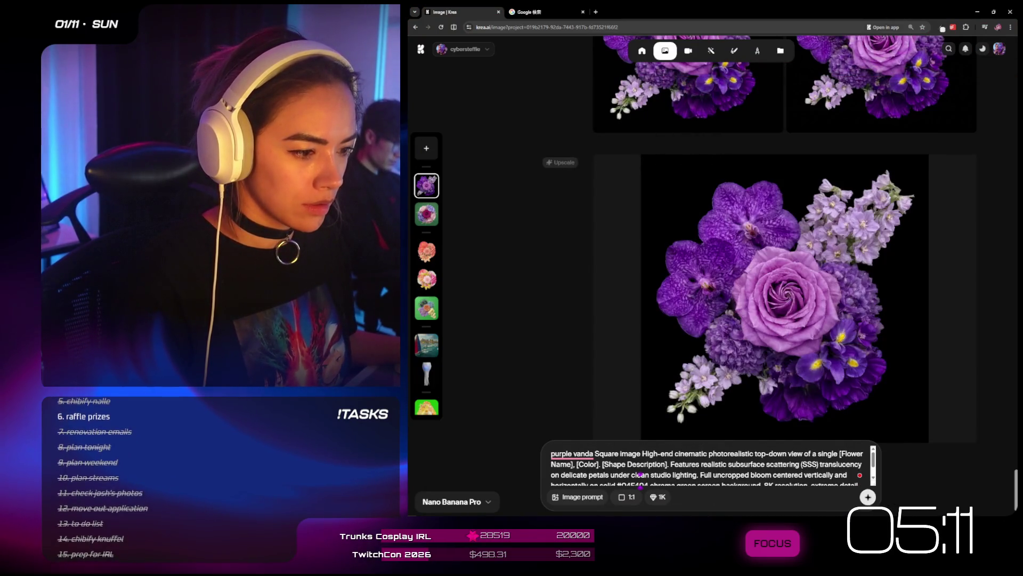
pyautogui.moveTo(546, 455)
pyautogui.press('BackSpace')
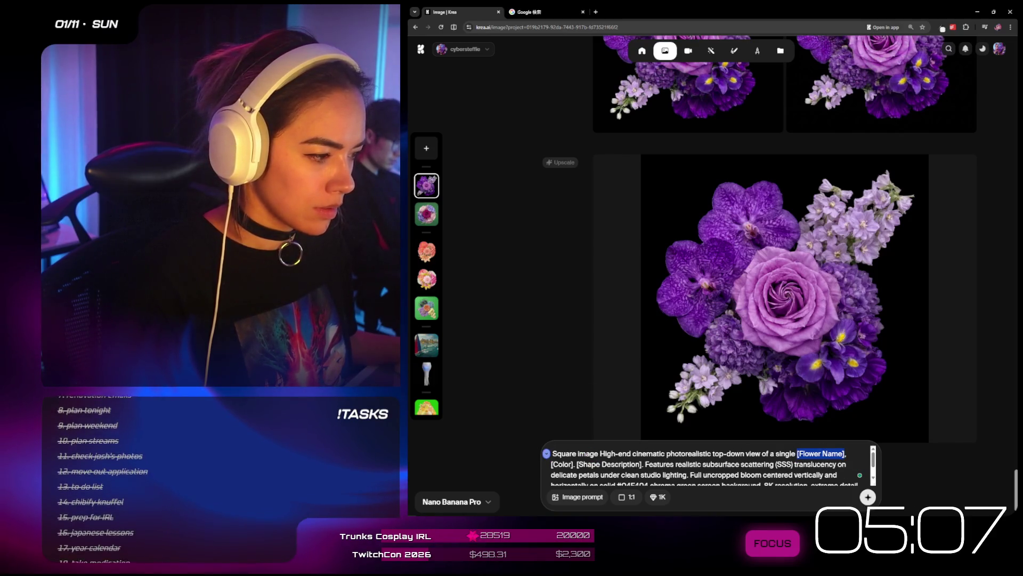
pyautogui.moveTo(846, 454)
pyautogui.mouseDown()
pyautogui.moveTo(663, 475)
pyautogui.moveTo(643, 464)
pyautogui.mouseUp()
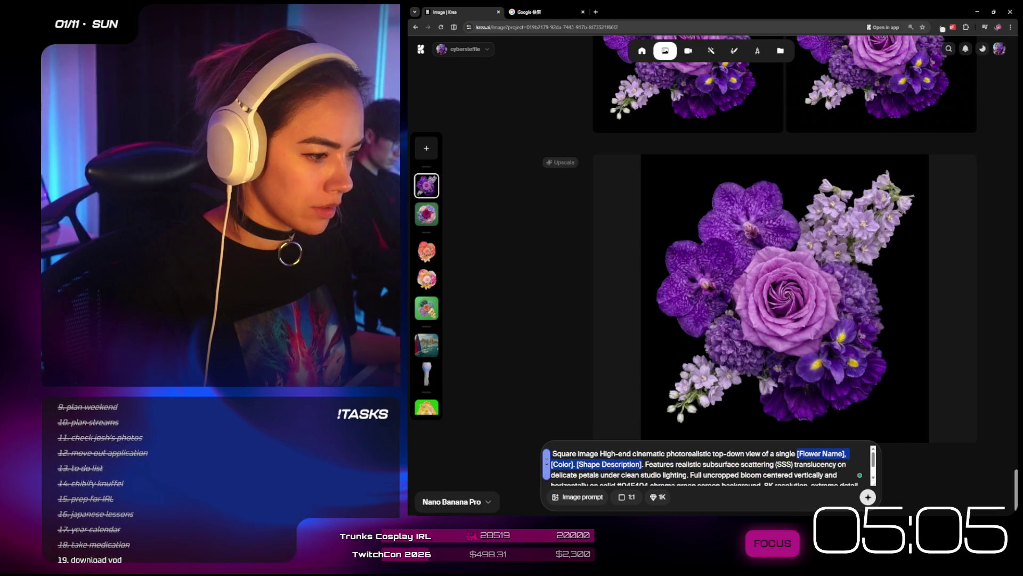
pyautogui.write('purple vanda')
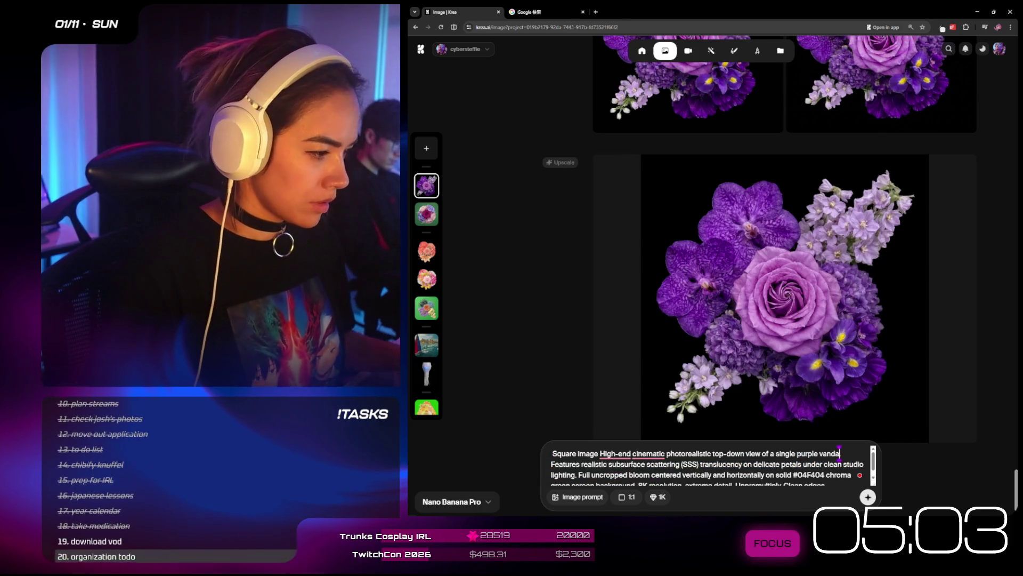
pyautogui.write('th ')
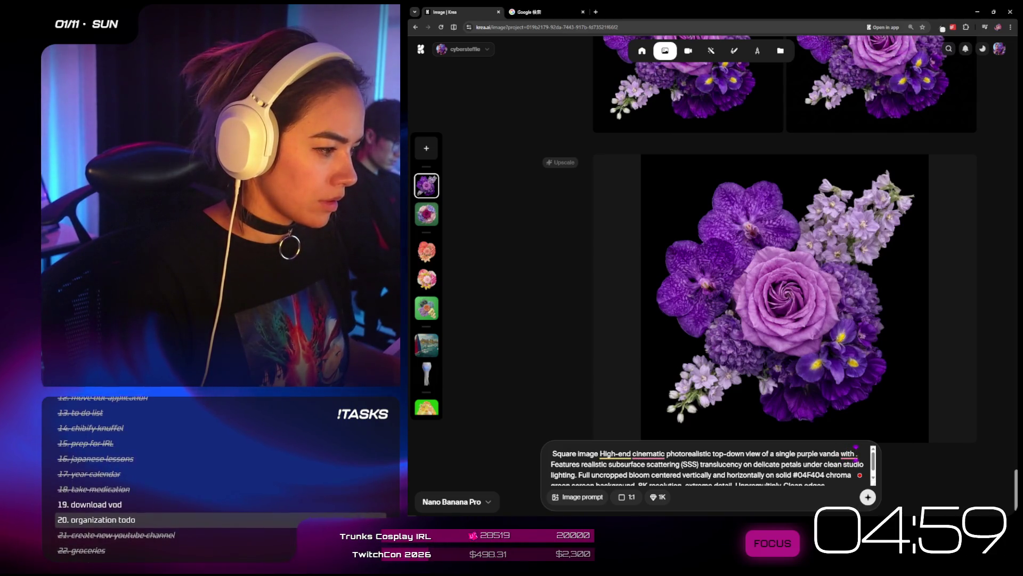
pyautogui.write('s')
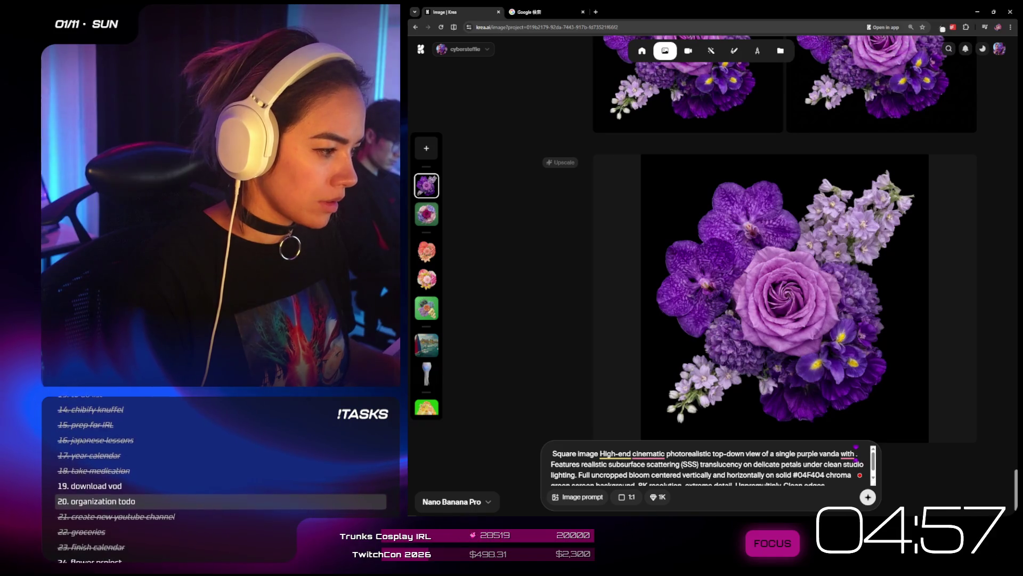
pyautogui.write('yel')
# - Generate two images from the purple vanda with yellow prompt
pyautogui.hotkey('ctrl', 'a')
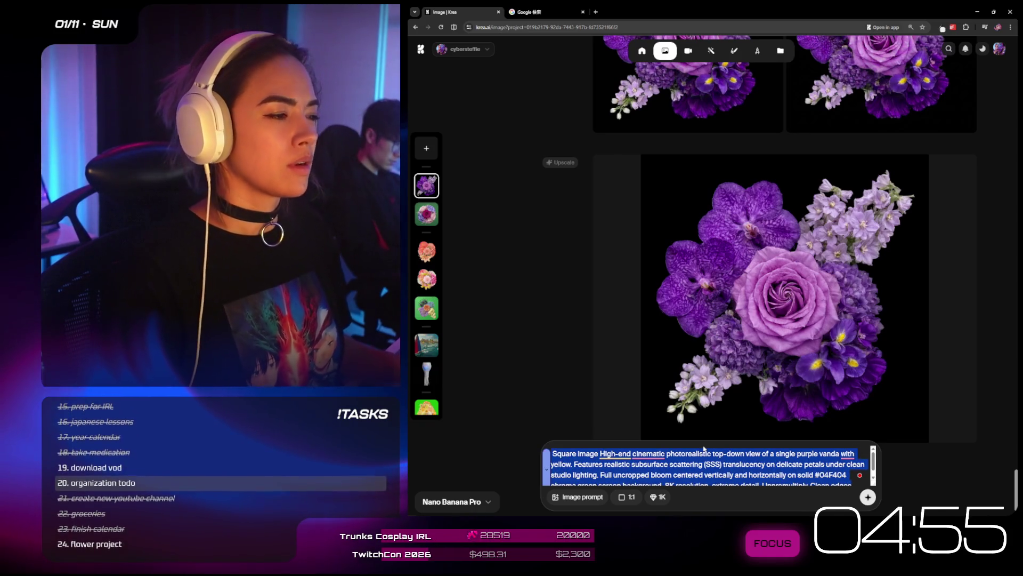
pyautogui.press('Return')
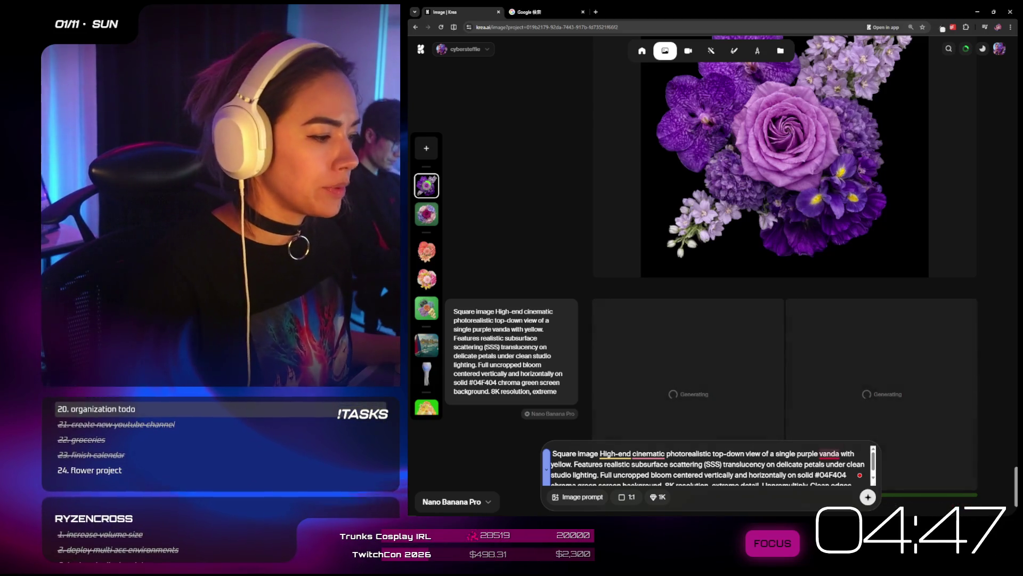
pyautogui.moveTo(829, 454)
pyautogui.click(631, 433)
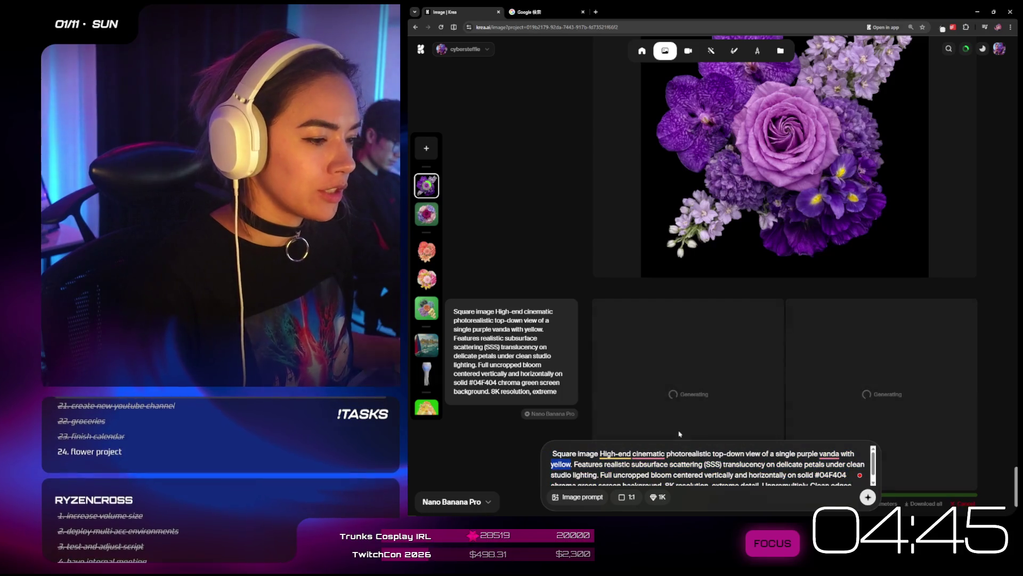
# - Drop 'with yellow' from the prompt, regenerate, and view the vanda orchid full size
pyautogui.press('BackSpace')
pyautogui.press('BackSpace')
pyautogui.press('BackSpace')
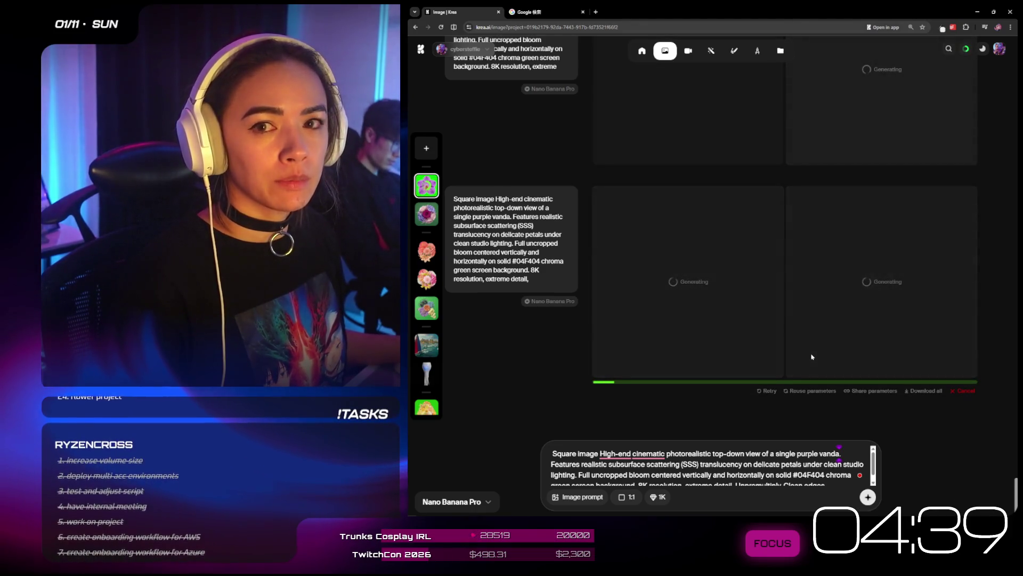
pyautogui.scroll(4, 812, 357)
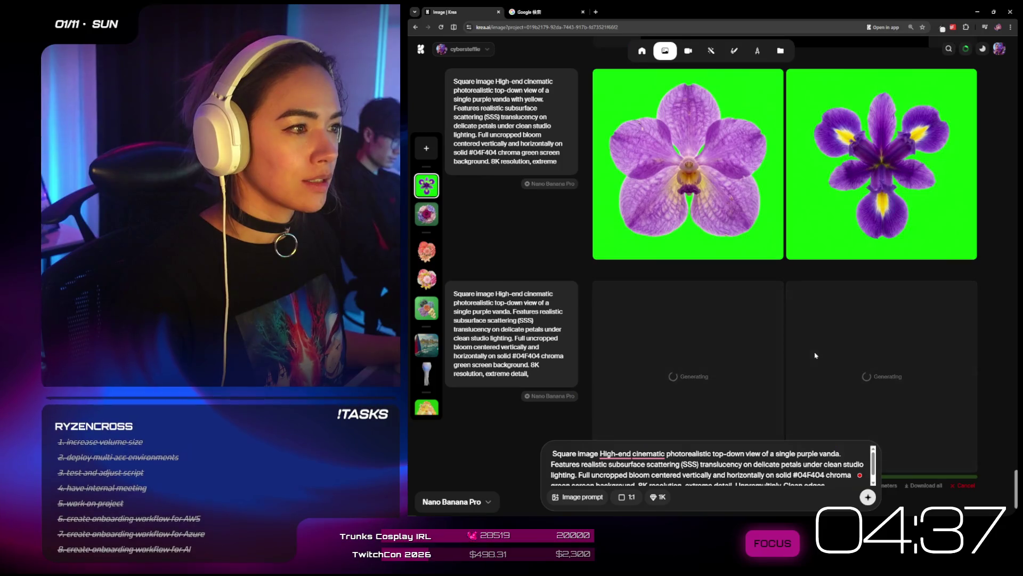
pyautogui.scroll(2, 820, 353)
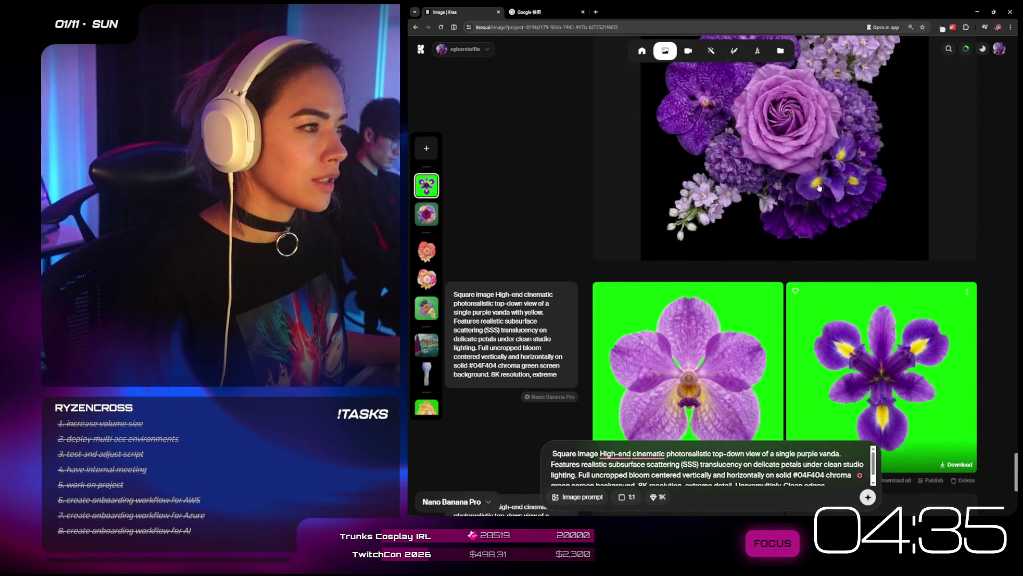
pyautogui.scroll(2, 829, 256)
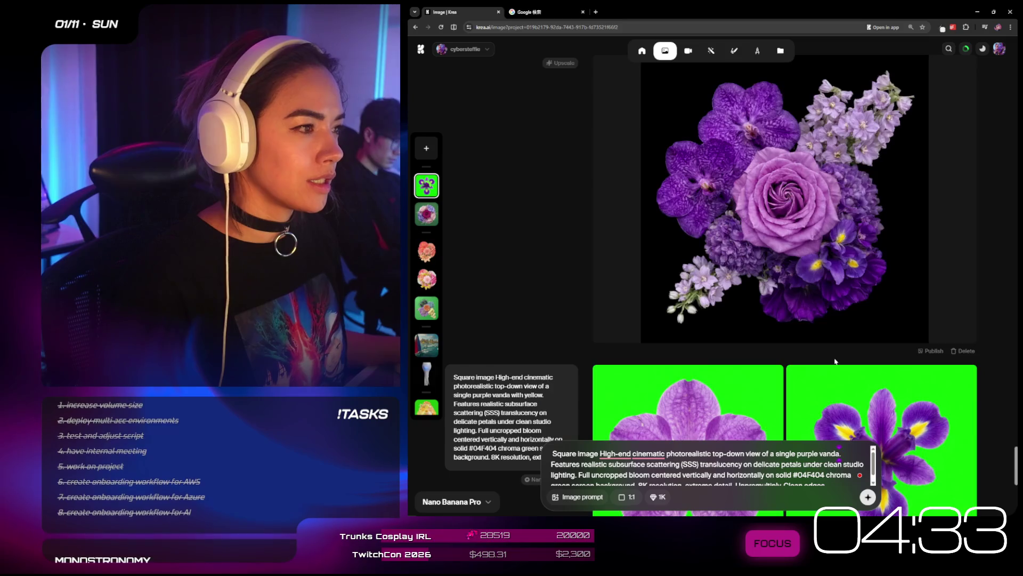
pyautogui.scroll(-2, 835, 352)
pyautogui.scroll(-4, 837, 346)
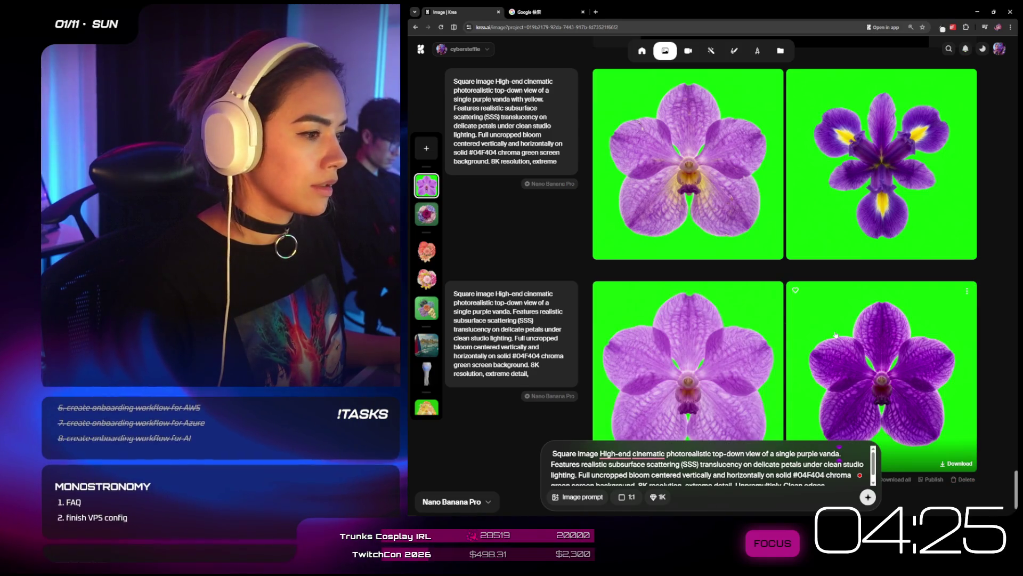
pyautogui.scroll(4, 836, 335)
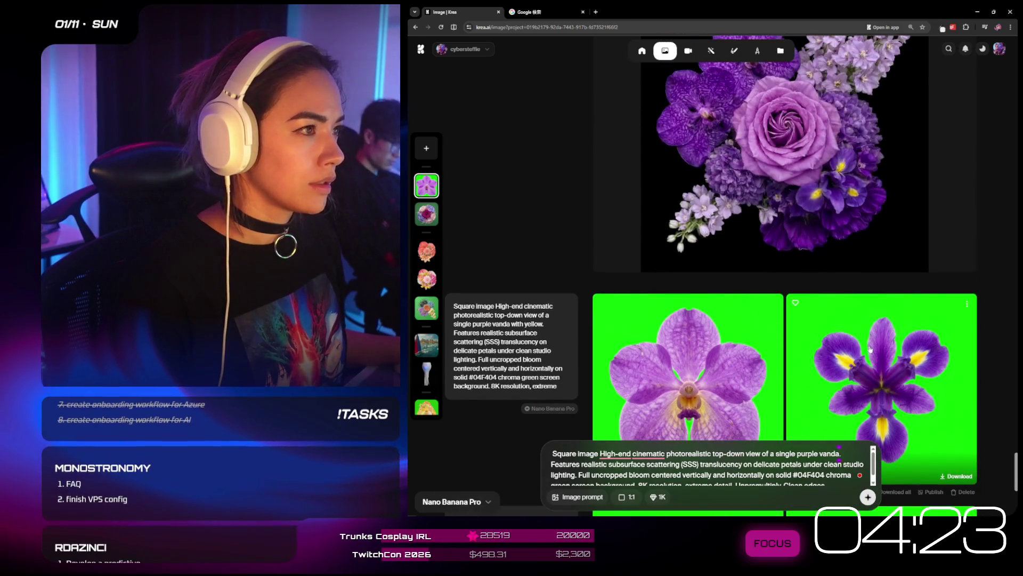
pyautogui.scroll(-4, 871, 349)
pyautogui.click(930, 380)
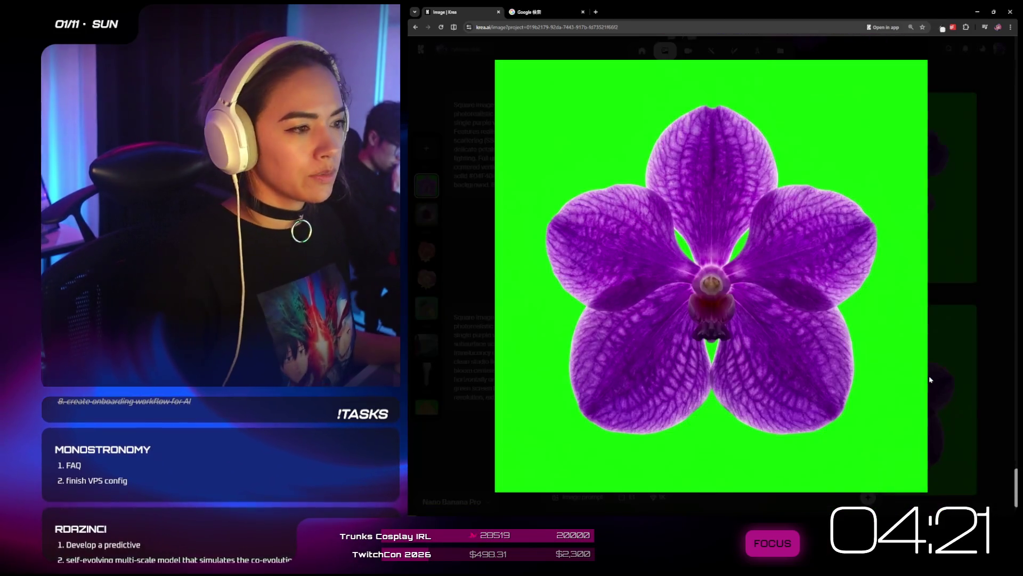
# - Bring Figma forward and paste the vanda orchid image onto its canvas
pyautogui.doubleClick(833, 17)
pyautogui.click(708, 228)
pyautogui.hotkey('ctrl', 'v')
pyautogui.click(1012, 118)
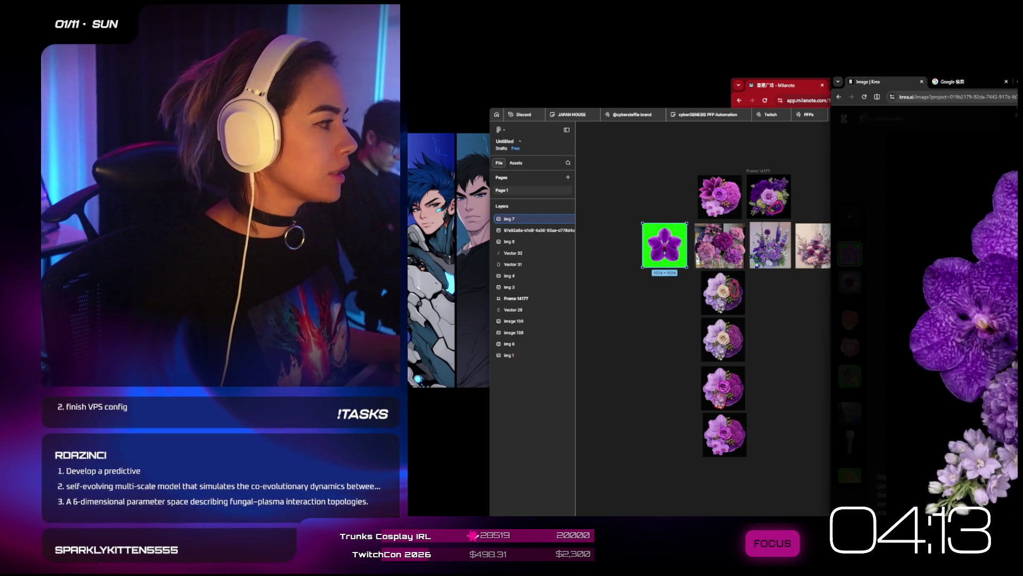
# - Paste the purple bouquet into Figma, maximize the window, and zoom around the references
pyautogui.hotkey('ctrl', 'v')
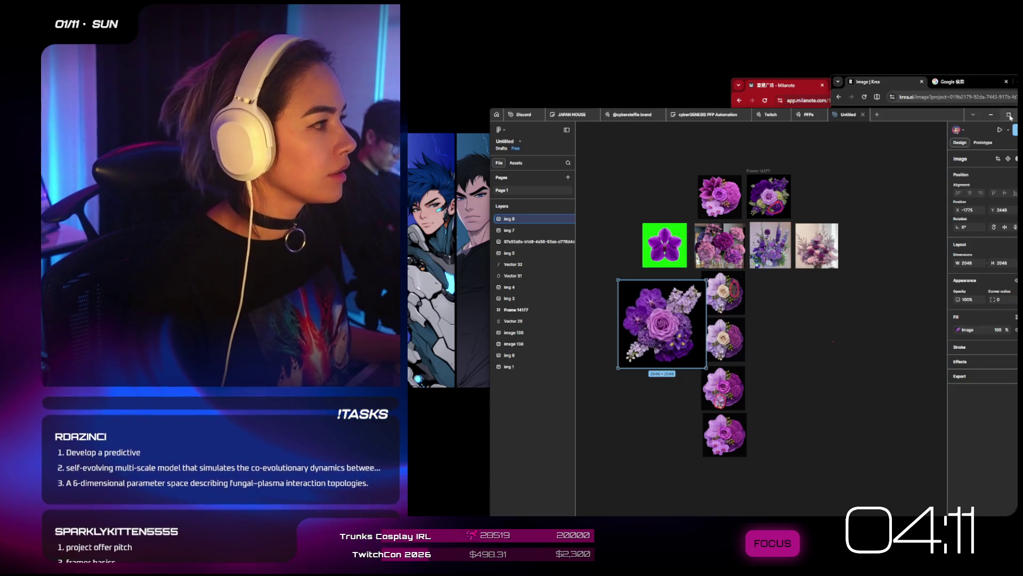
pyautogui.press('super+Up')
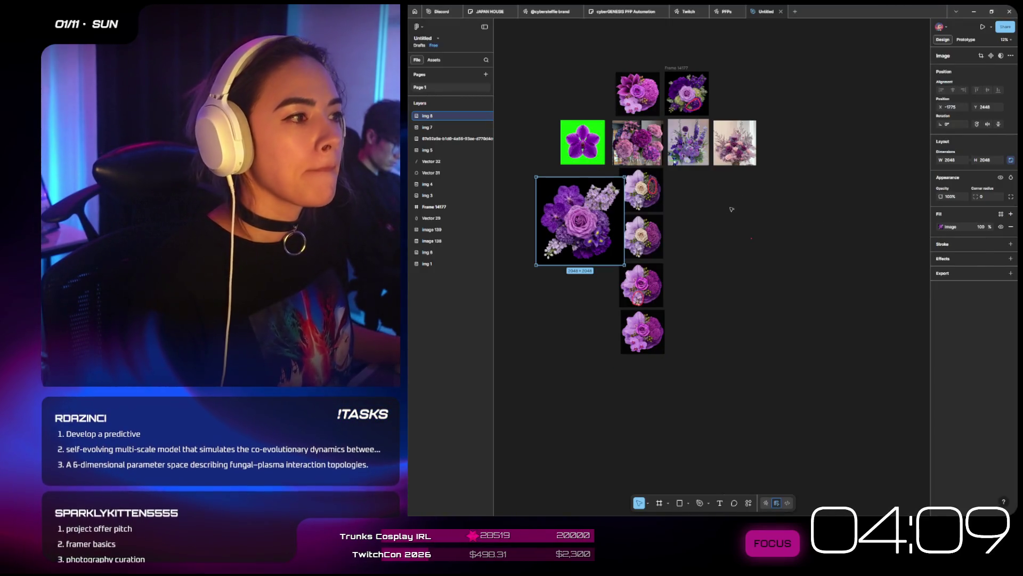
pyautogui.scroll(3, 568, 159)
pyautogui.scroll(2, 569, 158)
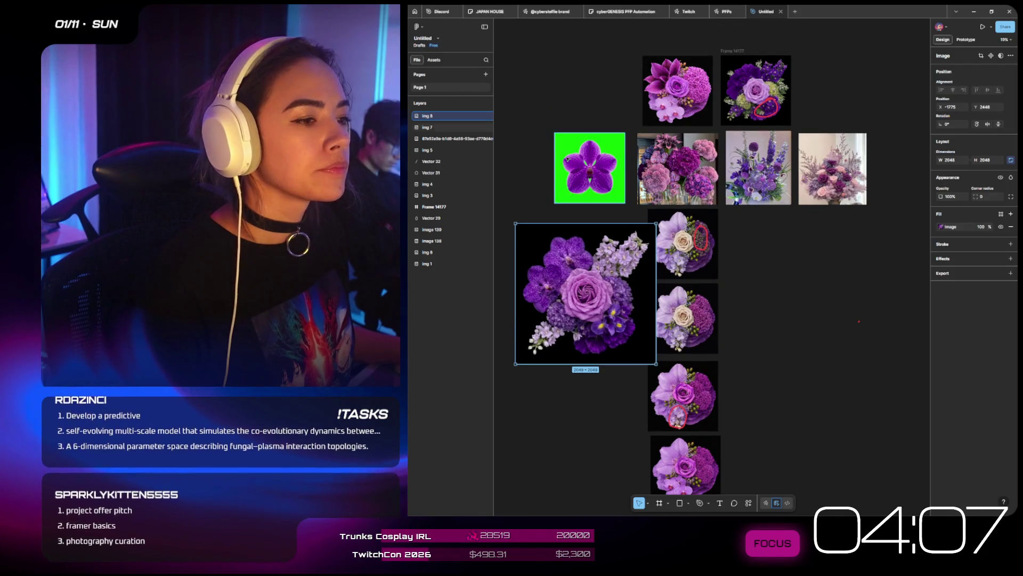
pyautogui.scroll(2, 568, 158)
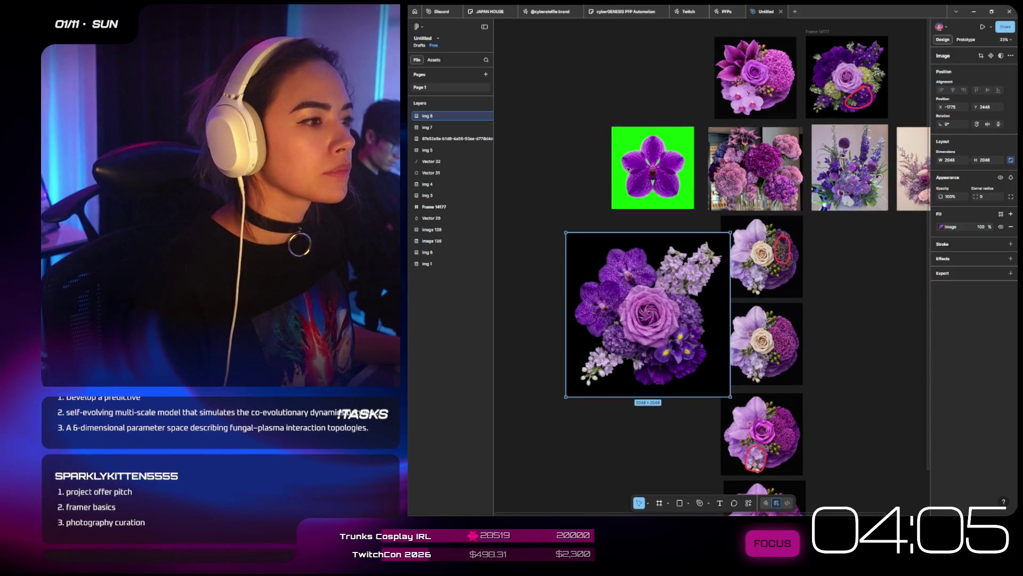
pyautogui.hscroll(1, 629, 169)
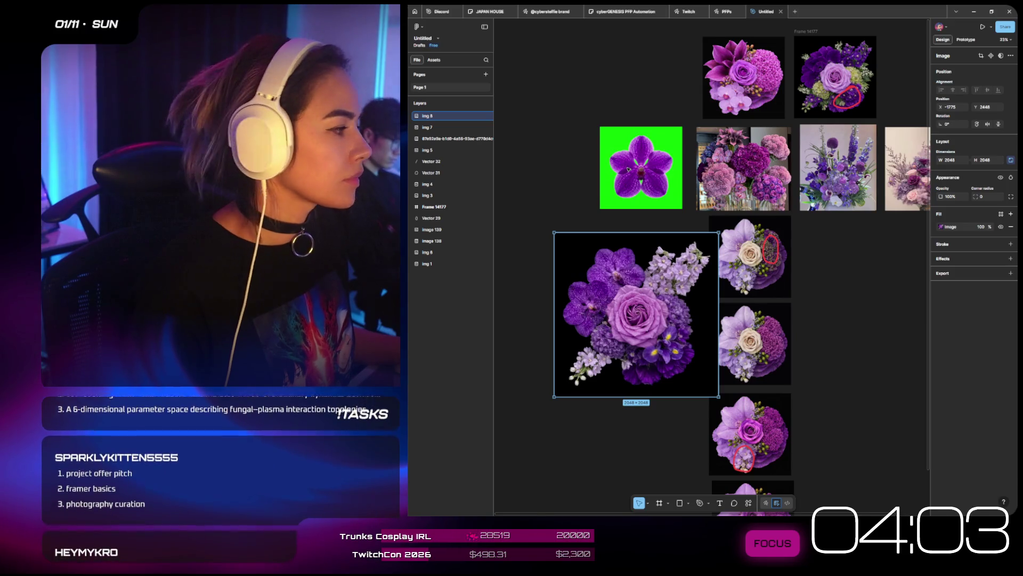
pyautogui.scroll(2, 629, 169)
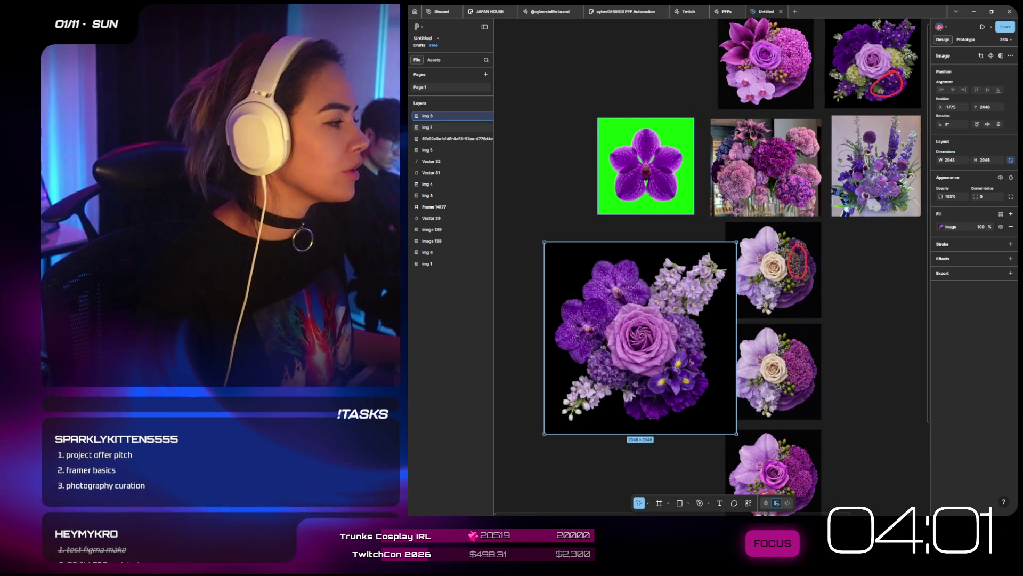
pyautogui.scroll(10, 917, 156)
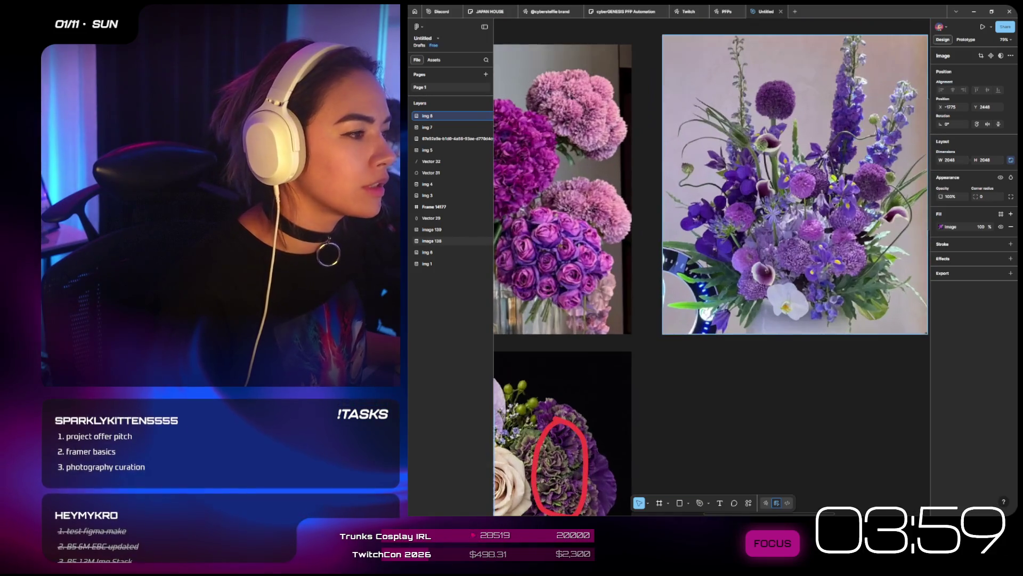
pyautogui.scroll(3, 815, 187)
pyautogui.scroll(-2, 812, 182)
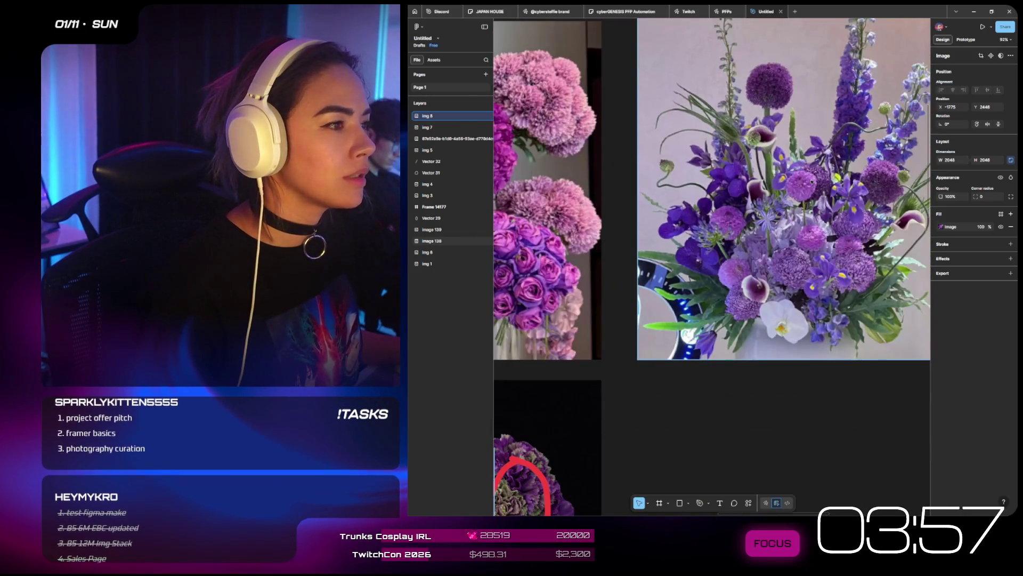
pyautogui.scroll(10, 812, 182)
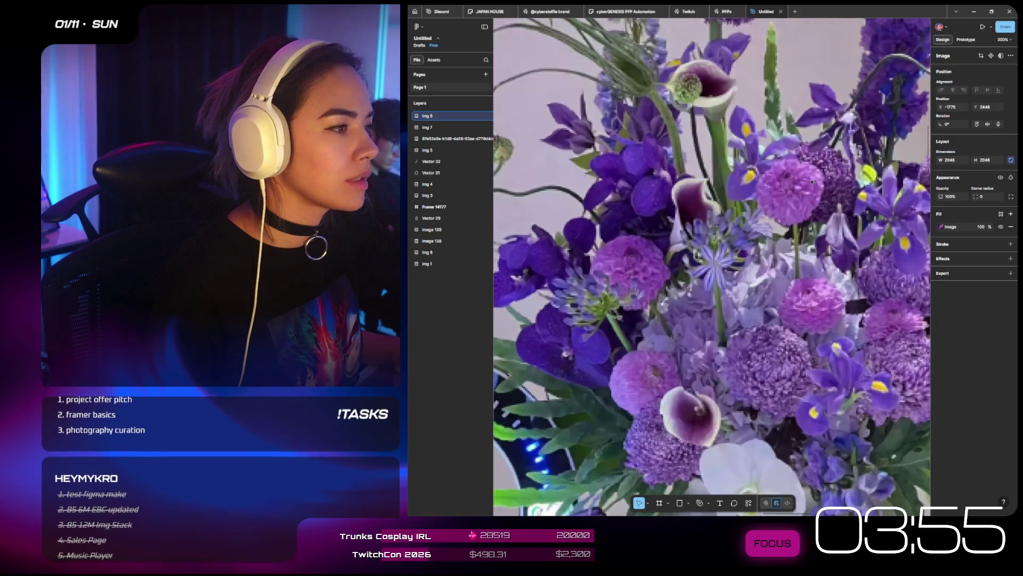
pyautogui.scroll(-10, 792, 171)
pyautogui.scroll(1, 753, 238)
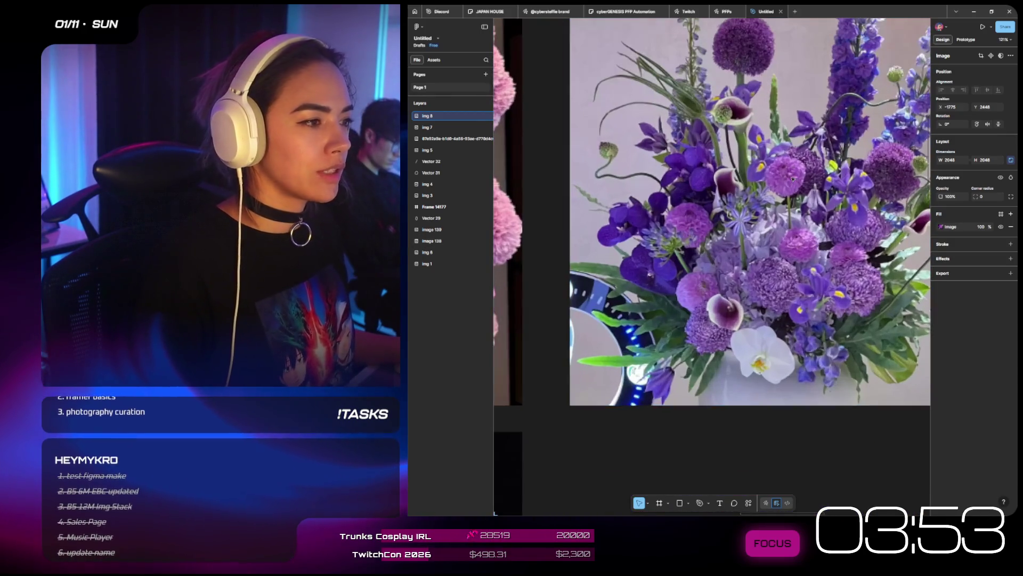
# - Snip the purple arrangement and bring the Milanote board over Figma
pyautogui.press('super+shift+s')
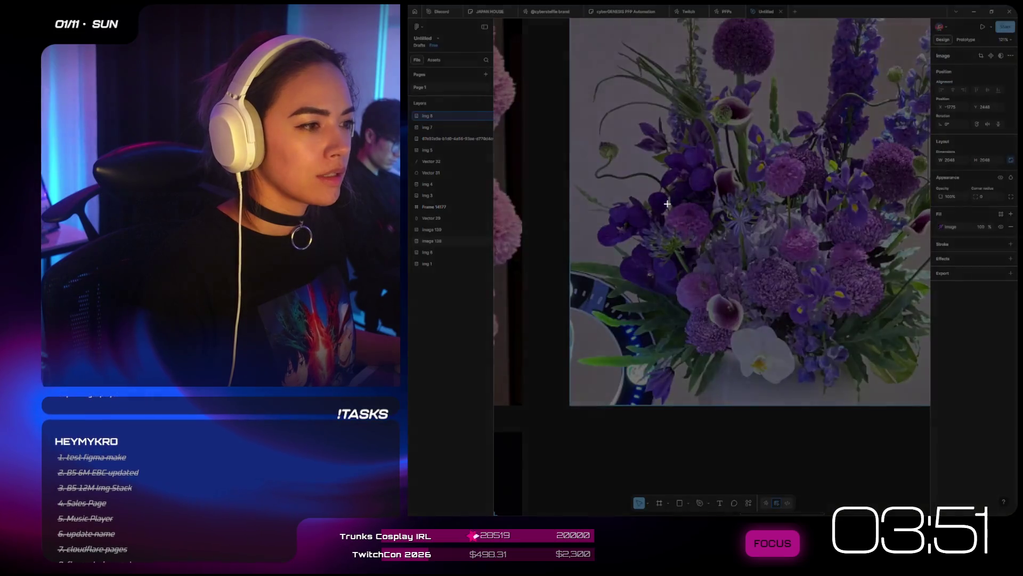
pyautogui.moveTo(805, 190); pyautogui.dragTo(805, 189)
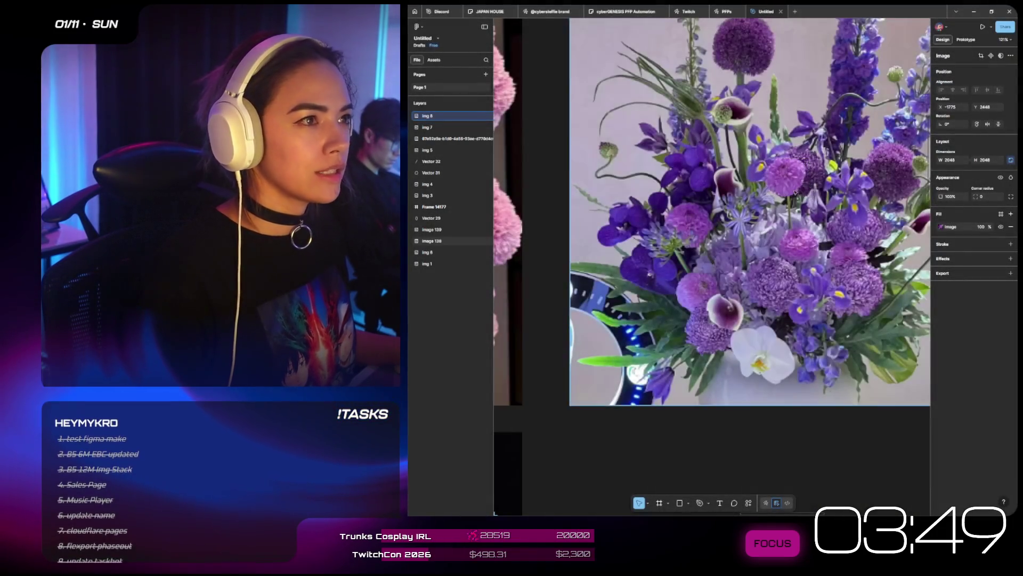
pyautogui.scroll(-6, 805, 190)
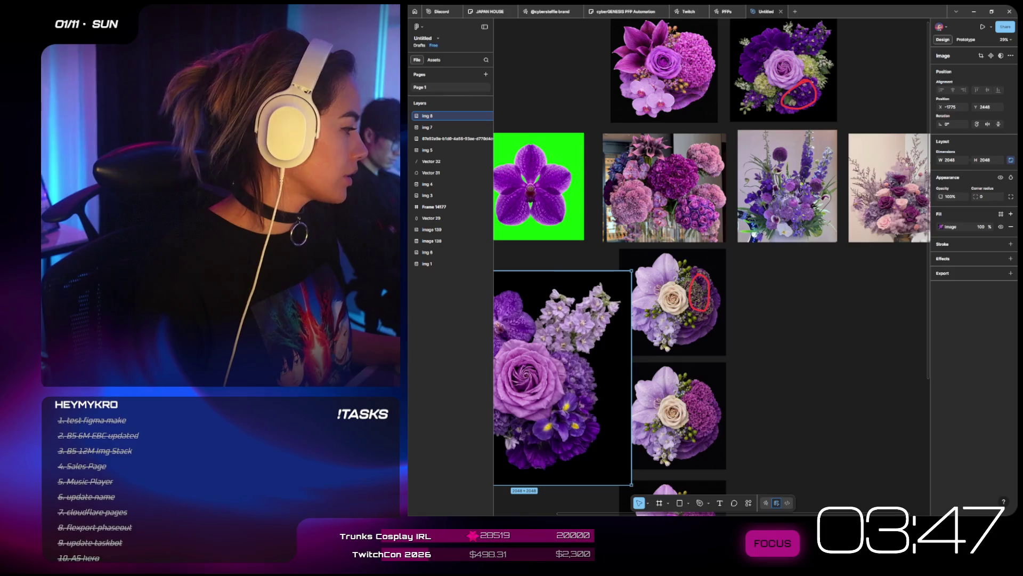
pyautogui.hotkey('alt', 'Tab')
pyautogui.moveTo(906, 86); pyautogui.dragTo(515, 46)
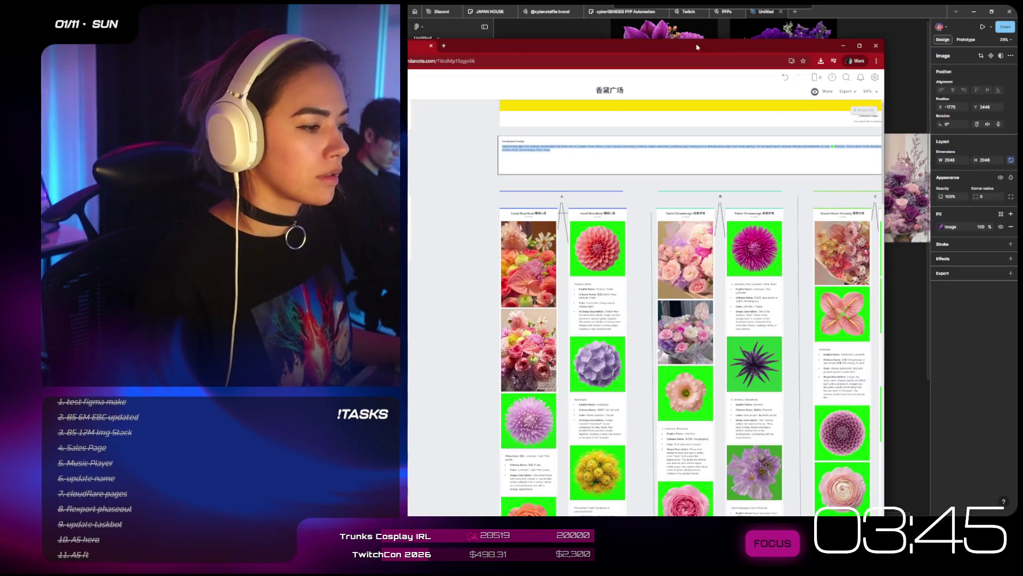
# - Maximize Milanote and select the lavender China Aster image on the board
pyautogui.click(859, 45)
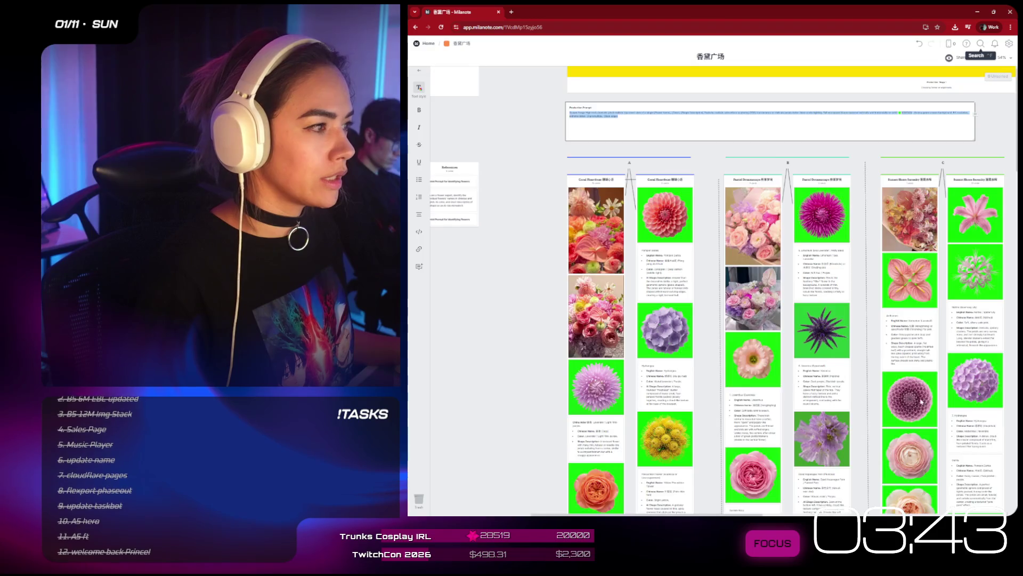
pyautogui.scroll(-5, 921, 402)
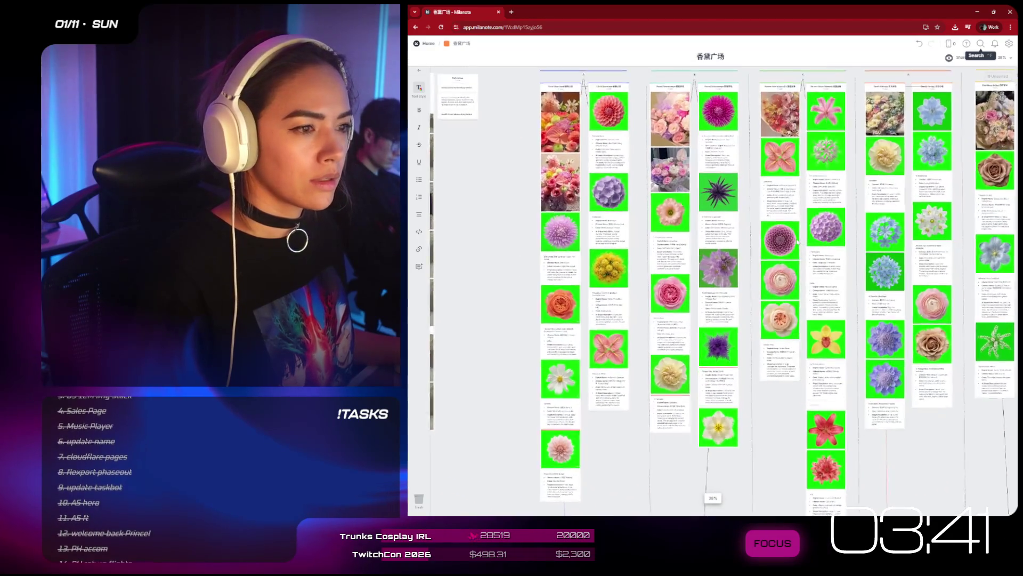
pyautogui.click(562, 235)
pyautogui.scroll(5, 562, 235)
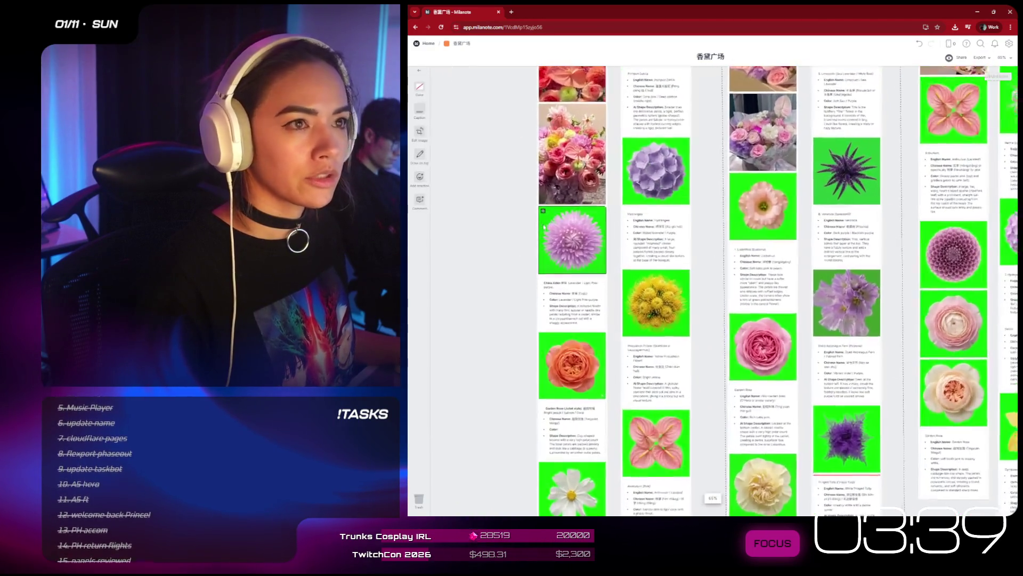
pyautogui.scroll(-8, 601, 244)
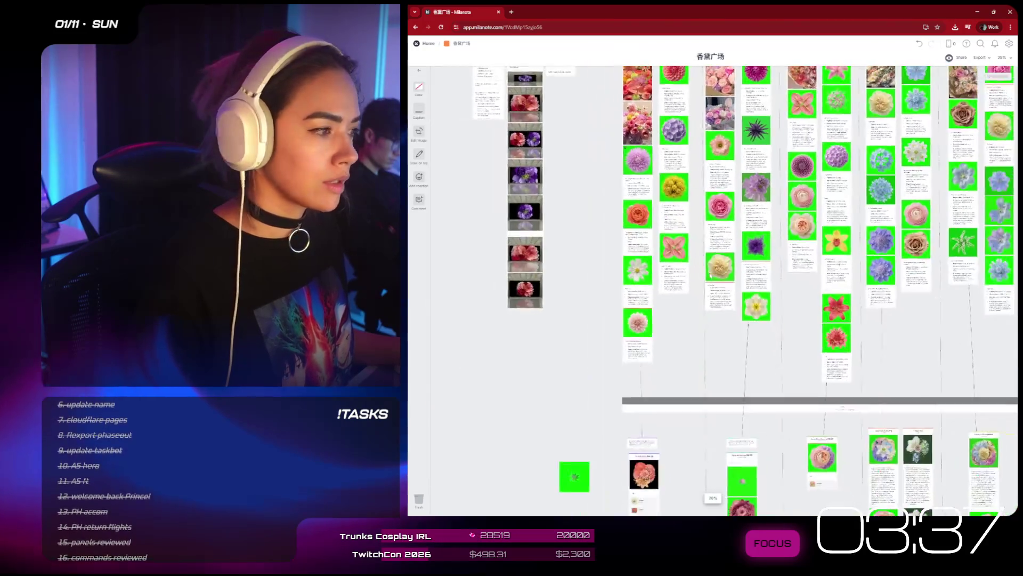
pyautogui.scroll(3, 863, 370)
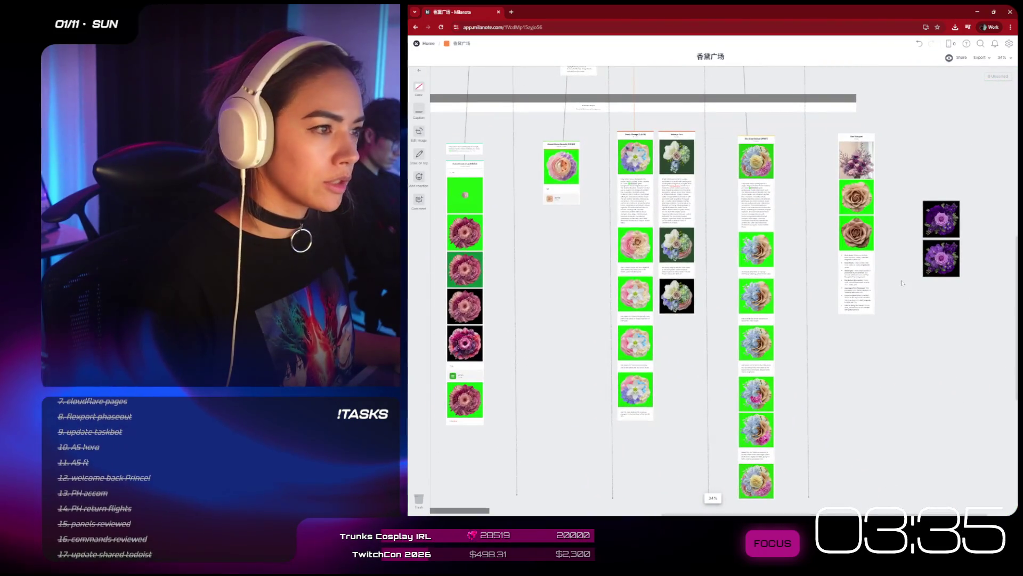
pyautogui.scroll(-5, 900, 280)
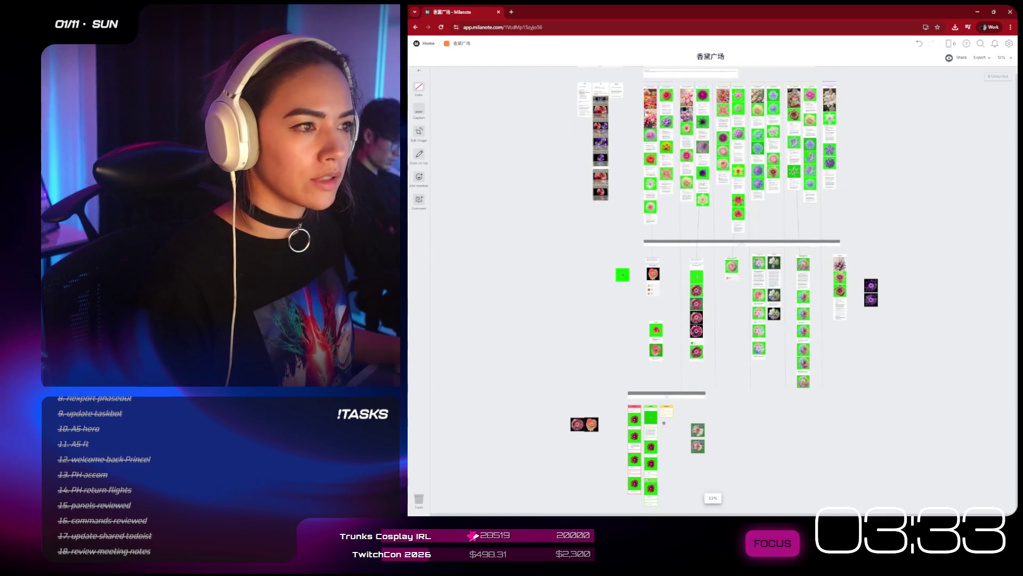
# - Select 'Lavender' in the China Aster card text and restore the window to a smaller size
pyautogui.rightClick(653, 133)
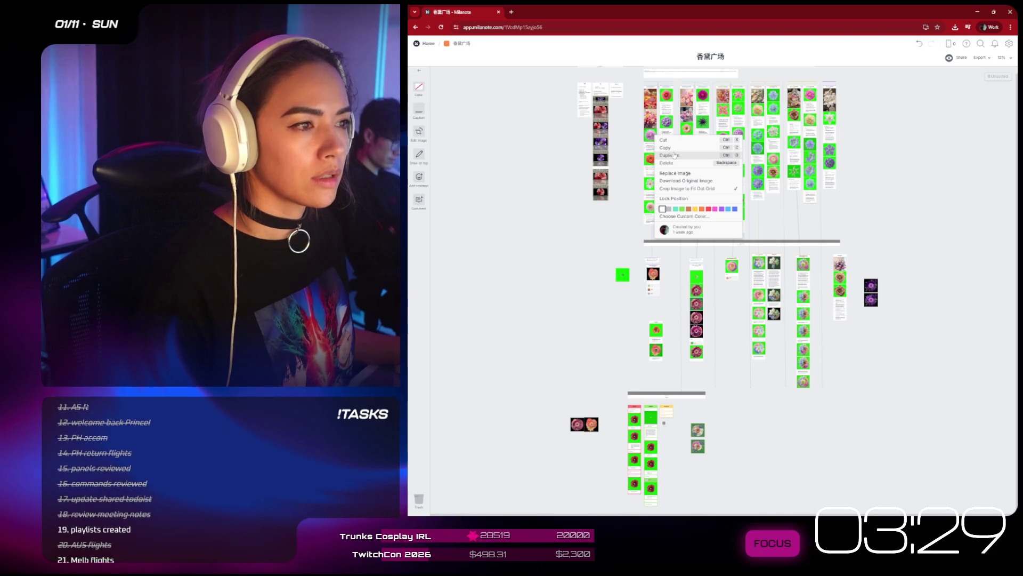
pyautogui.scroll(10, 743, 188)
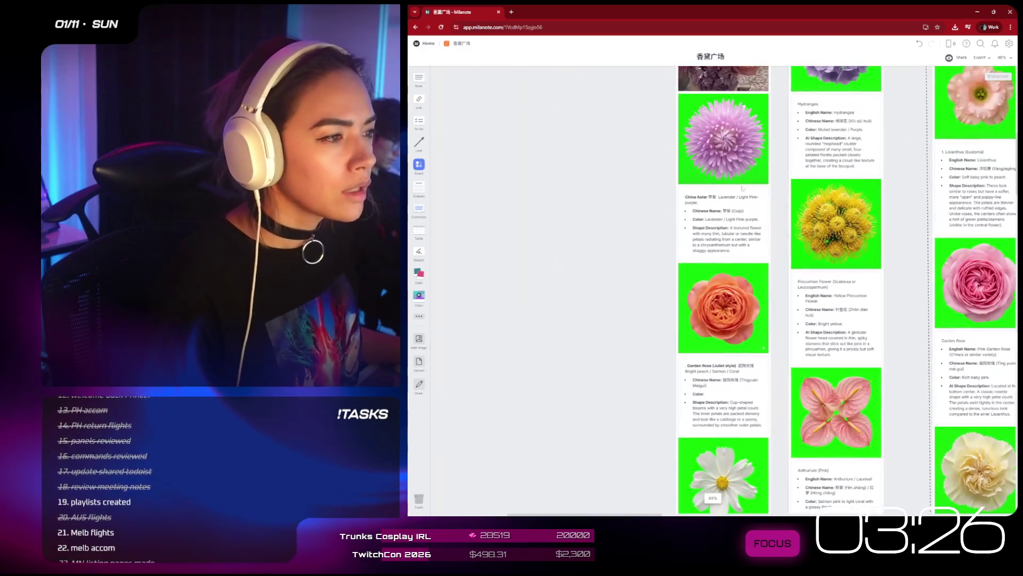
pyautogui.doubleClick(727, 196)
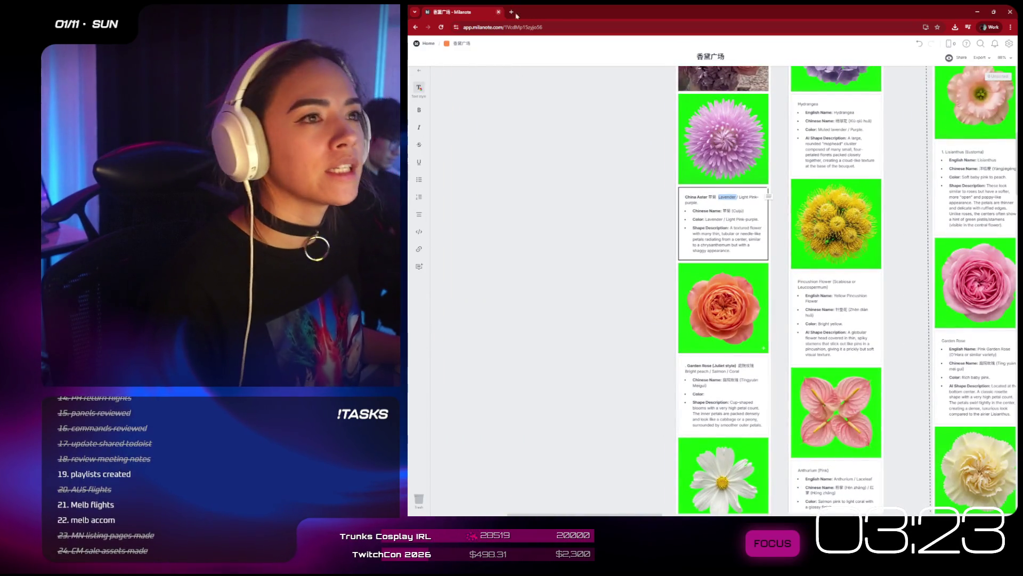
pyautogui.moveTo(746, 12)
pyautogui.mouseDown()
pyautogui.moveTo(897, 131)
pyautogui.moveTo(1017, 148)
pyautogui.moveTo(668, 101)
pyautogui.mouseUp()
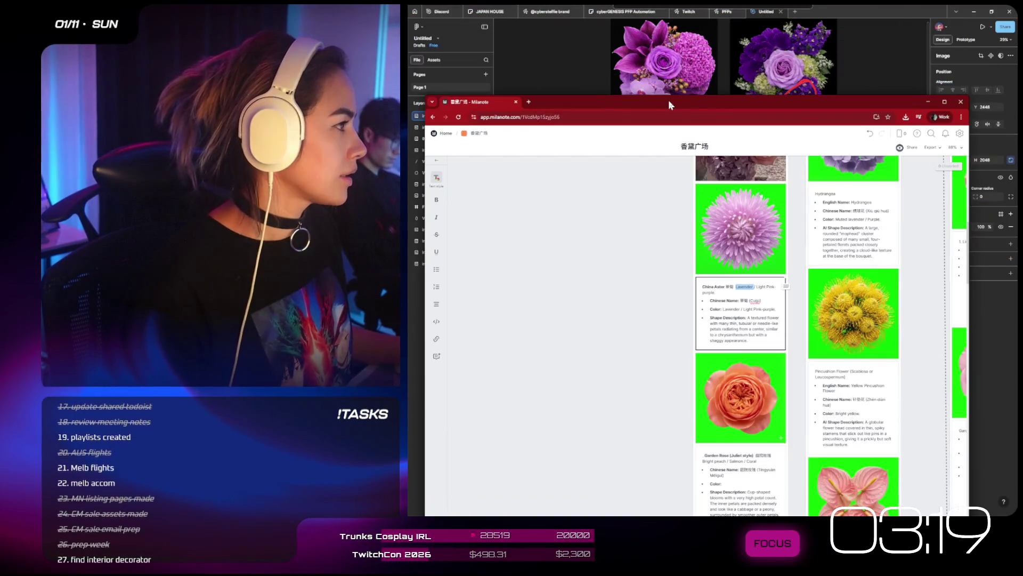
# - In a maximized Krea, drag the purple rose bouquet onto the prompt box as an image reference
pyautogui.doubleClick(668, 100)
pyautogui.hotkey('alt', 'Tab')
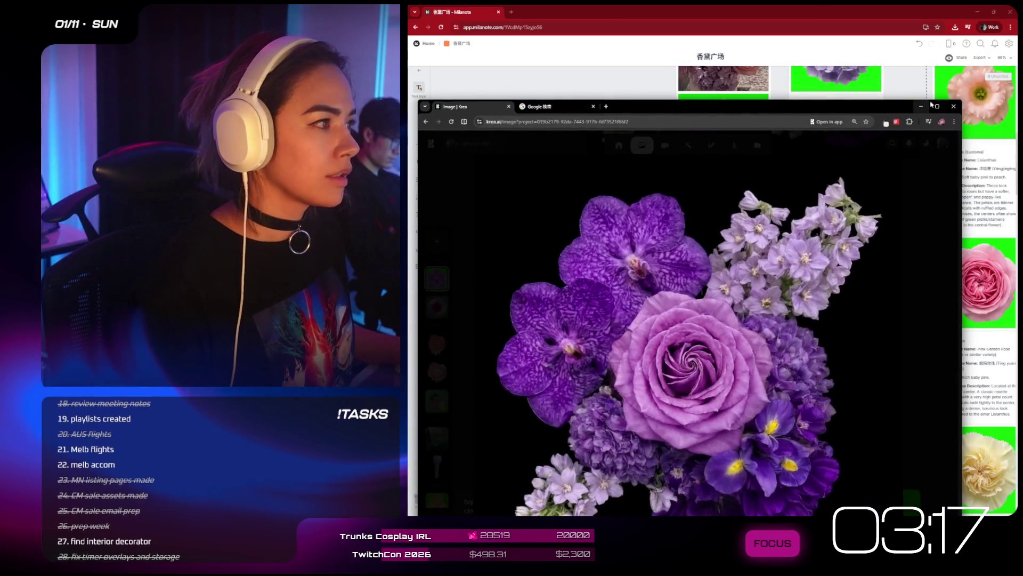
pyautogui.doubleClick(737, 120)
pyautogui.click(928, 182)
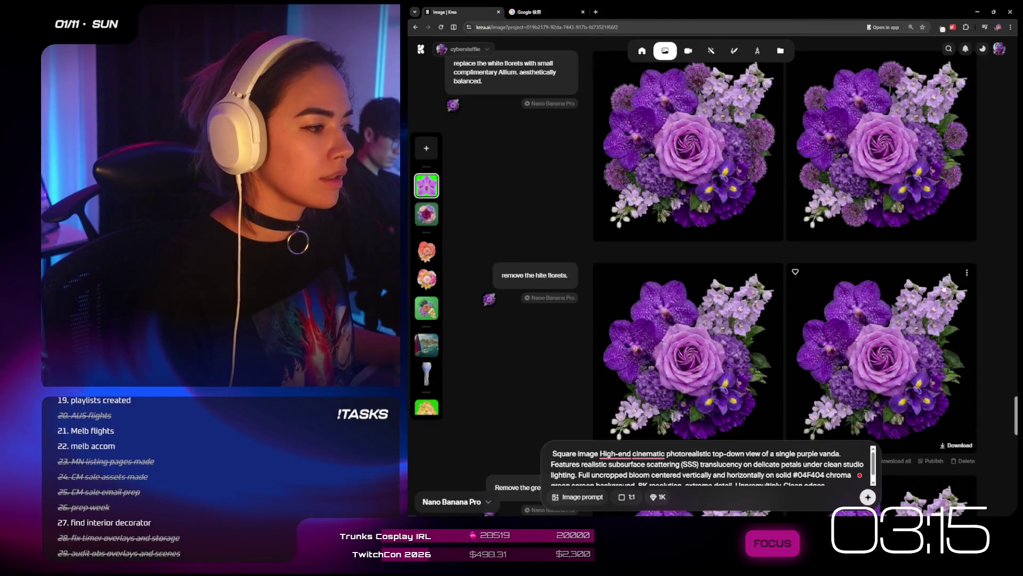
pyautogui.scroll(-10, 830, 425)
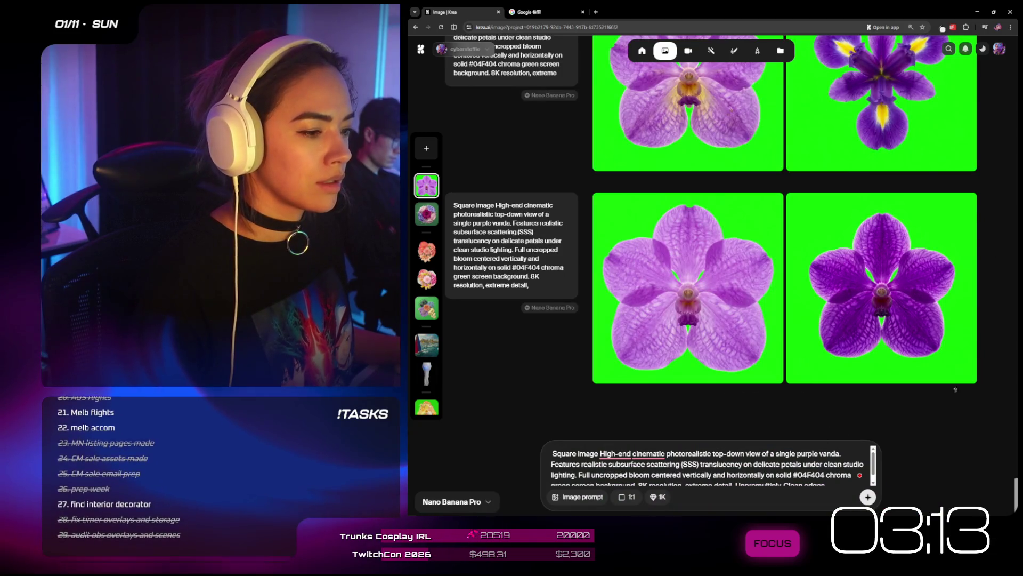
pyautogui.scroll(5, 923, 362)
pyautogui.scroll(-5, 982, 455)
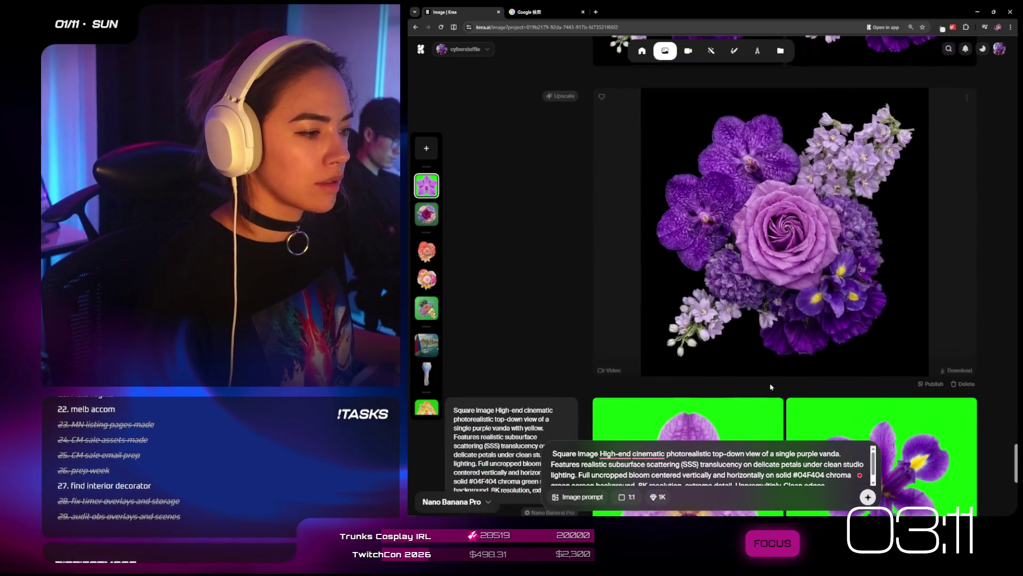
pyautogui.scroll(-2, 690, 362)
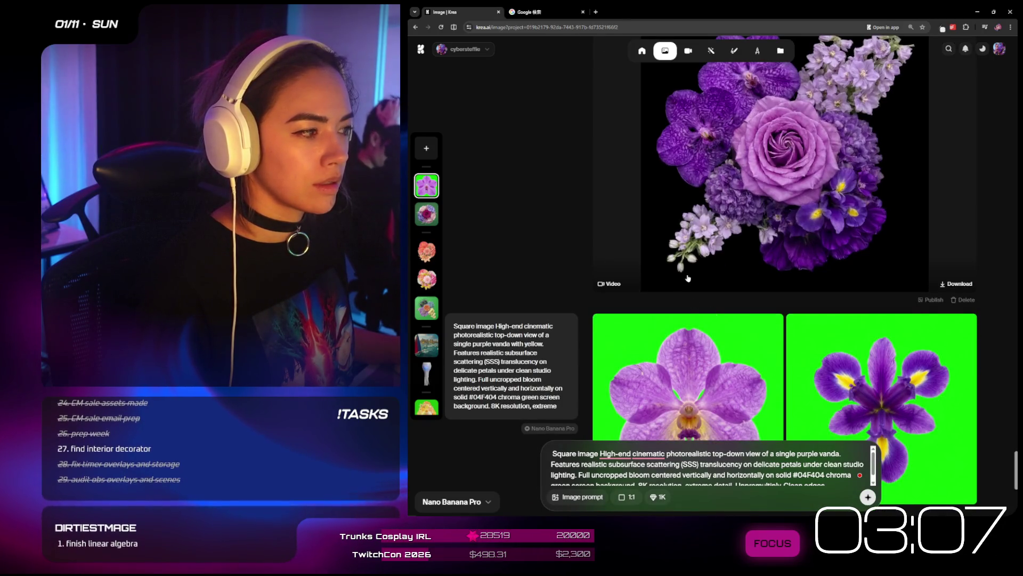
pyautogui.scroll(5, 688, 278)
pyautogui.moveTo(806, 282); pyautogui.dragTo(681, 513)
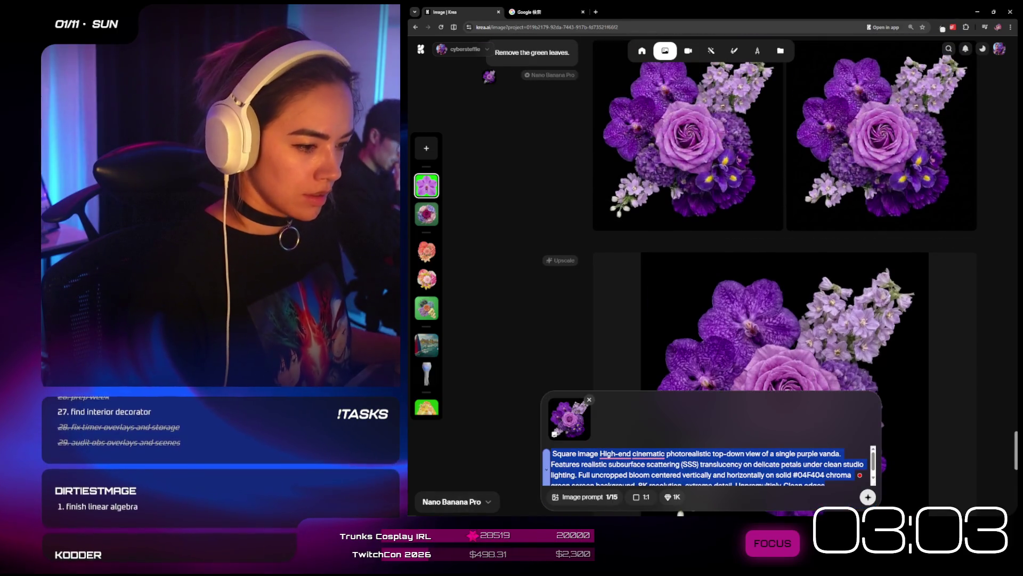
# - Generate bouquets from the prompt 'replace the rose with a top-down lavendar china aster.'
pyautogui.write('replace the rose ')
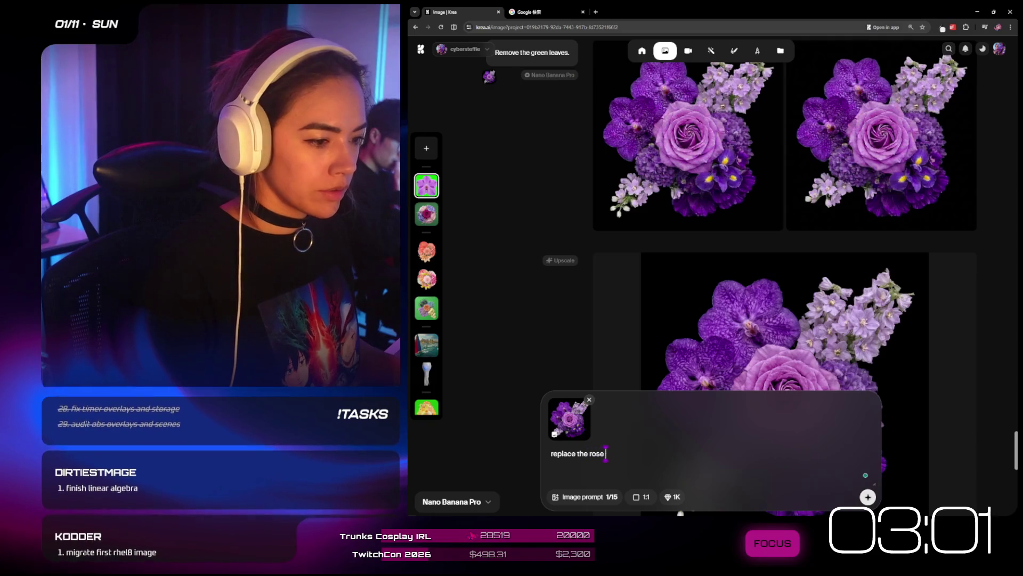
pyautogui.write('with a top-down')
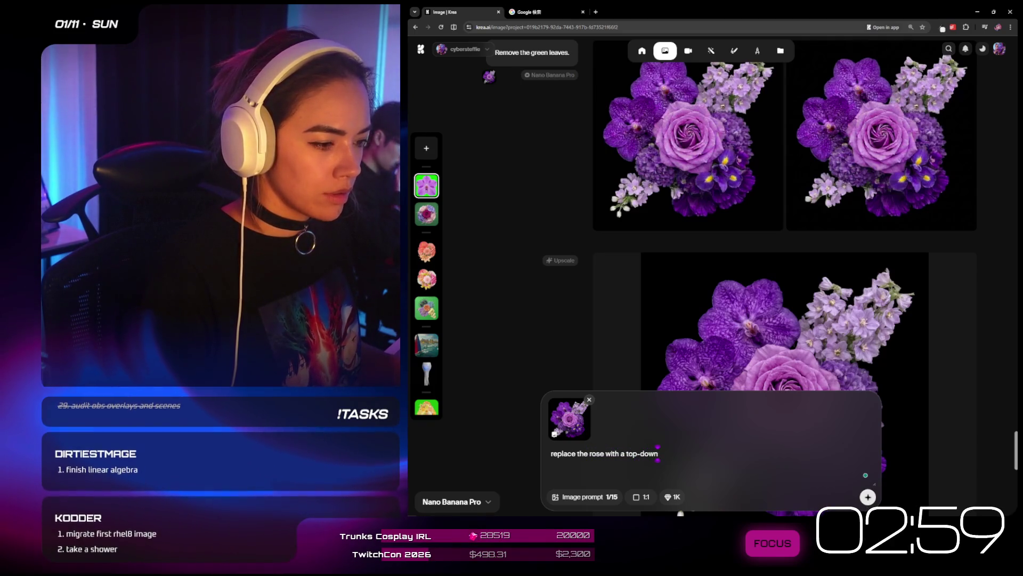
pyautogui.write(' lavendar')
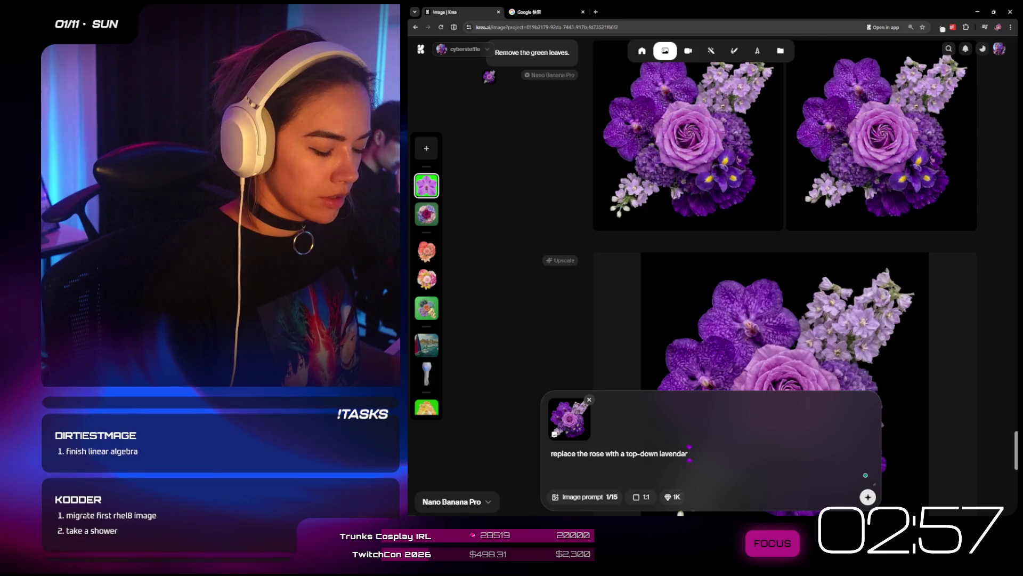
pyautogui.write(' china aster.')
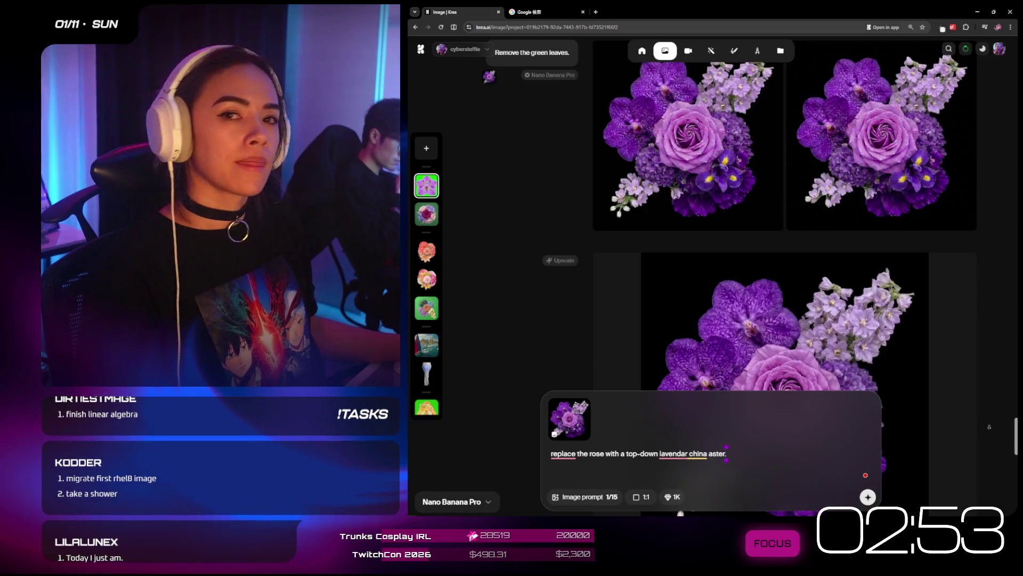
pyautogui.press('Return')
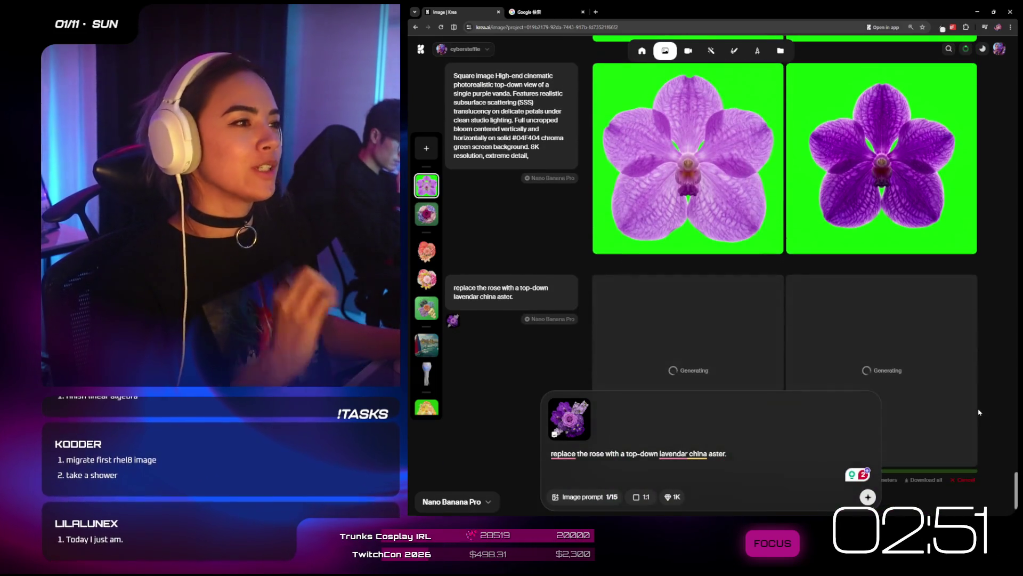
pyautogui.scroll(4, 980, 412)
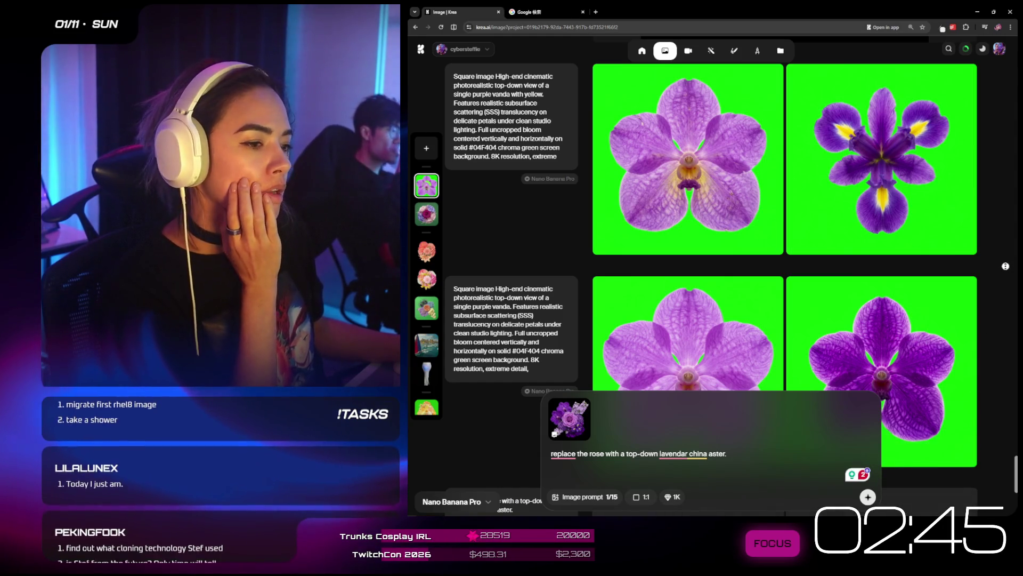
pyautogui.press('Return')
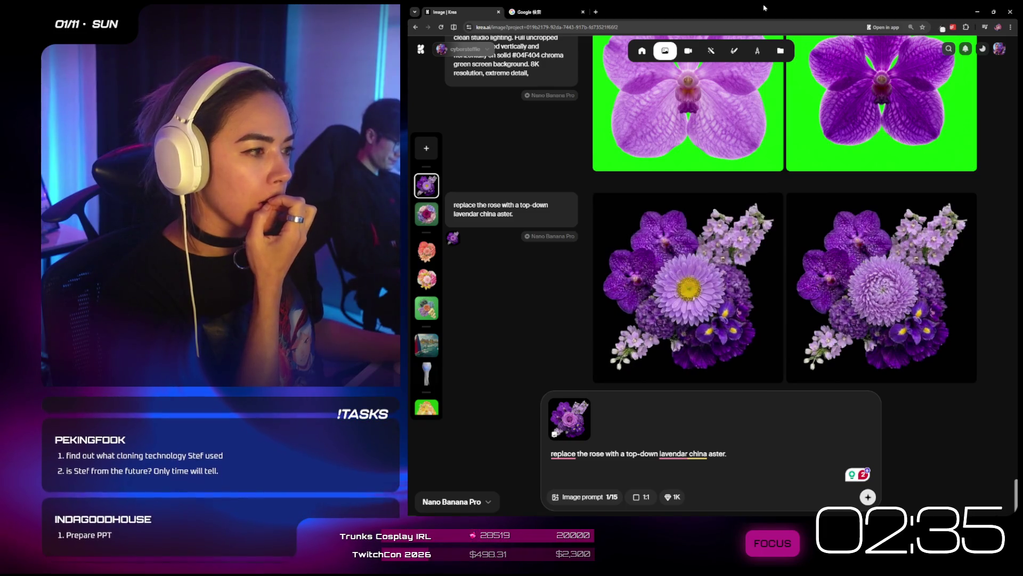
# - Make the new aster bouquet the image prompt and remove the old bouquet reference
pyautogui.moveTo(892, 286)
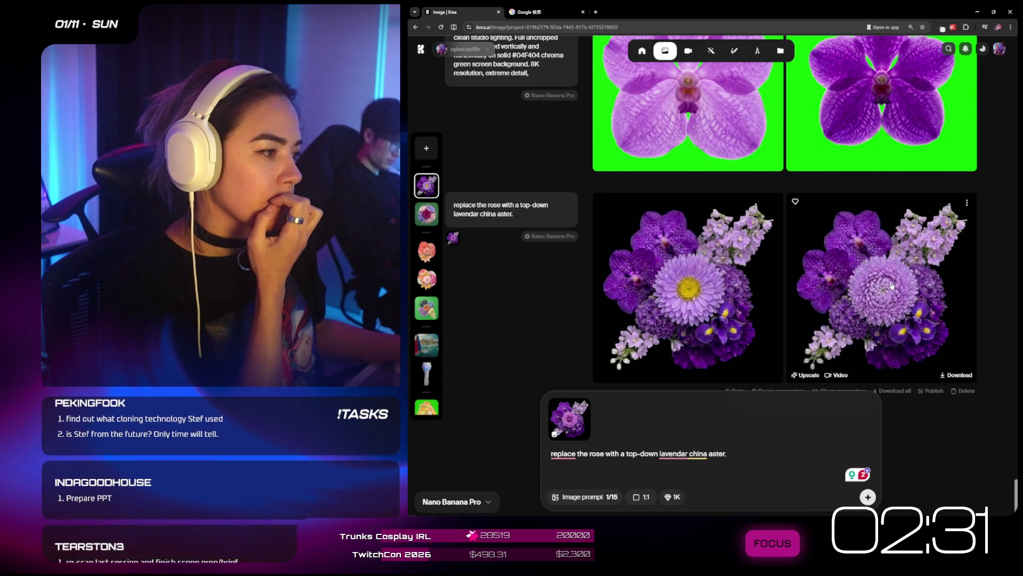
pyautogui.moveTo(891, 282); pyautogui.dragTo(594, 416)
pyautogui.click(579, 410)
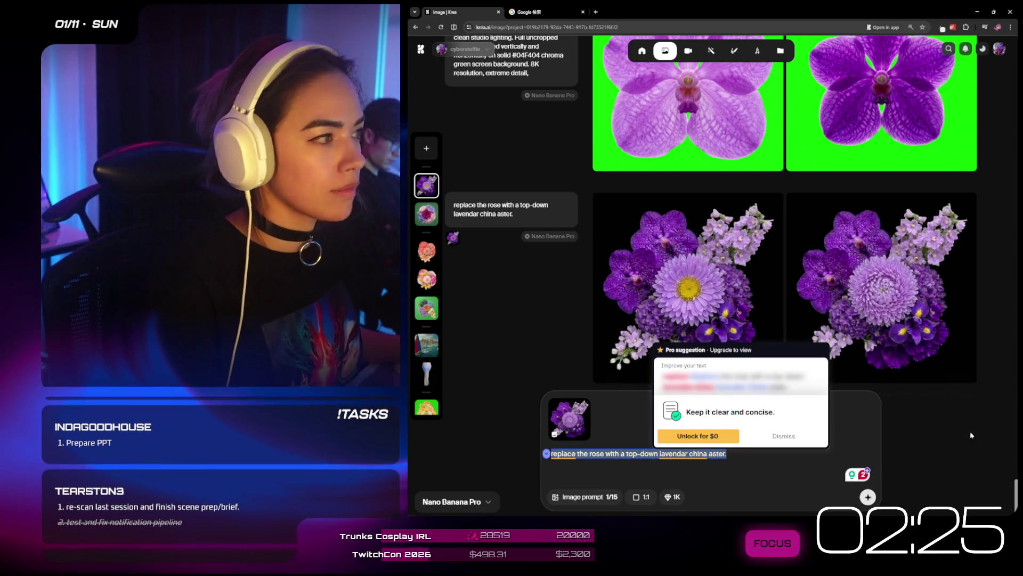
pyautogui.scroll(5, 981, 252)
pyautogui.scroll(8, 981, 251)
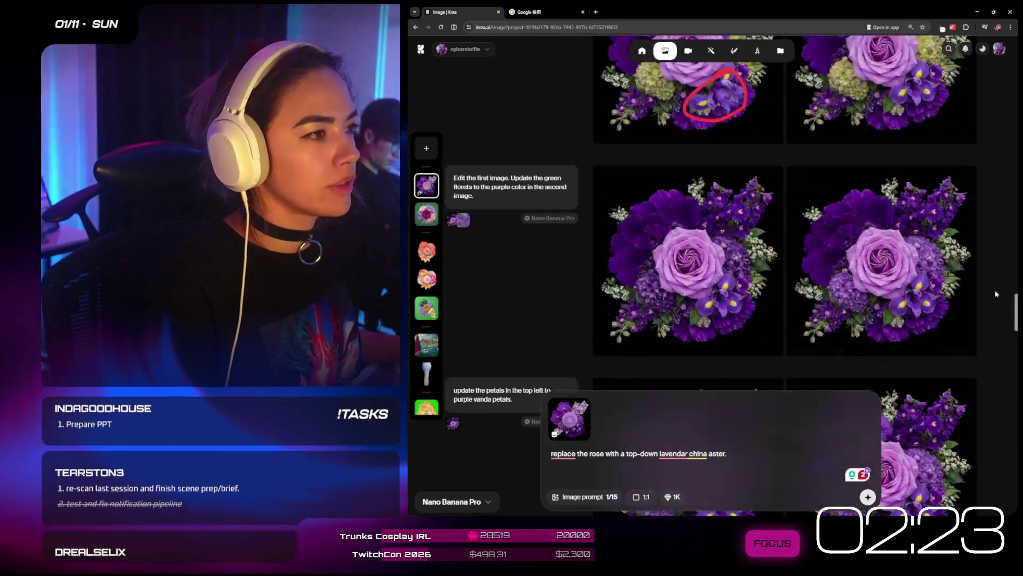
pyautogui.scroll(2, 982, 229)
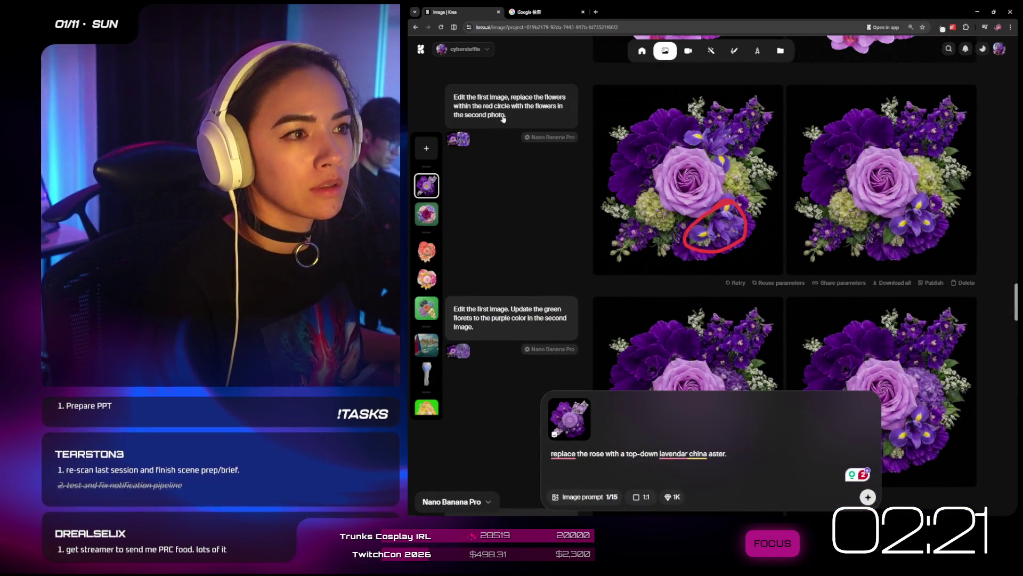
pyautogui.scroll(3, 543, 316)
pyautogui.scroll(-5, 544, 317)
pyautogui.scroll(5, 549, 240)
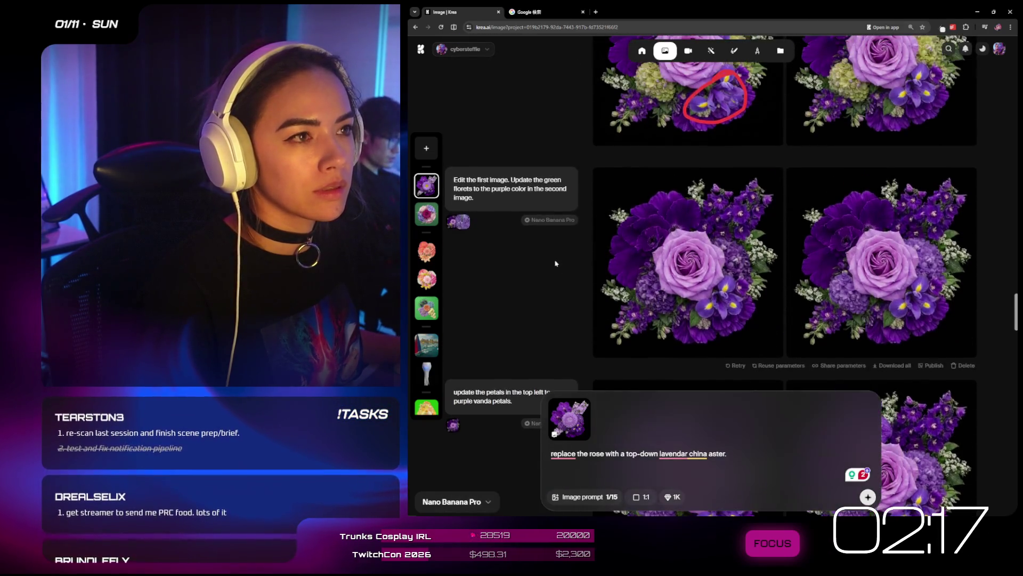
pyautogui.click(552, 11)
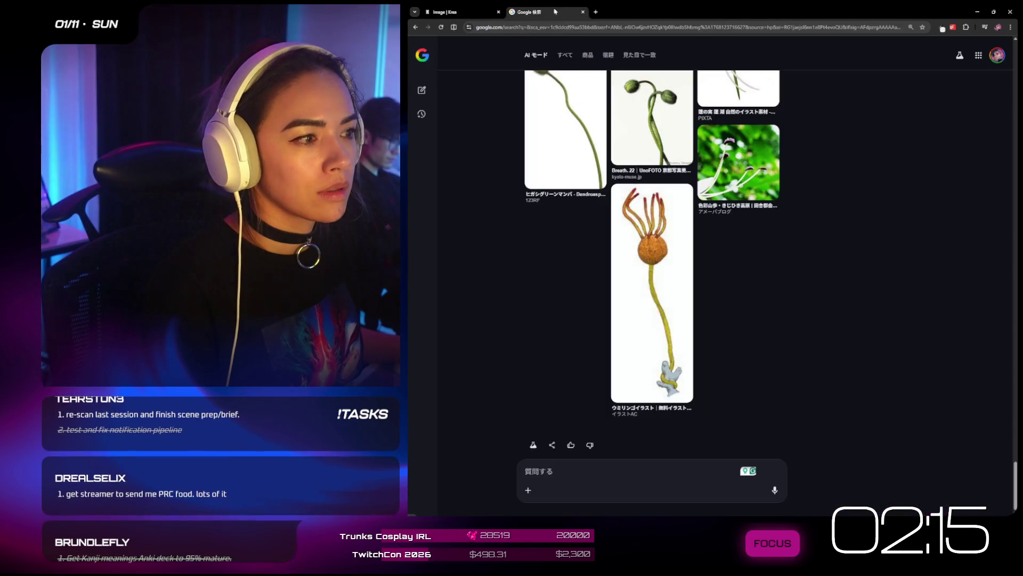
pyautogui.scroll(-10, 850, 327)
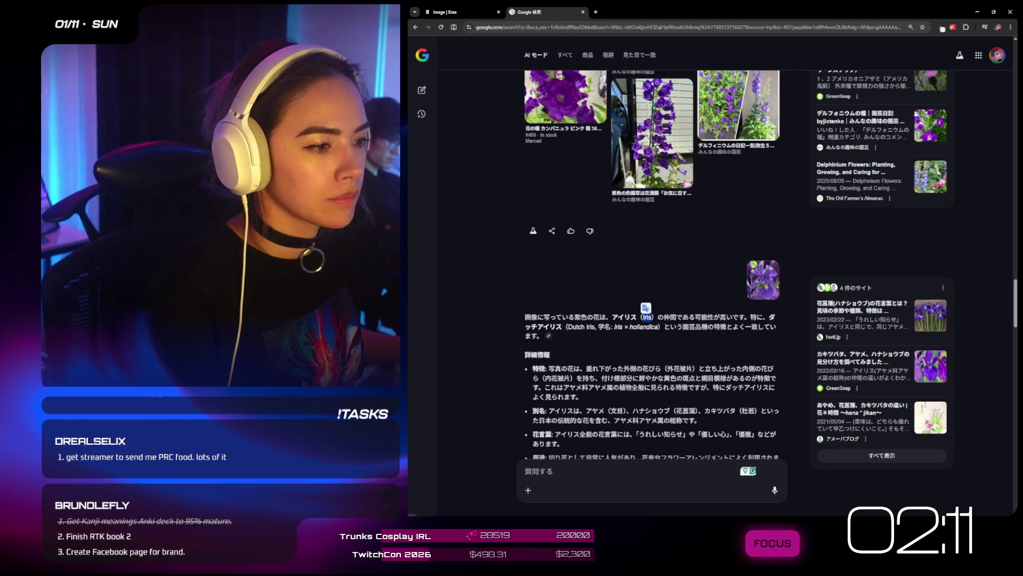
pyautogui.hotkey('ctrl', 'Tab')
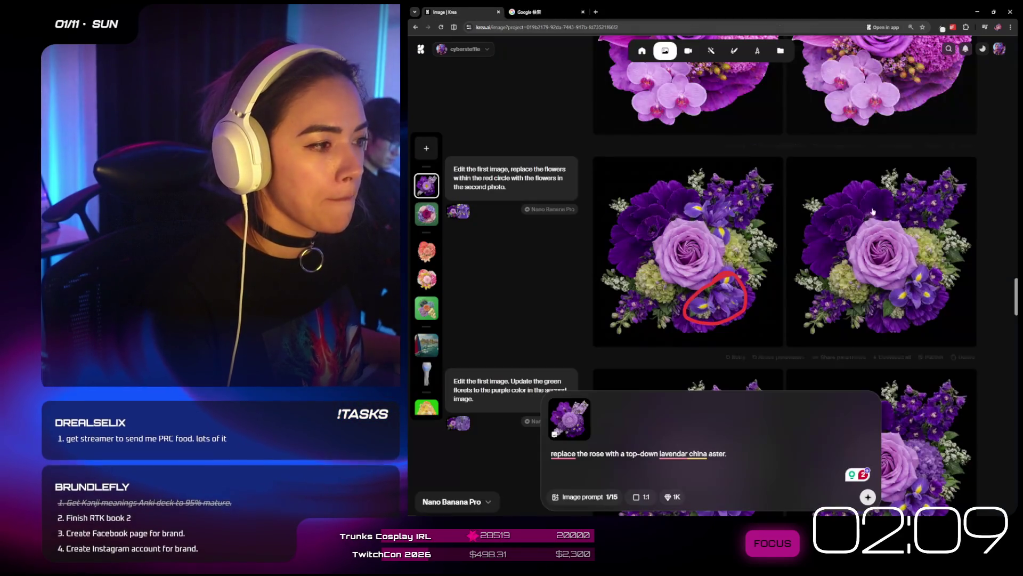
pyautogui.scroll(-10, 999, 330)
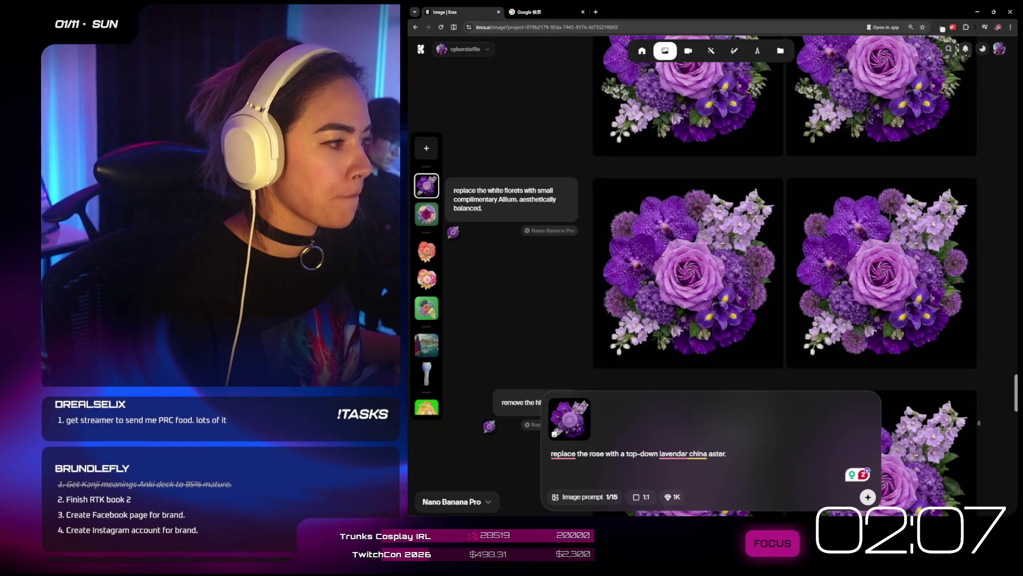
pyautogui.scroll(-10, 973, 421)
pyautogui.click(673, 454)
pyautogui.hotkey('ctrl', 'a')
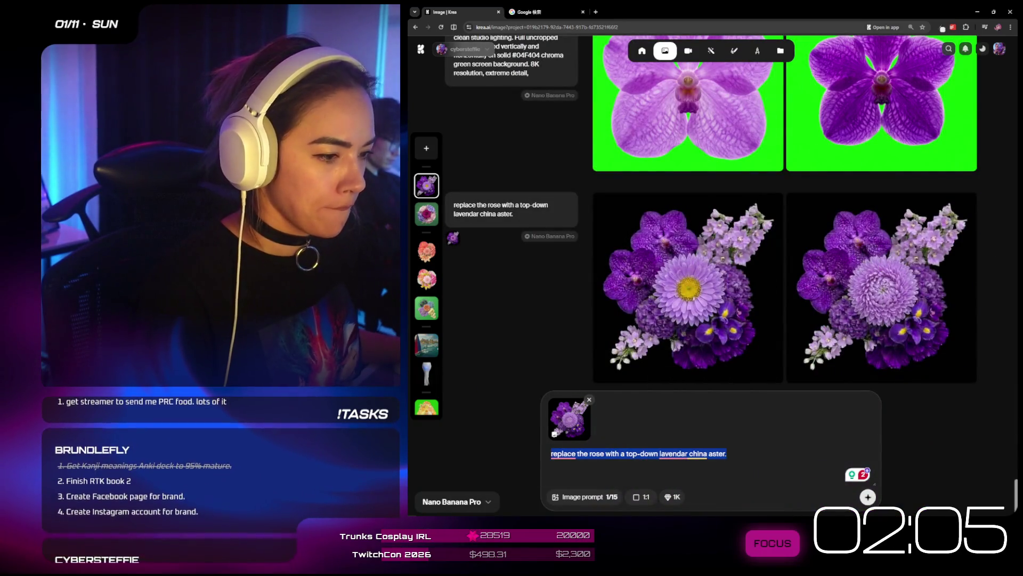
# - Generate bouquets from the prompt 'add one more dutch iris to the bottom right inner petals'
pyautogui.write('add one more')
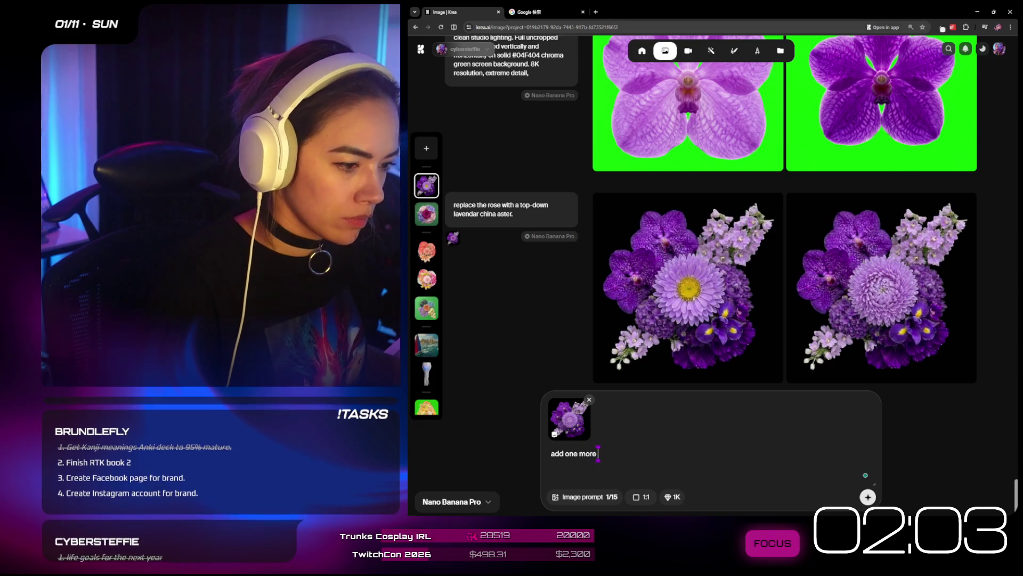
pyautogui.write(' dutch iris')
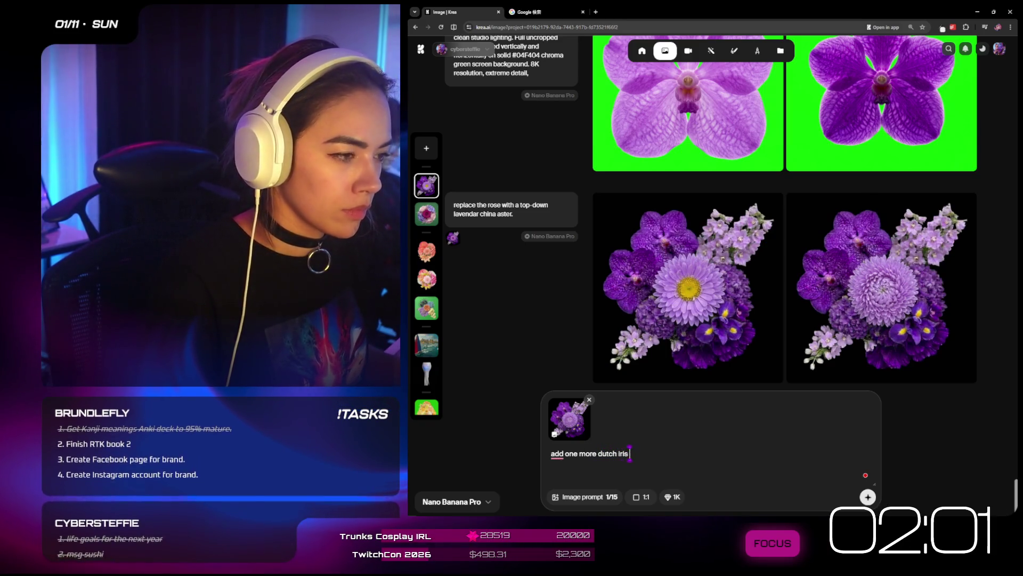
pyautogui.write(' to the bottom le')
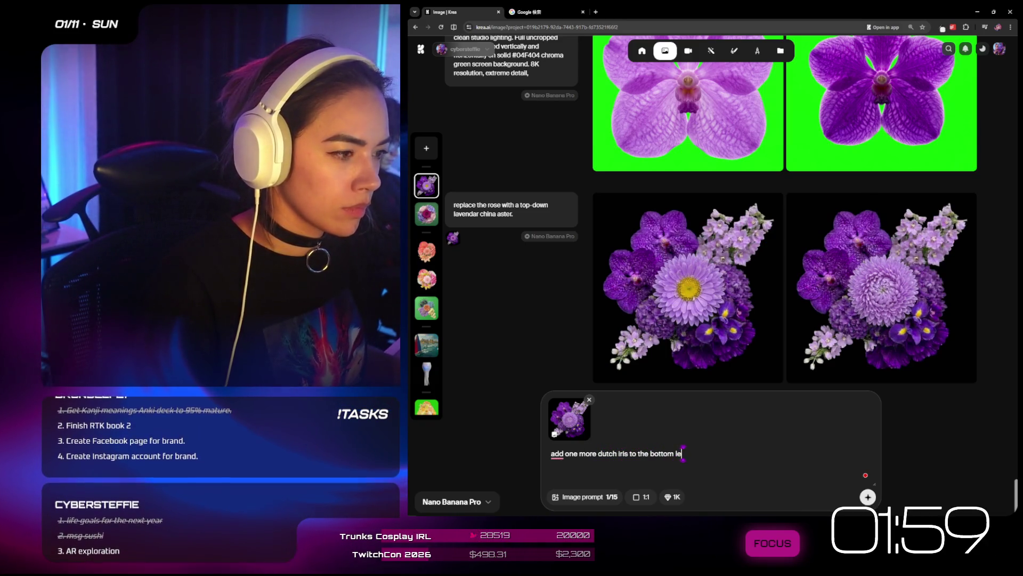
pyautogui.write('ft inner petals')
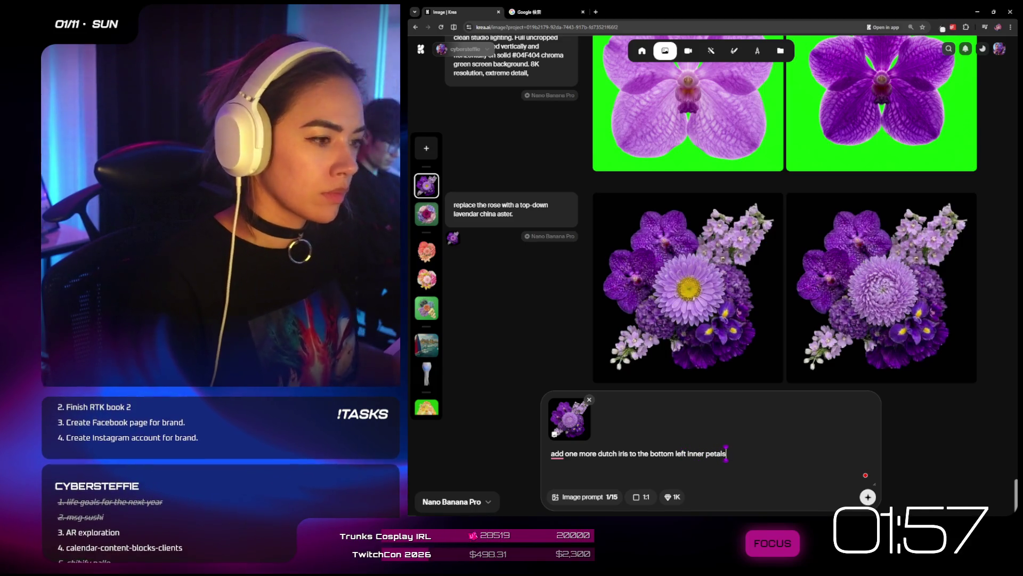
pyautogui.press('Return')
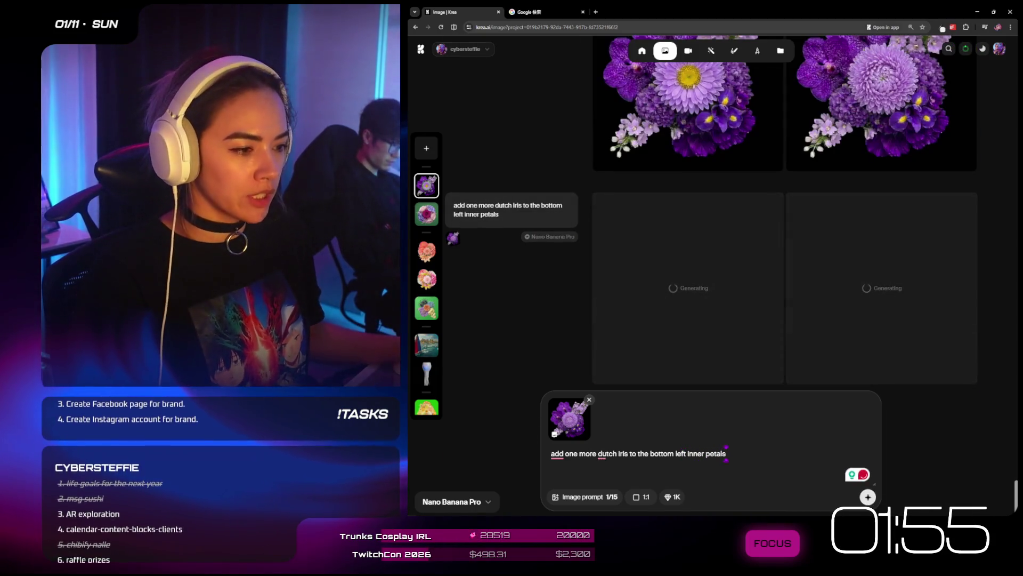
pyautogui.click(965, 397)
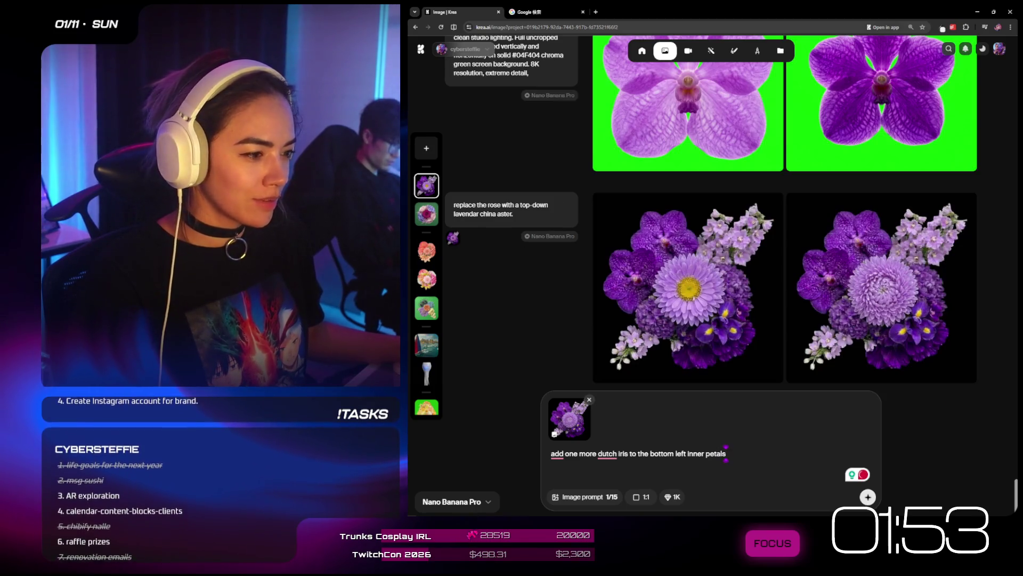
pyautogui.write('righ')
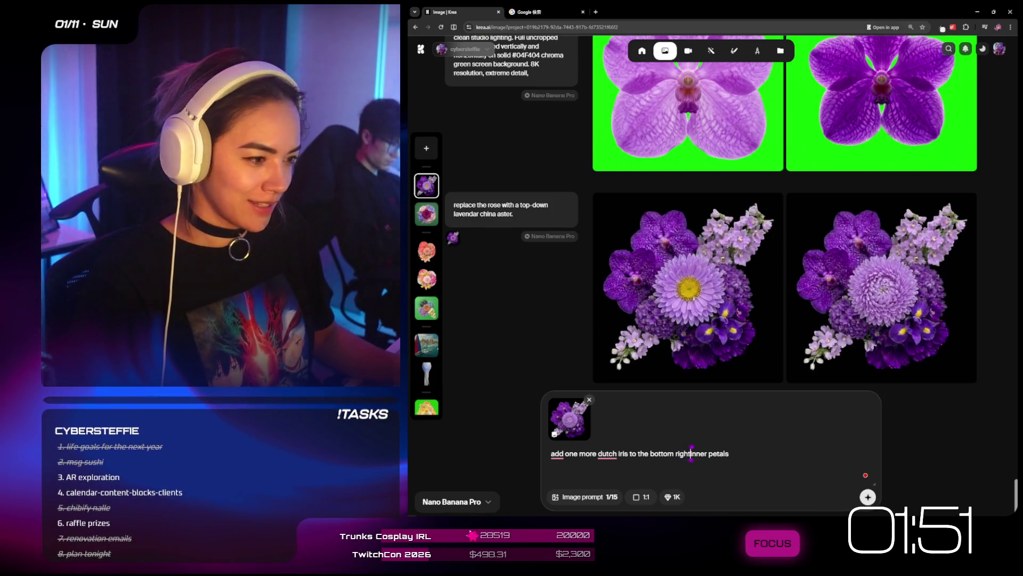
pyautogui.press('Return')
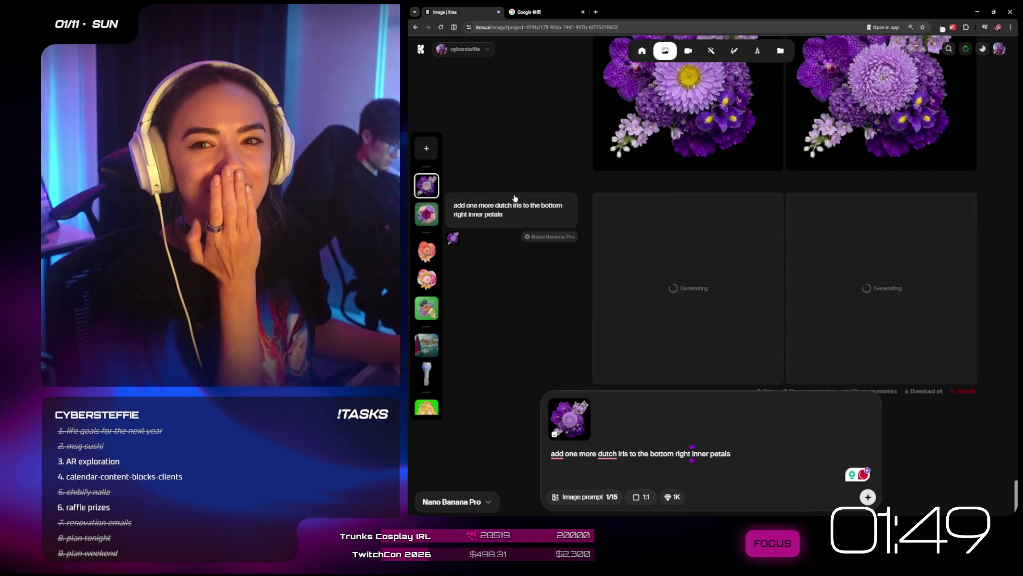
# - Check the Google iris identification results, then return to the Krea generations
pyautogui.scroll(2, 936, 418)
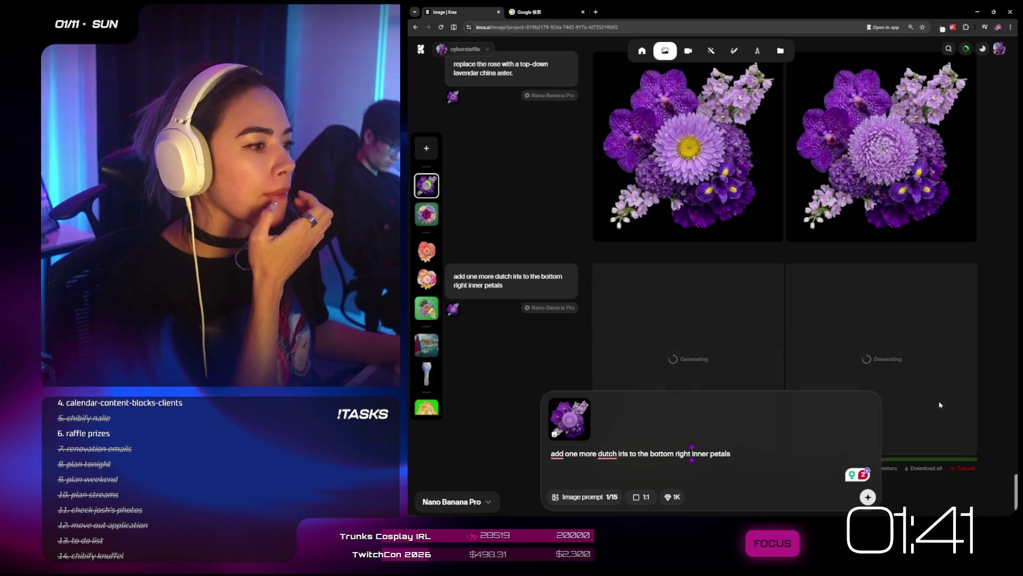
pyautogui.click(539, 12)
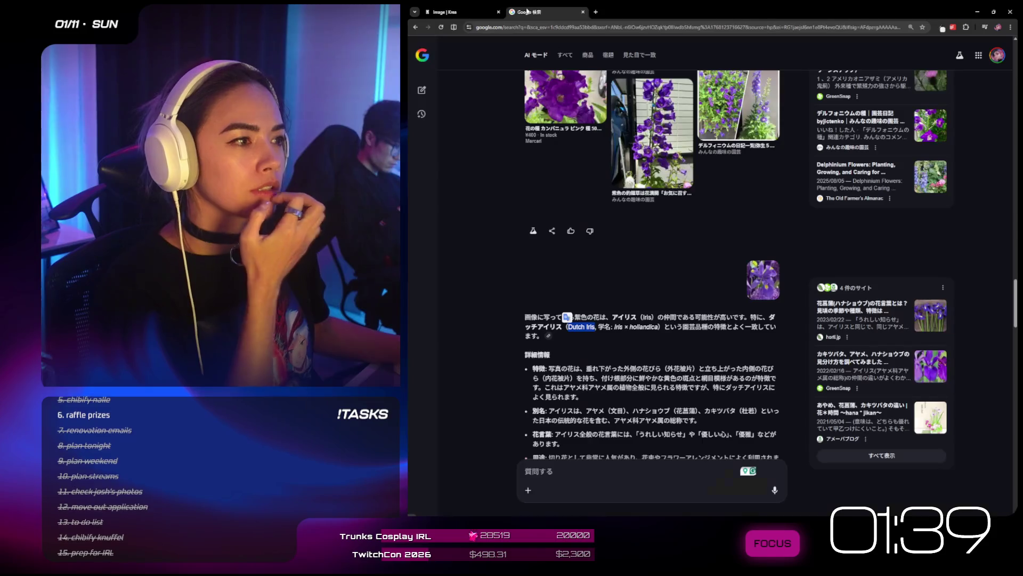
pyautogui.click(444, 14)
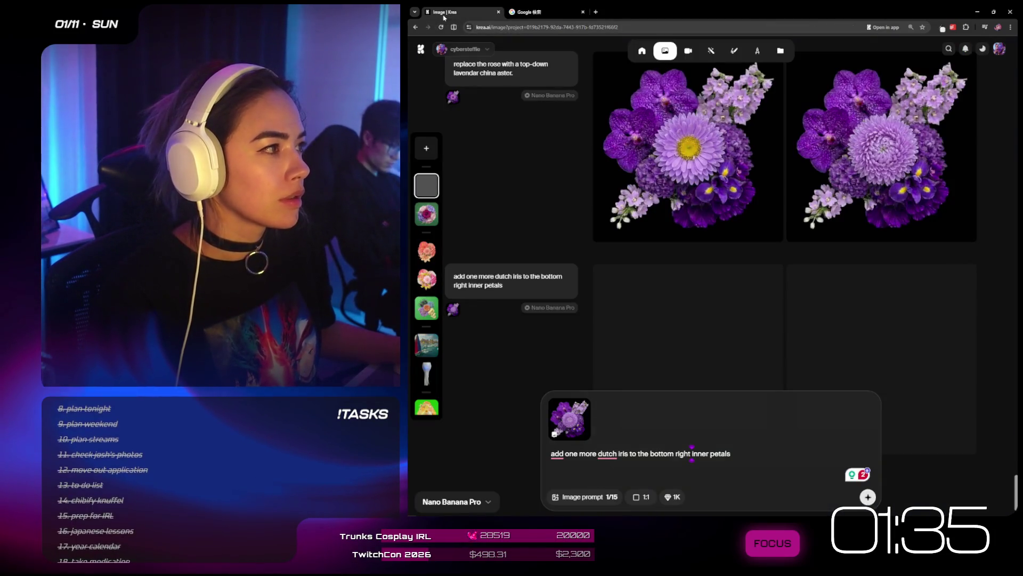
pyautogui.scroll(-1, 794, 227)
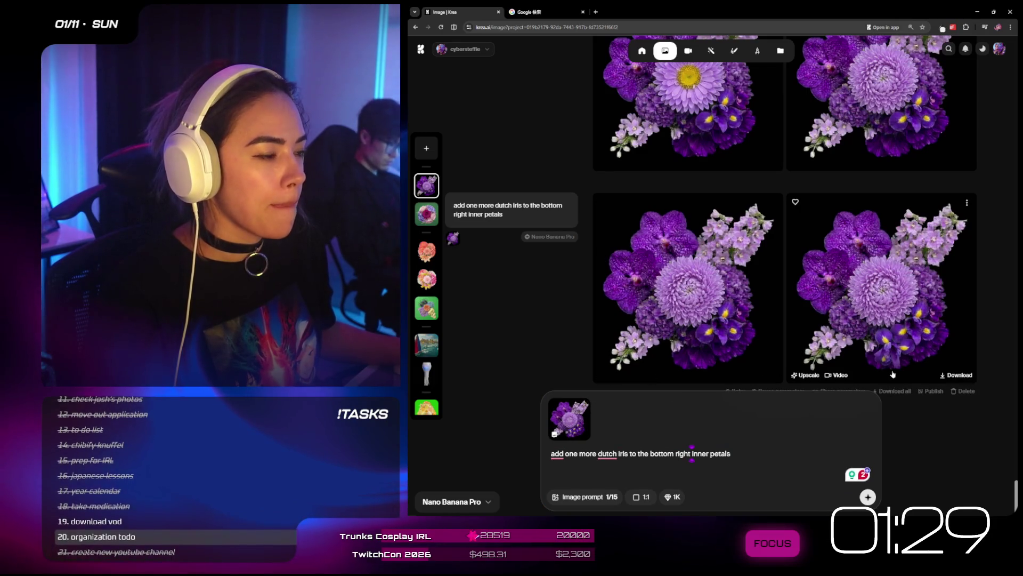
# - Review the two new purple bouquets with extra Dutch irises and select the old prompt
pyautogui.scroll(10, 899, 425)
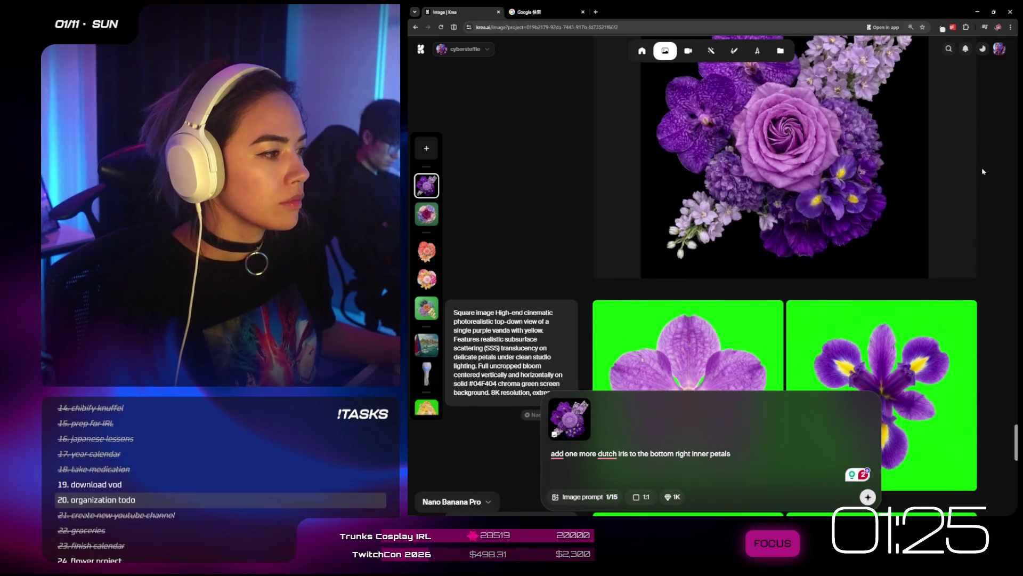
pyautogui.scroll(-3, 997, 256)
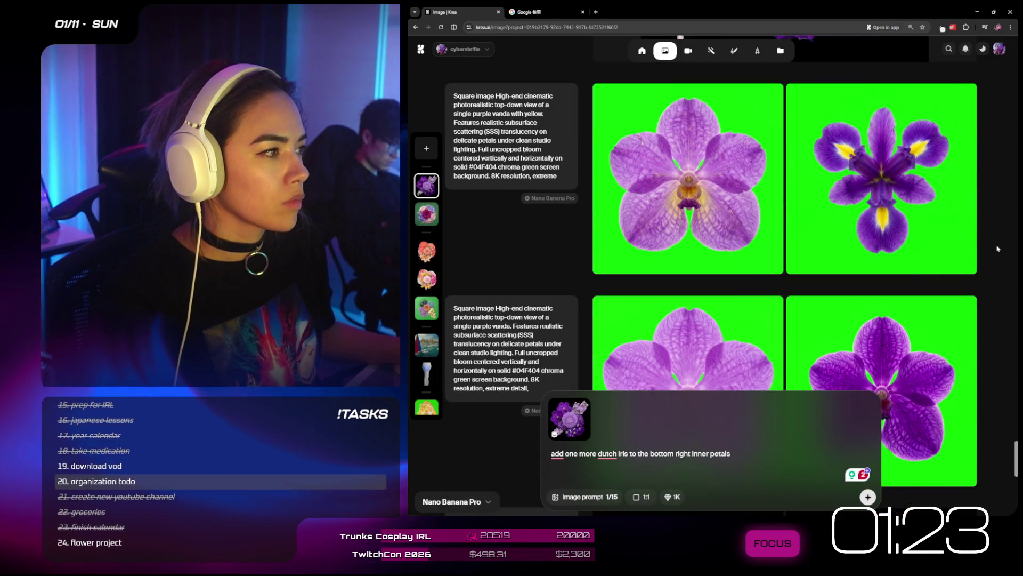
pyautogui.scroll(-4, 1009, 299)
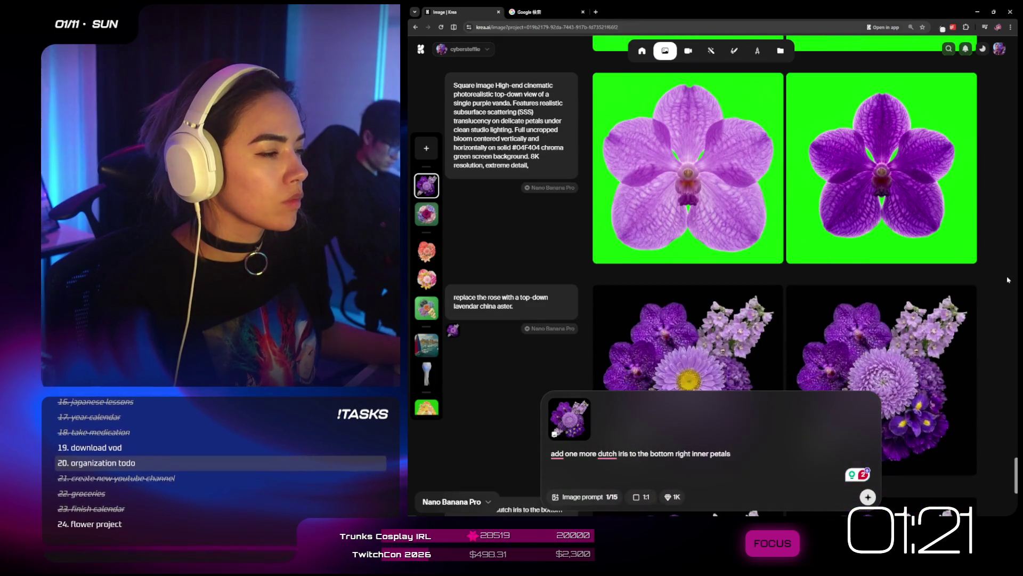
pyautogui.moveTo(979, 297)
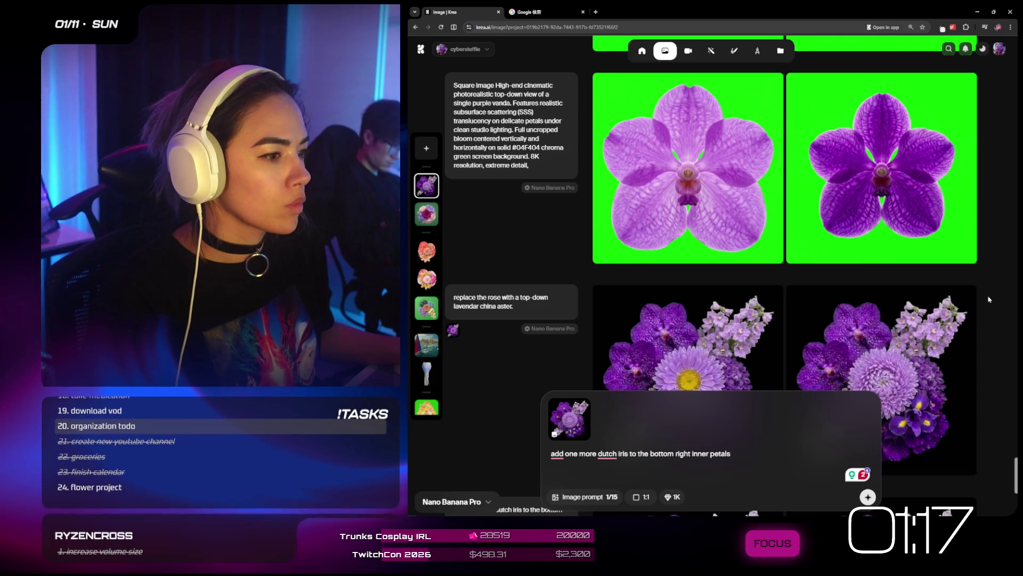
pyautogui.scroll(-5, 976, 347)
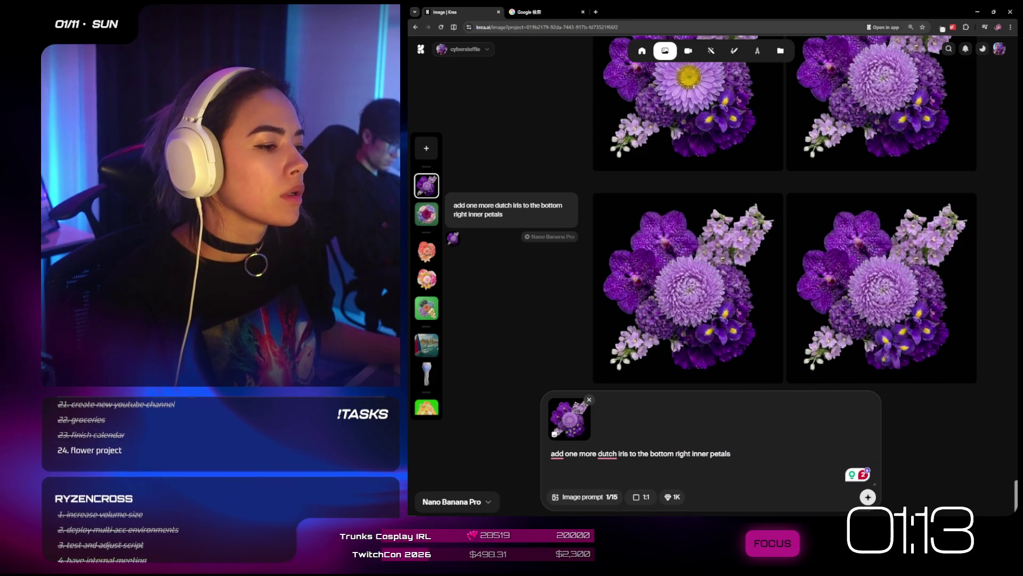
pyautogui.hotkey('ctrl', 'a')
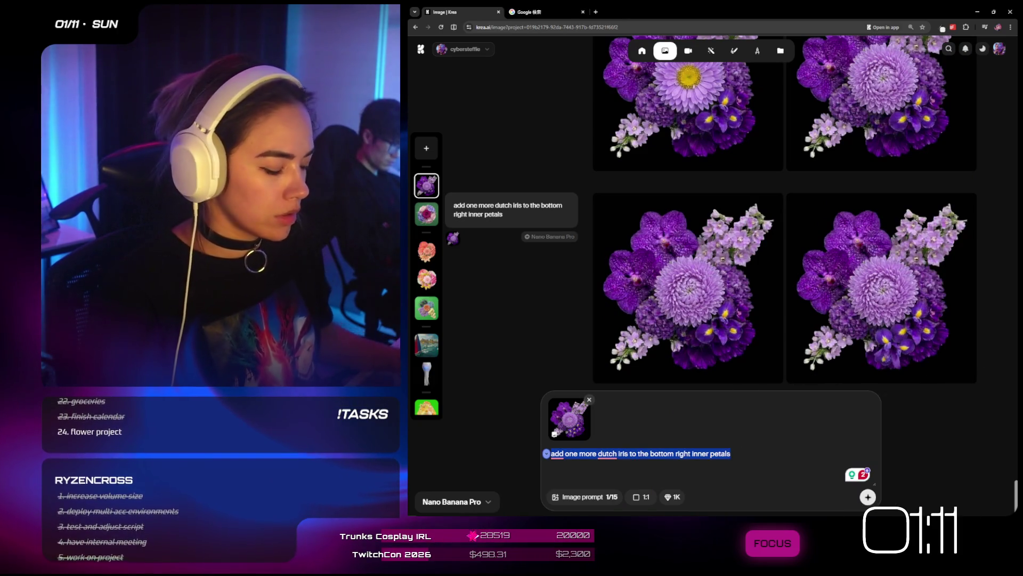
# - Generate two bouquets from the prompt 'remove the purple vanda at the top left'
pyautogui.write('remove the')
pyautogui.scroll(4, 952, 332)
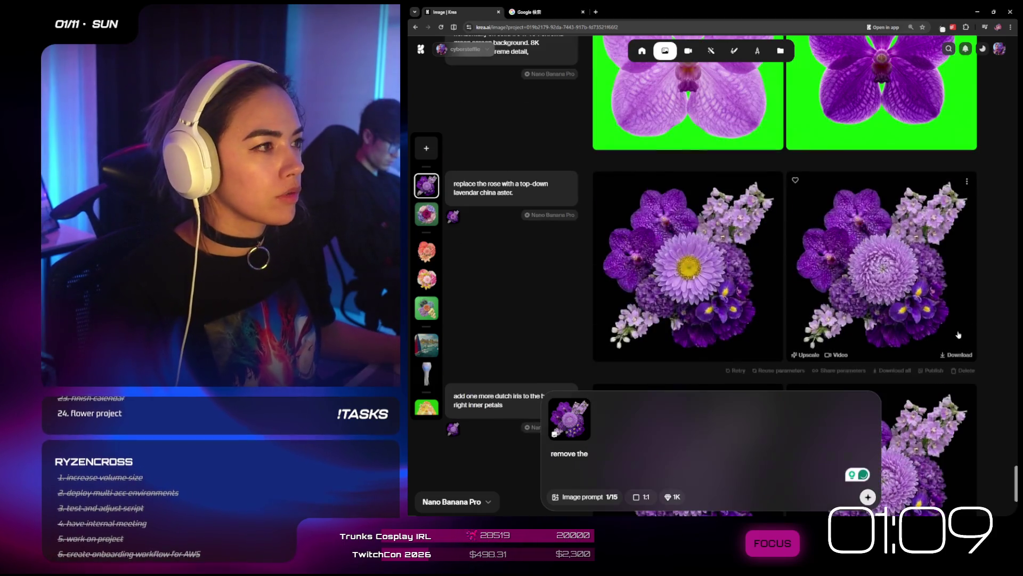
pyautogui.scroll(3, 952, 332)
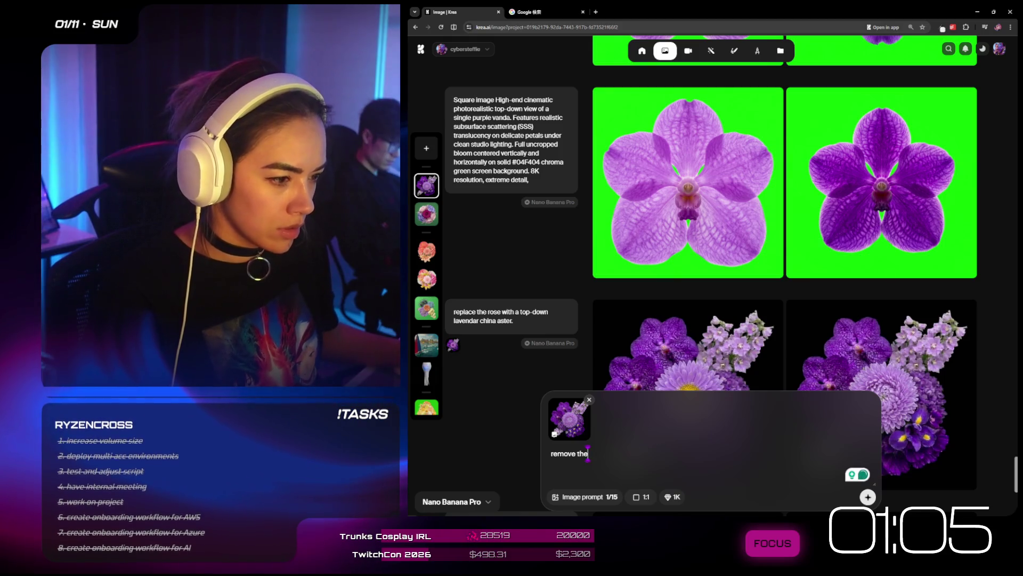
pyautogui.write(' purple v')
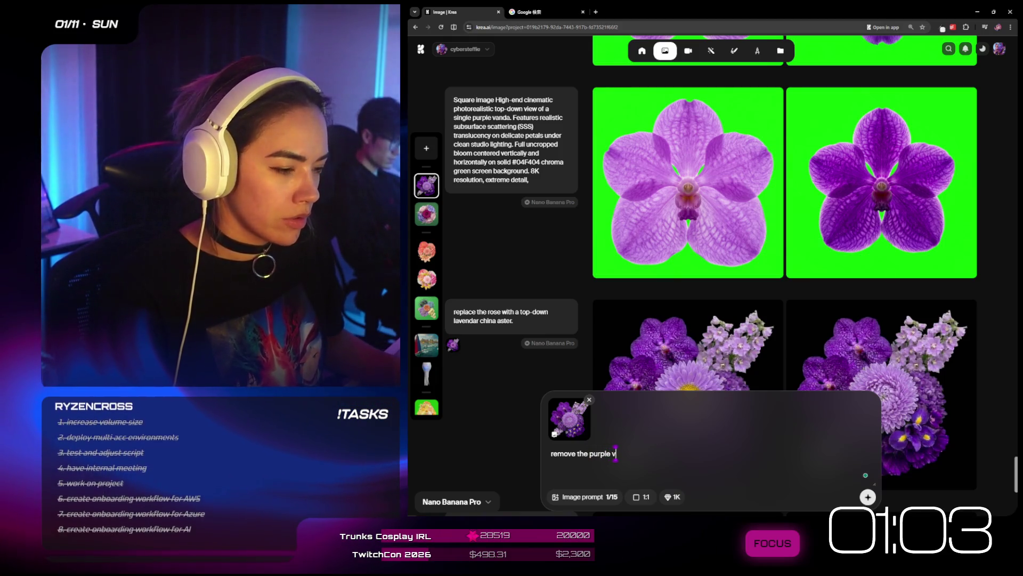
pyautogui.write('anda at the top ')
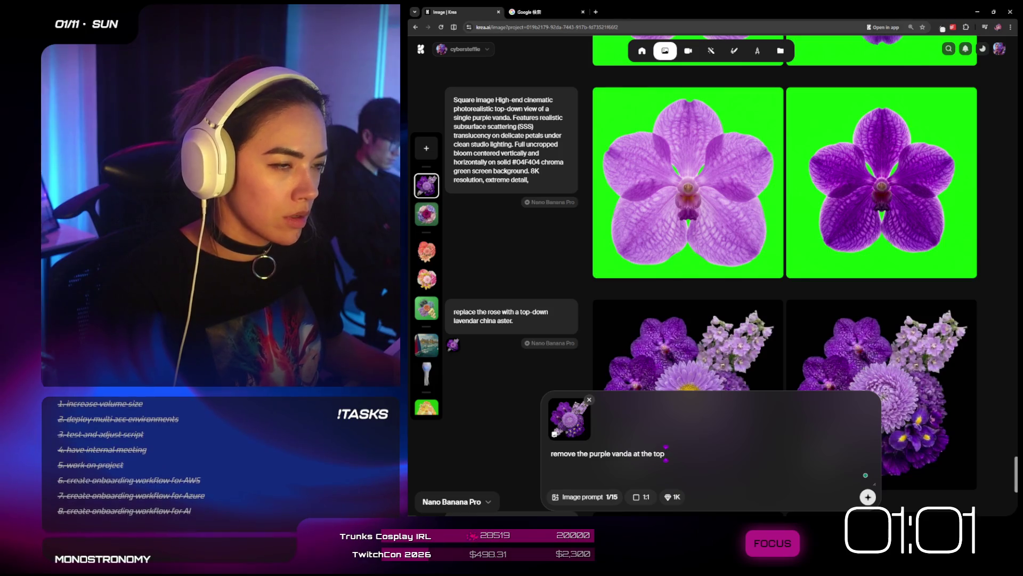
pyautogui.write('left')
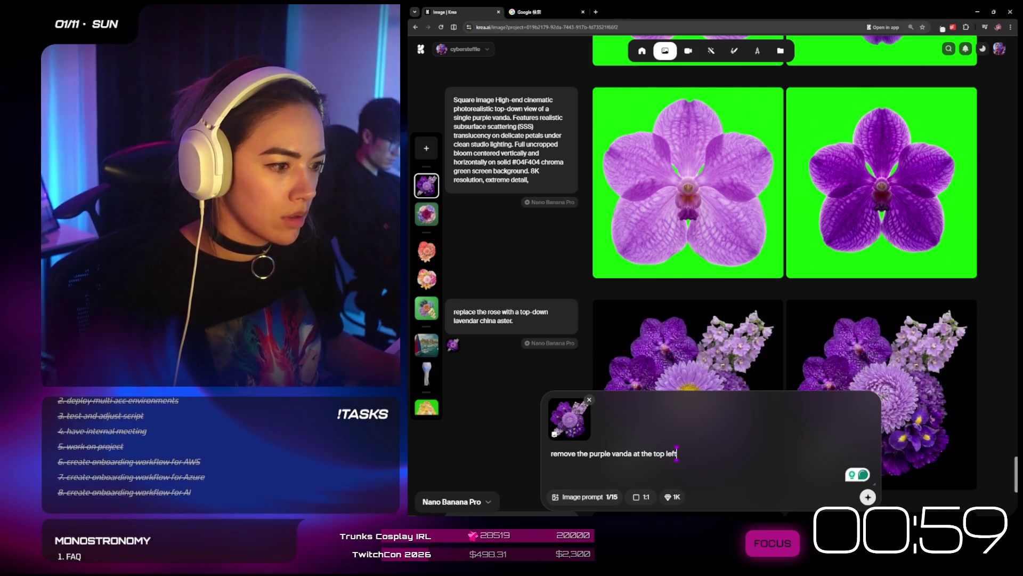
pyautogui.press('Return')
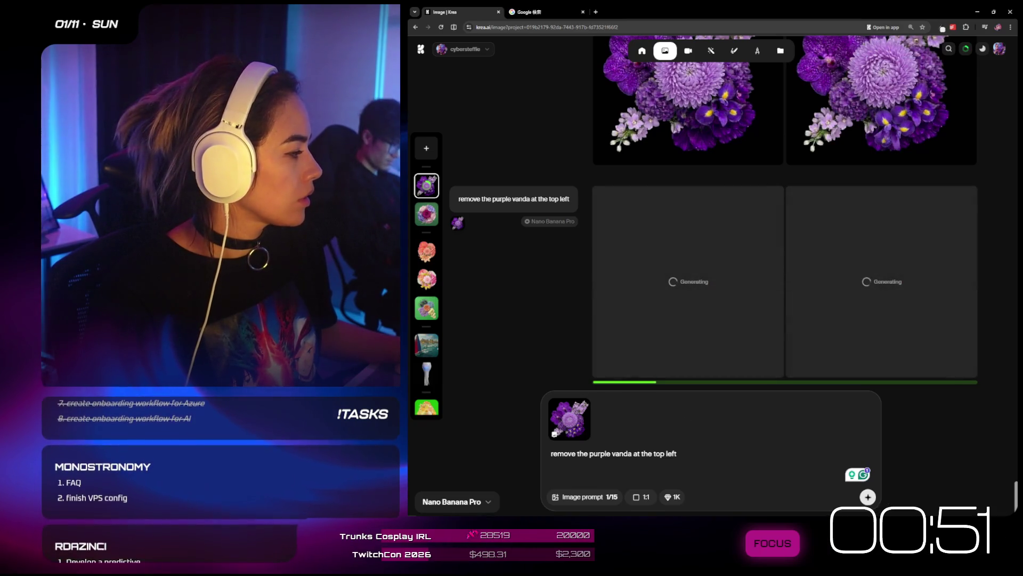
pyautogui.hotkey('alt', 'Tab')
# - Move img 8 beside the bouquet column and shrink the annotated bouquet to 872×872
pyautogui.scroll(-3, 824, 372)
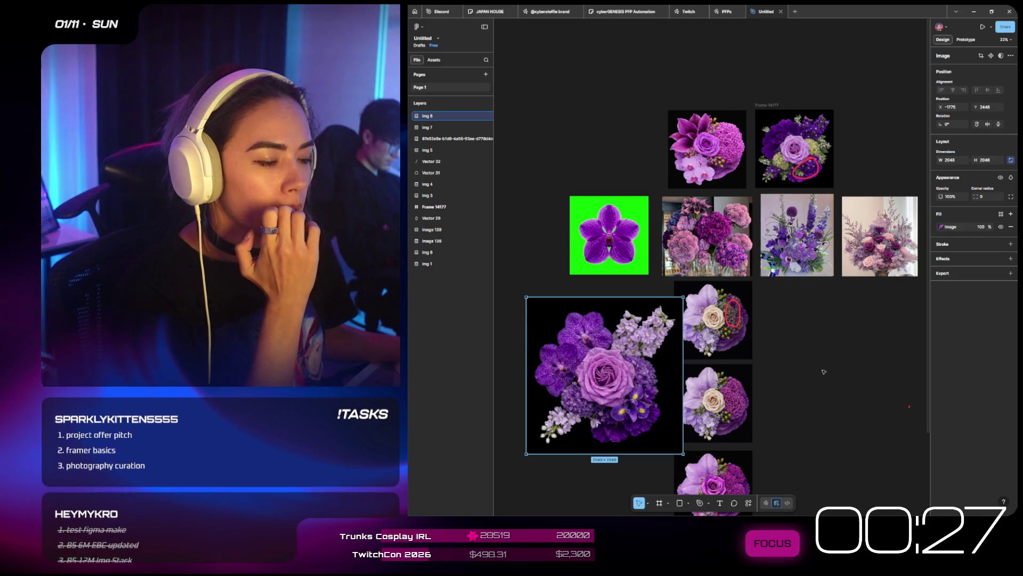
pyautogui.moveTo(621, 394)
pyautogui.mouseDown()
pyautogui.moveTo(796, 44)
pyautogui.moveTo(841, 68)
pyautogui.moveTo(862, 276)
pyautogui.moveTo(891, 299)
pyautogui.mouseUp()
pyautogui.scroll(-3, 841, 68)
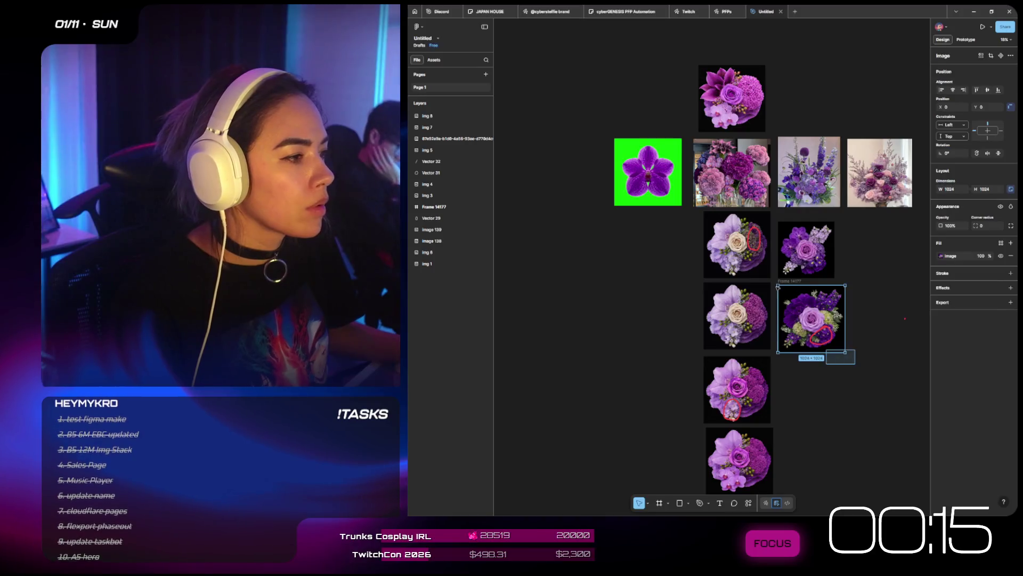
pyautogui.moveTo(846, 353); pyautogui.dragTo(835, 343)
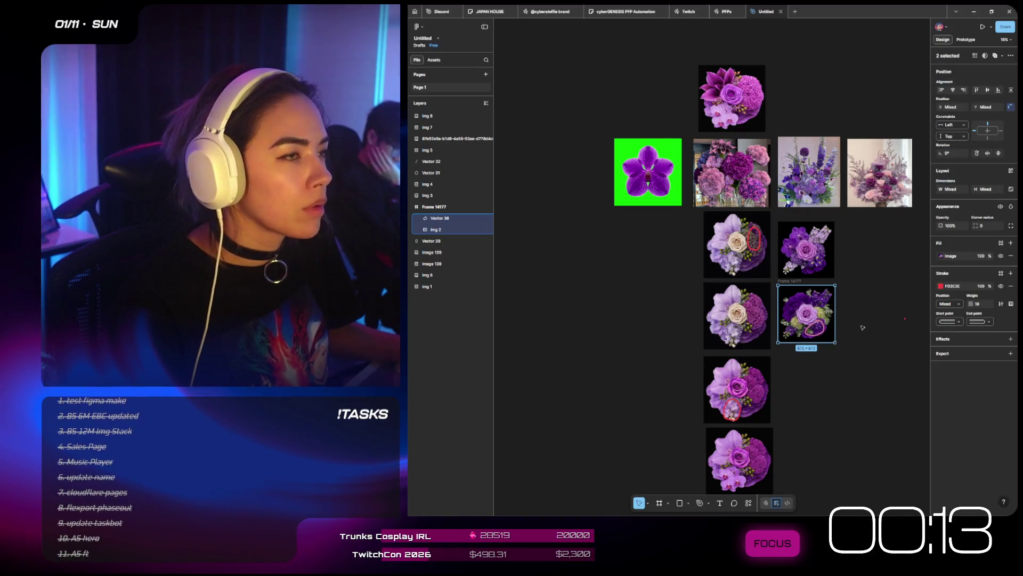
pyautogui.click(862, 328)
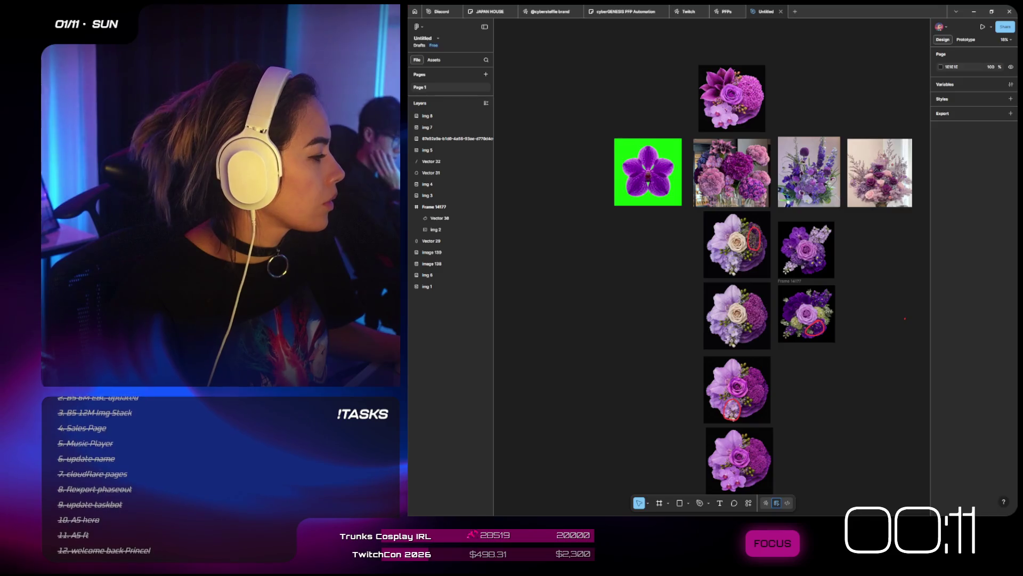
# - Glance at the Milanote flower board, then return to Krea
pyautogui.hotkey('alt', 'Tab')
pyautogui.scroll(-5, 790, 316)
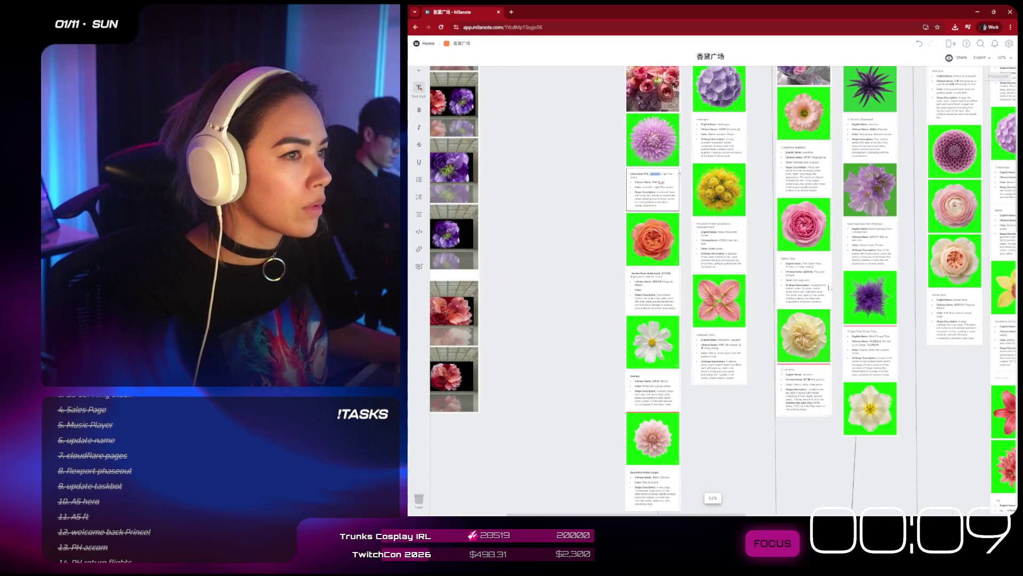
pyautogui.hotkey('alt', 'Tab')
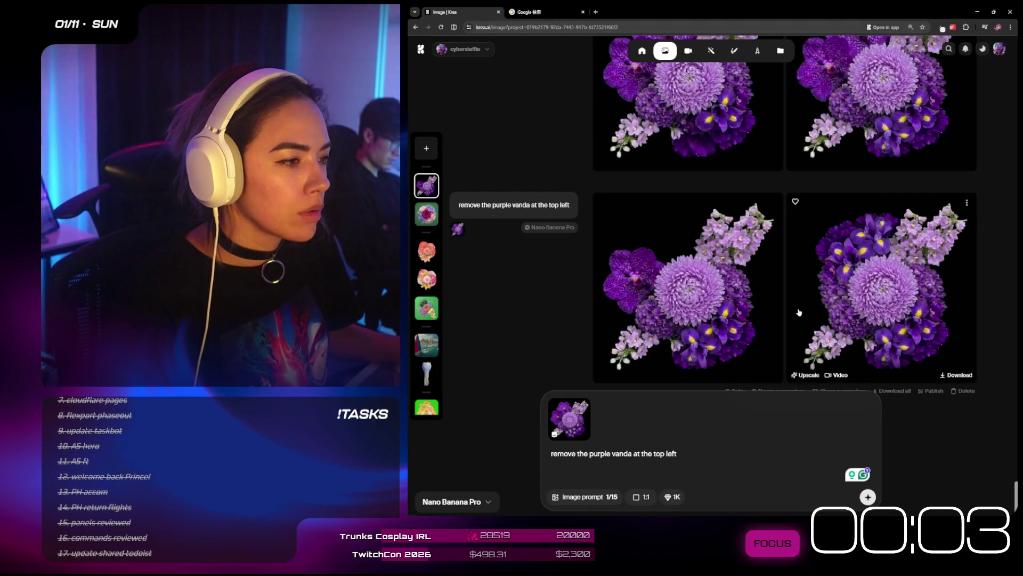
# - Regenerate bouquets using the latest vanda-free result as the only reference image
pyautogui.moveTo(644, 274); pyautogui.dragTo(631, 404)
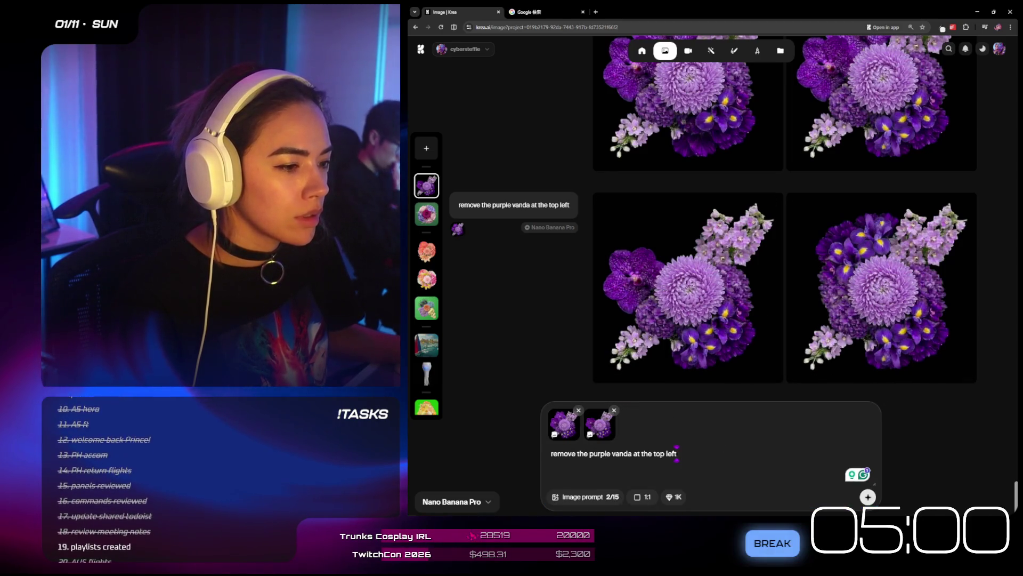
pyautogui.click(578, 410)
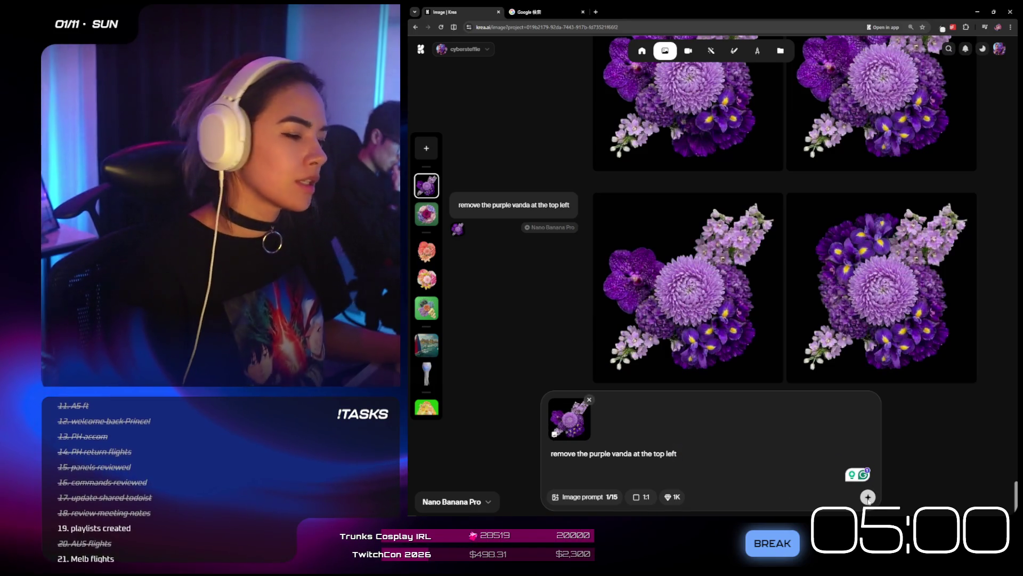
pyautogui.click(868, 497)
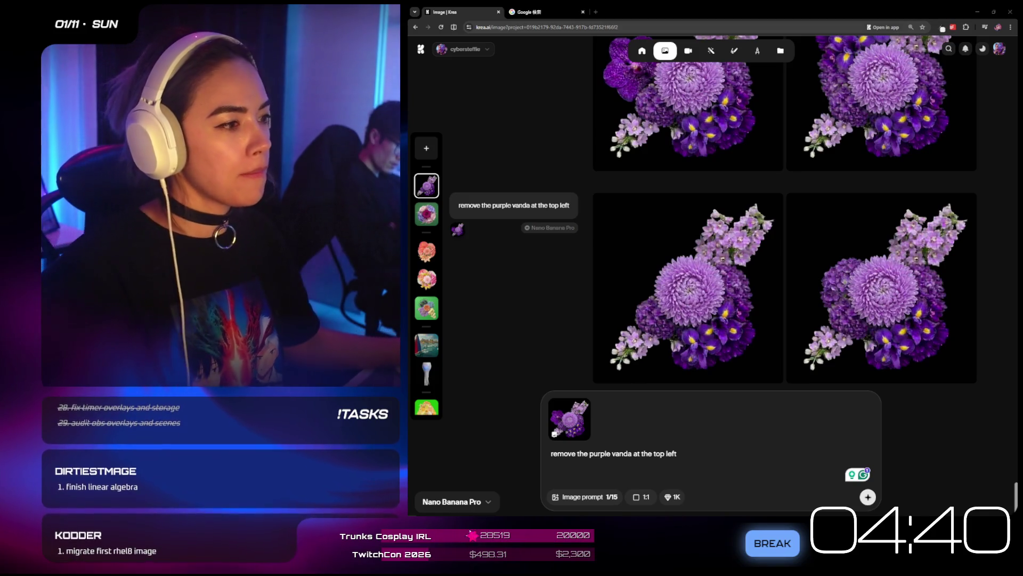
# - Preview one of the new vanda-free bouquets enlarged, then close the preview
pyautogui.scroll(1, 701, 339)
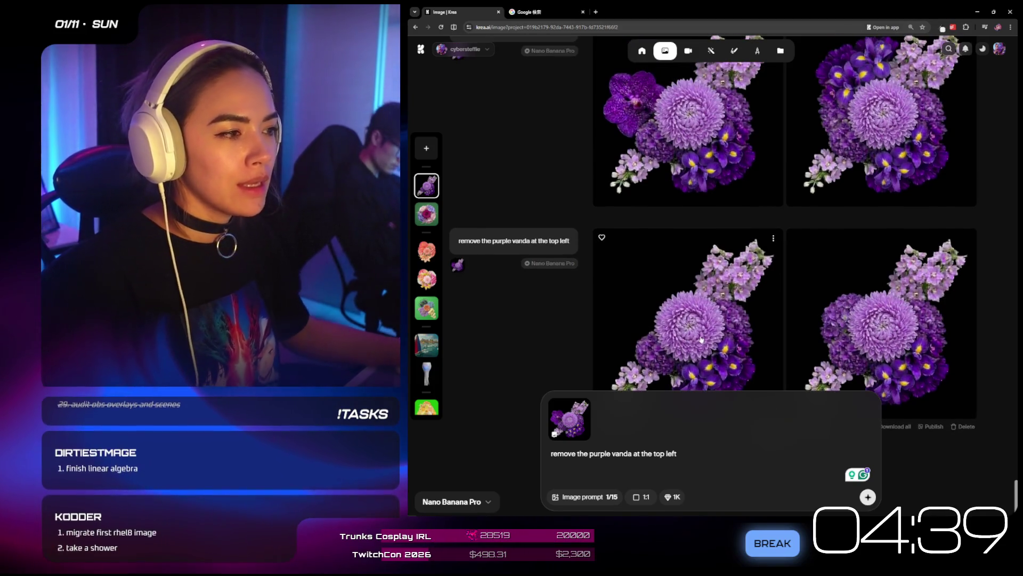
pyautogui.click(701, 340)
pyautogui.press('Escape')
pyautogui.scroll(-1, 693, 320)
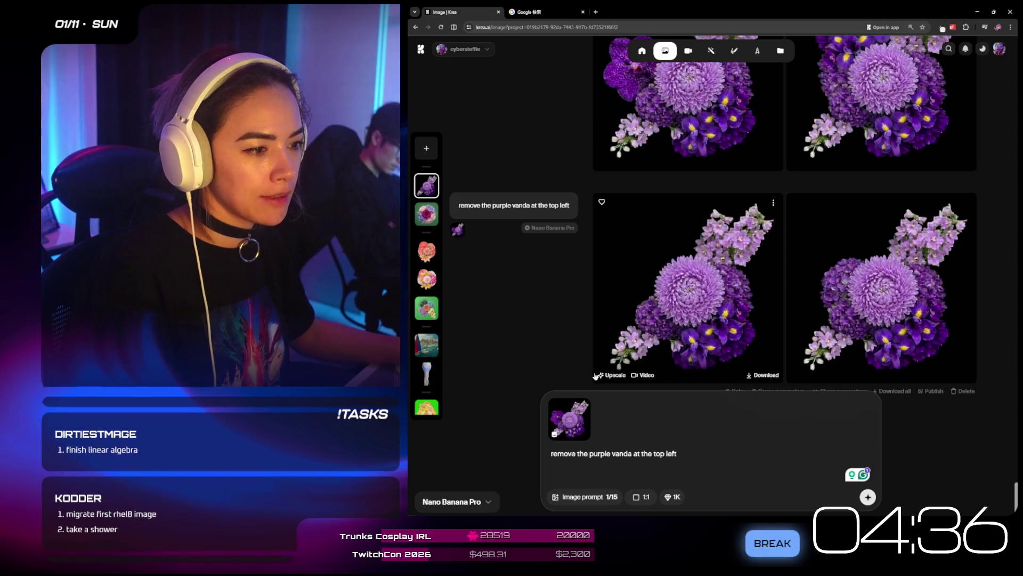
# - Upscale the first vanda-free bouquet result
pyautogui.click(589, 400)
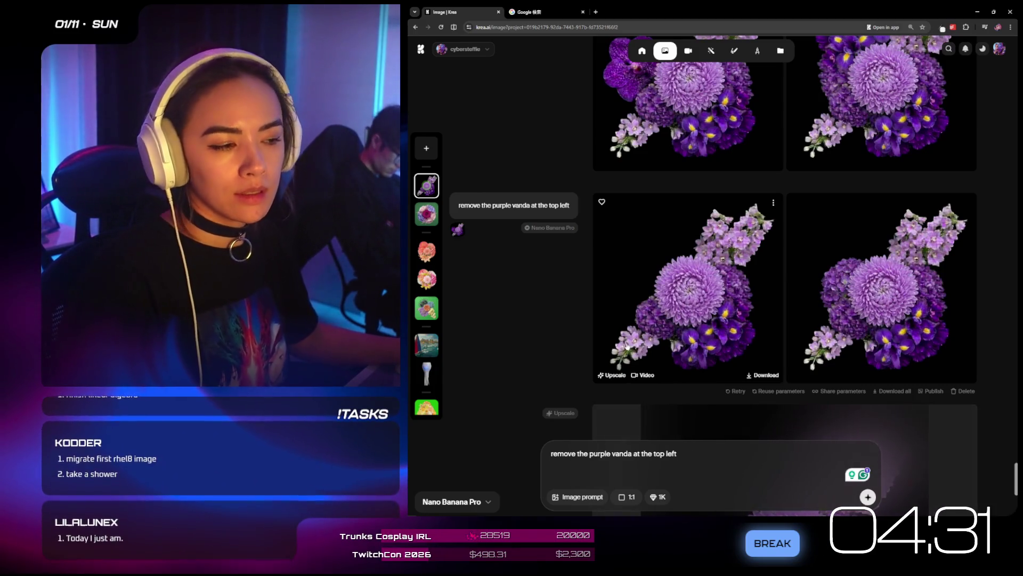
pyautogui.scroll(-4, 631, 372)
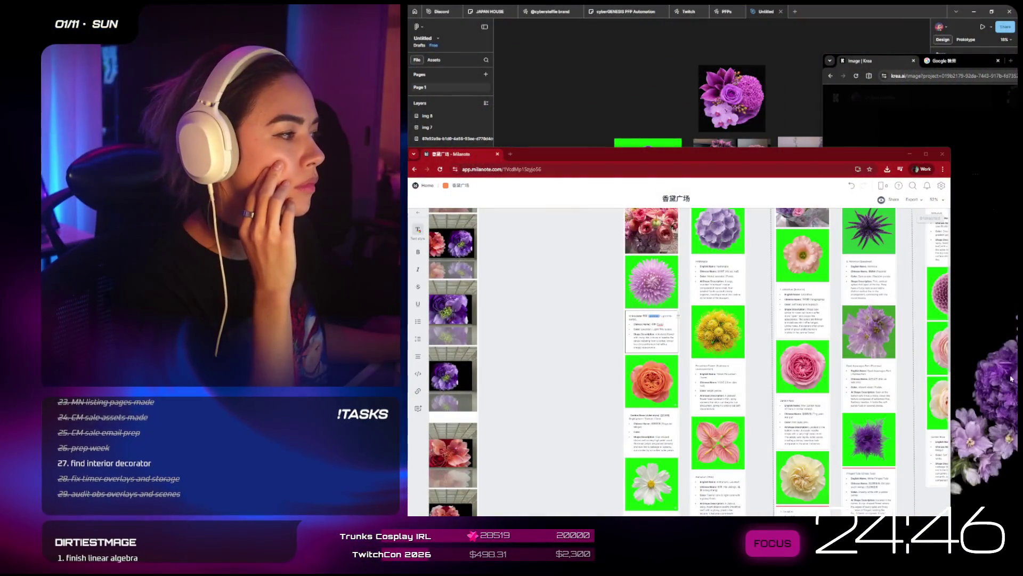
# - Paste the upscaled vanda-free bouquet into Figma and move it to empty canvas space
pyautogui.click(610, 99)
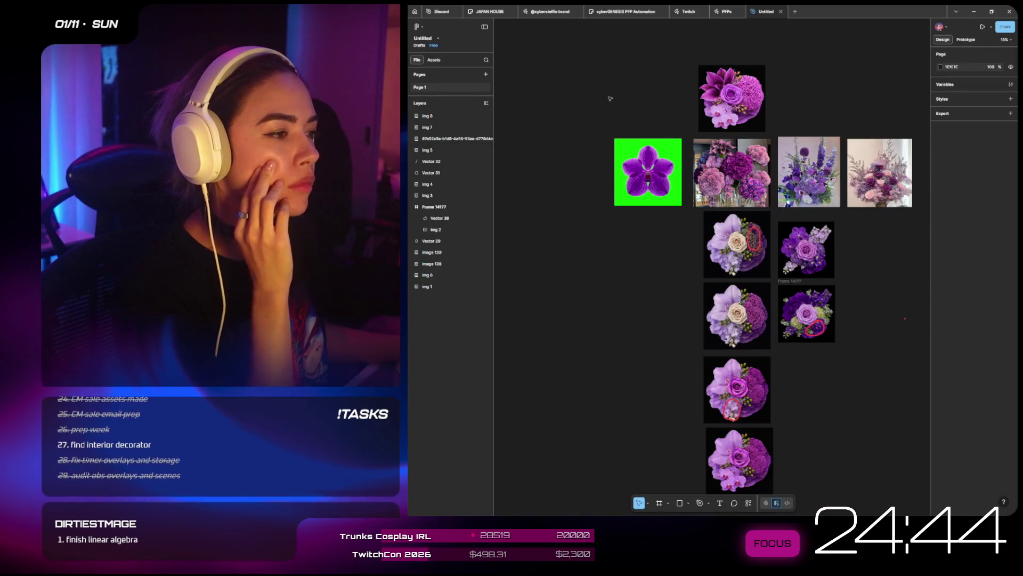
pyautogui.hotkey('ctrl', 'v')
pyautogui.moveTo(642, 103)
pyautogui.mouseDown()
pyautogui.moveTo(606, 377)
pyautogui.moveTo(628, 331)
pyautogui.mouseUp()
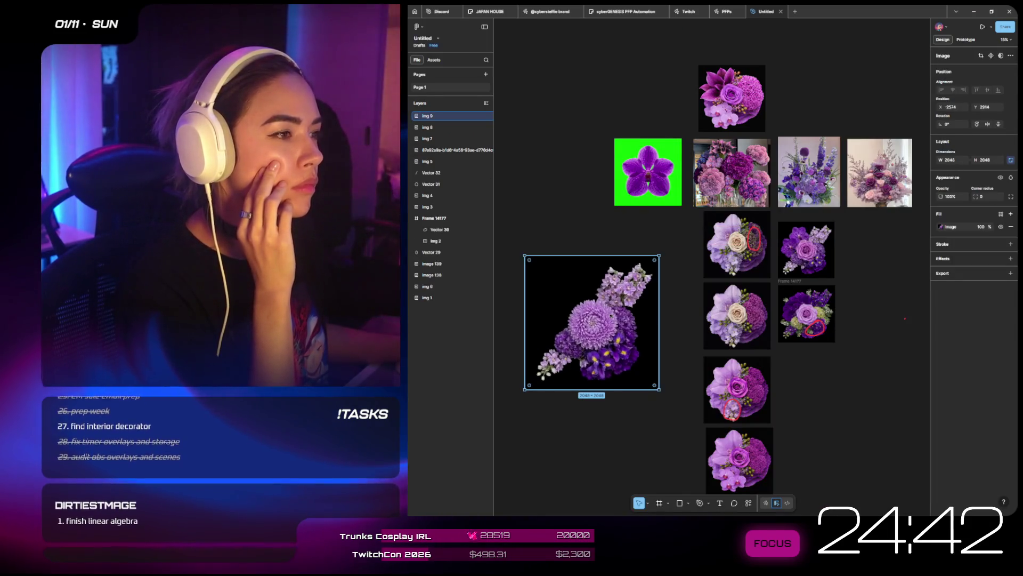
pyautogui.rightClick(614, 288)
pyautogui.moveTo(645, 434)
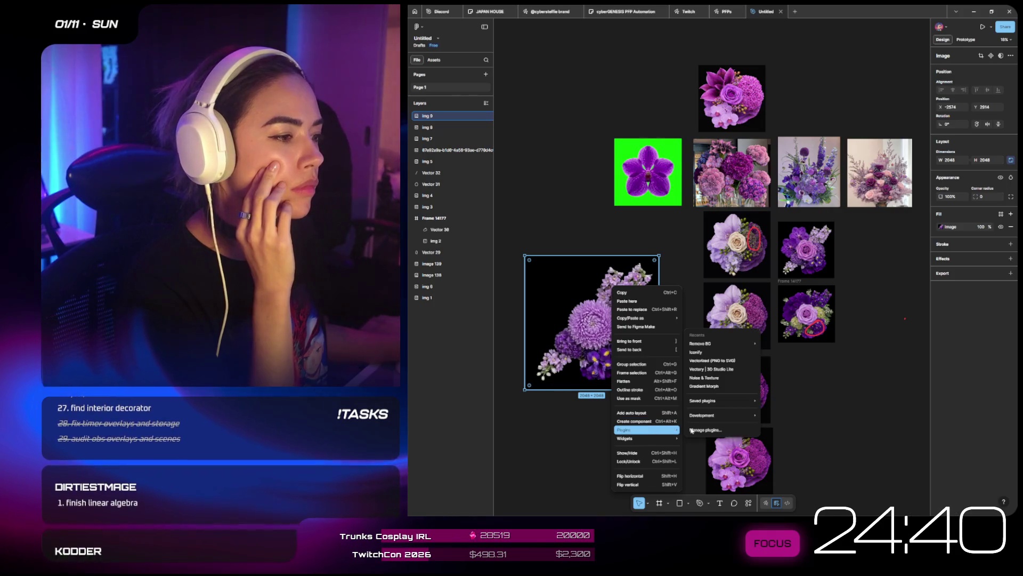
pyautogui.click(717, 289)
# - Remove the purple orchid's green background with the Remove BG plugin
pyautogui.click(661, 174)
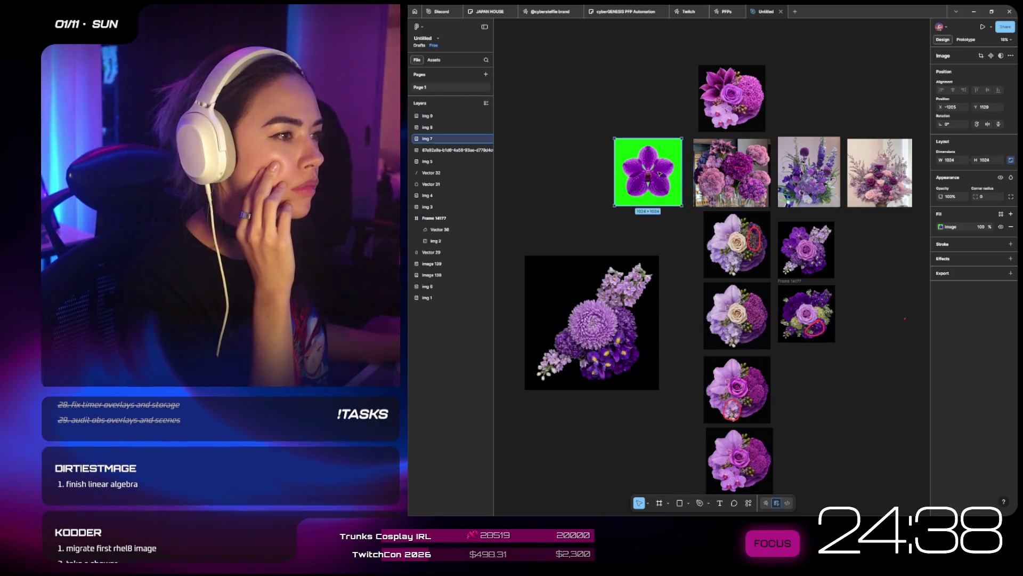
pyautogui.rightClick(661, 174)
pyautogui.moveTo(695, 316)
pyautogui.moveTo(753, 324)
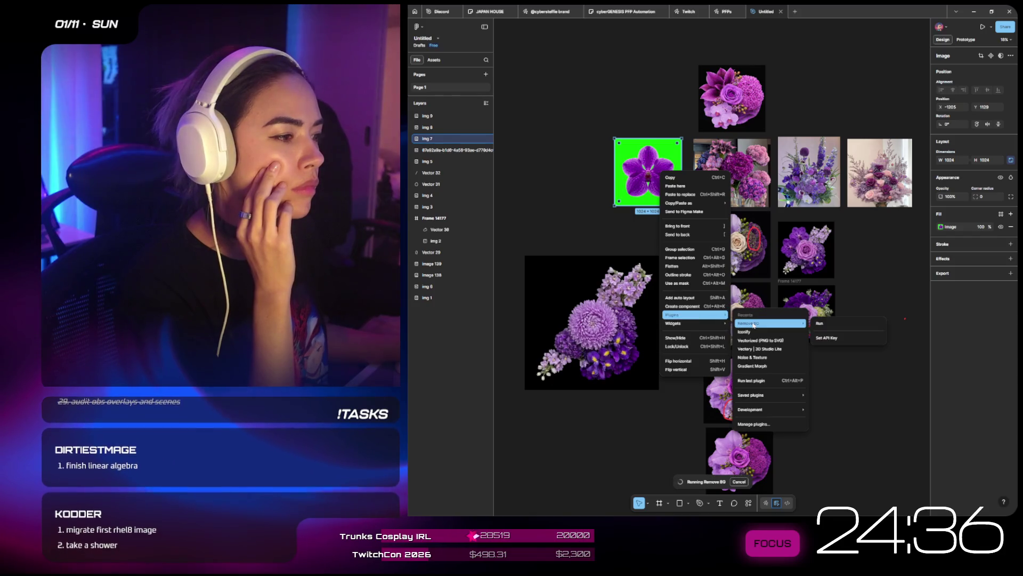
pyautogui.click(820, 324)
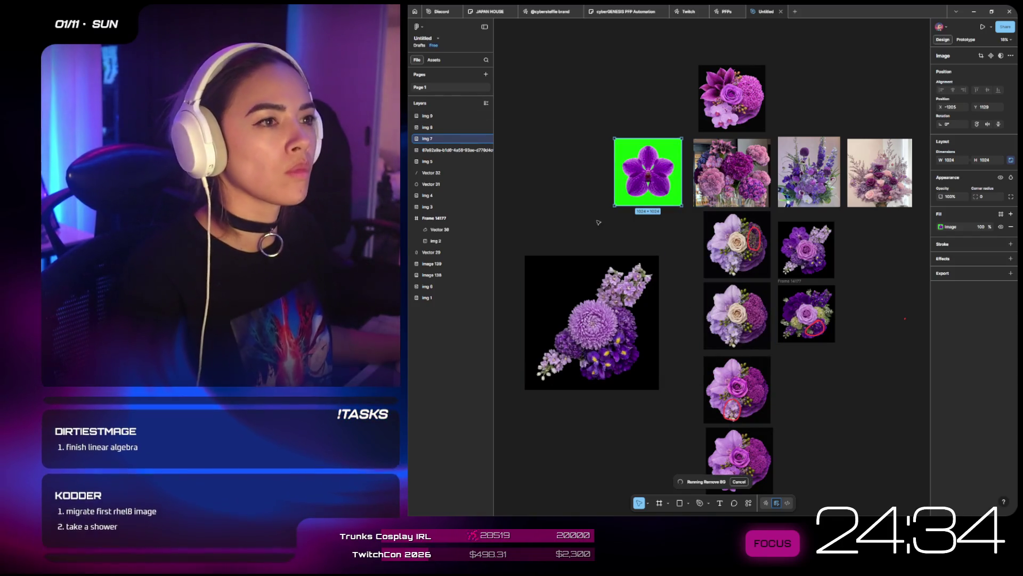
pyautogui.scroll(2, 617, 278)
# - Move the new bouquet up beside the column and bring up its options
pyautogui.moveTo(585, 338); pyautogui.dragTo(624, 288)
pyautogui.click(553, 144)
pyautogui.click(629, 288)
pyautogui.rightClick(632, 288)
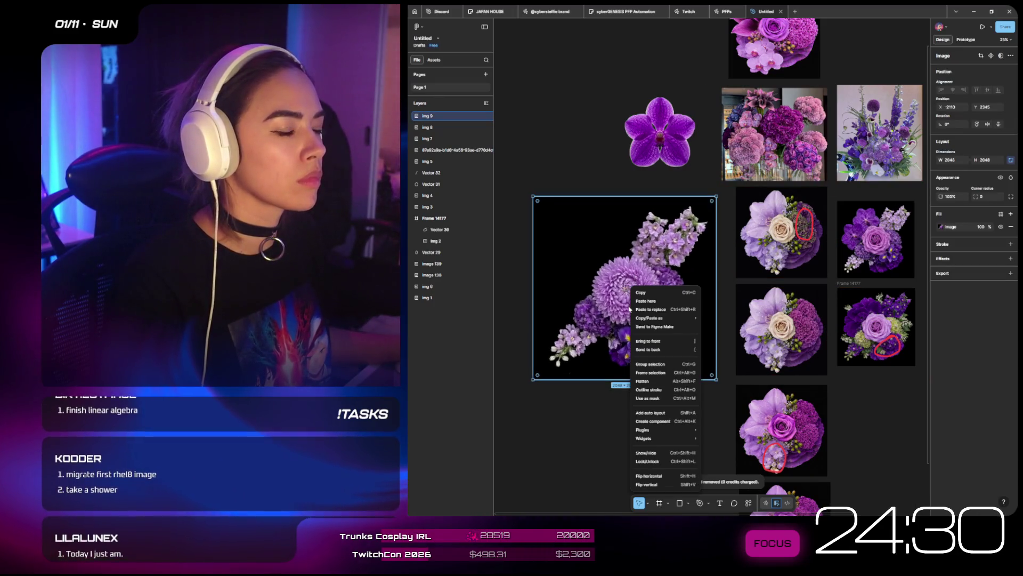
# - Wrap the upscaled bouquet image in its own frame, Frame 14178
pyautogui.click(676, 372)
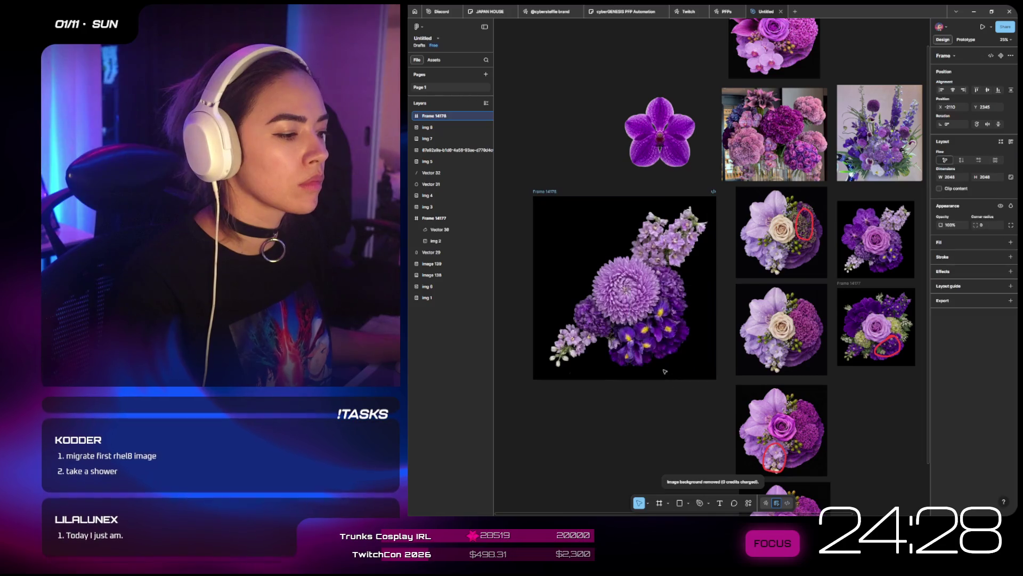
pyautogui.click(655, 406)
pyautogui.rightClick(632, 237)
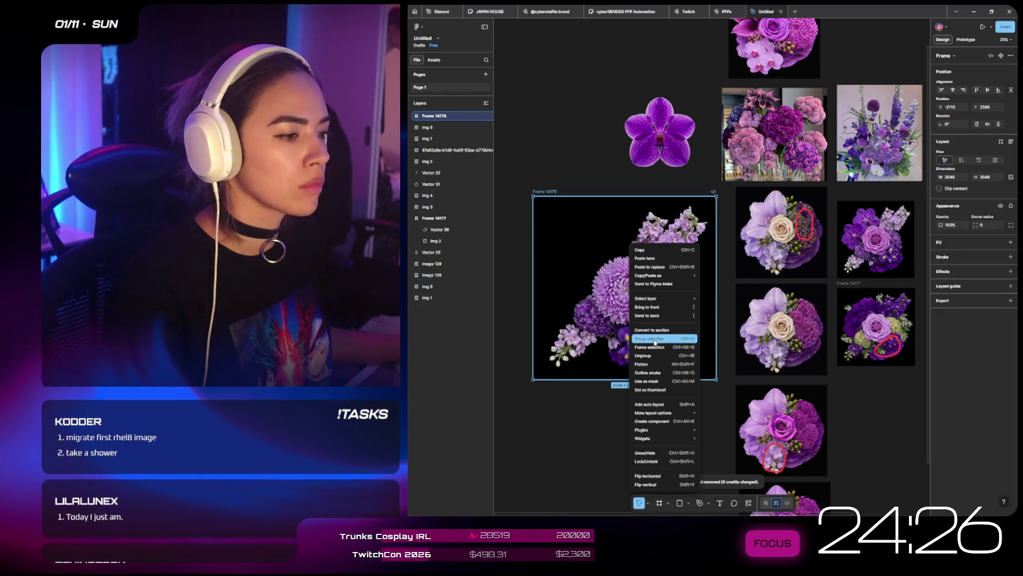
pyautogui.click(571, 238)
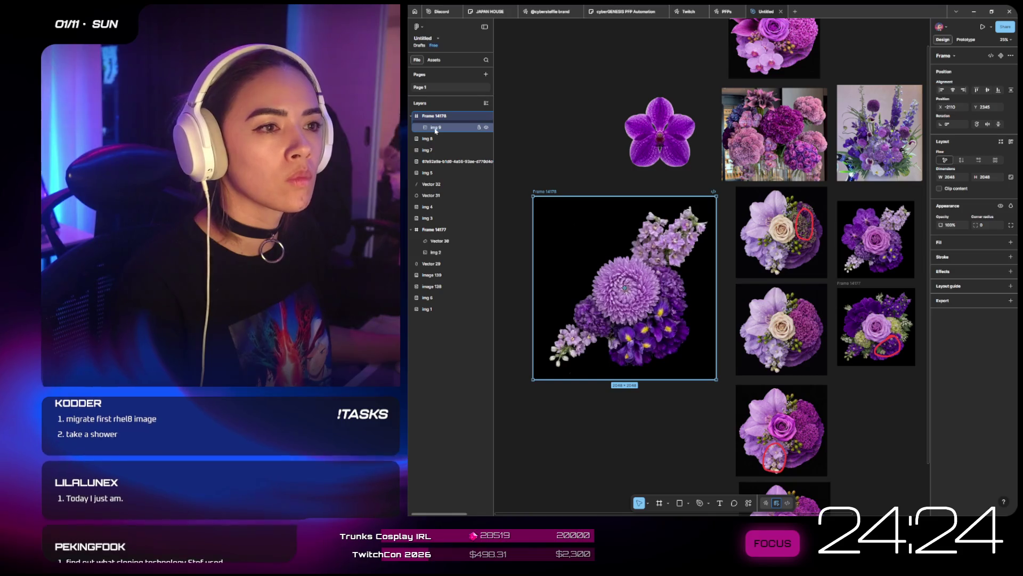
# - Remove the bouquet image's background with the Remove BG plugin
pyautogui.rightClick(436, 128)
pyautogui.moveTo(470, 270)
pyautogui.moveTo(549, 279)
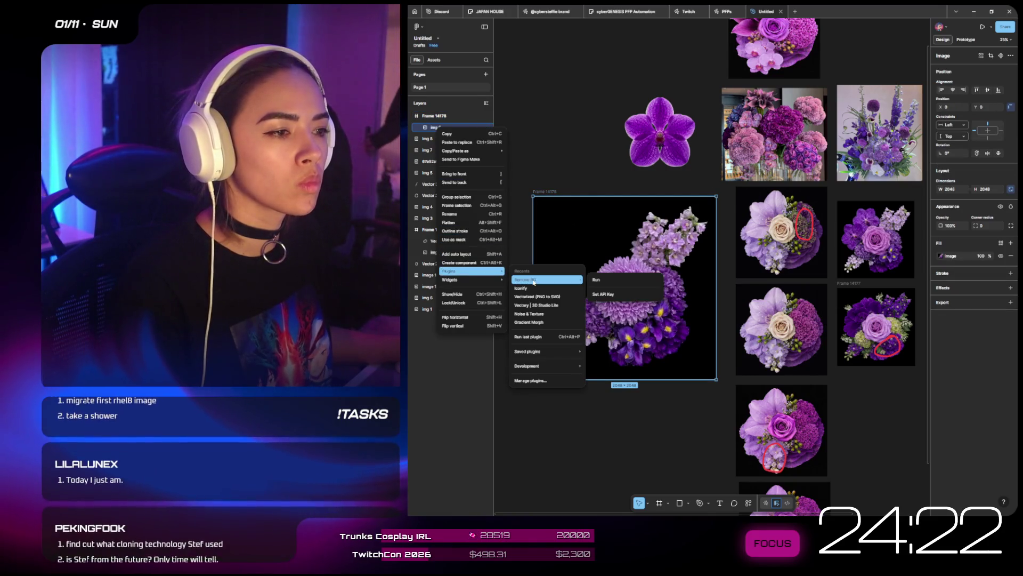
pyautogui.click(623, 281)
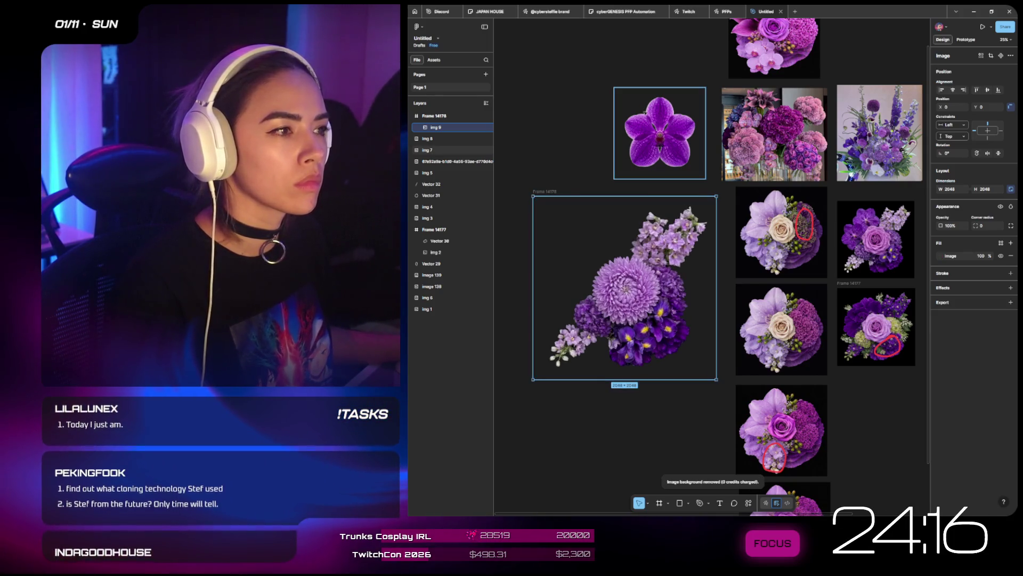
# - Give Frame 14178 a solid black 000000 fill
pyautogui.click(565, 224)
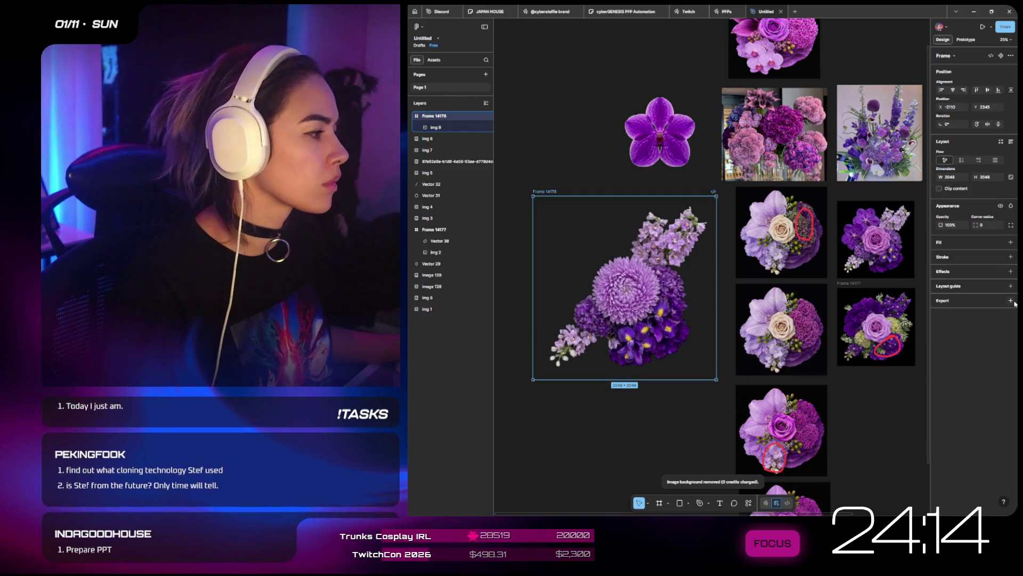
pyautogui.click(1010, 242)
pyautogui.click(941, 255)
pyautogui.click(893, 318)
pyautogui.hotkey('ctrl', 'z')
pyautogui.hotkey('ctrl', 'z')
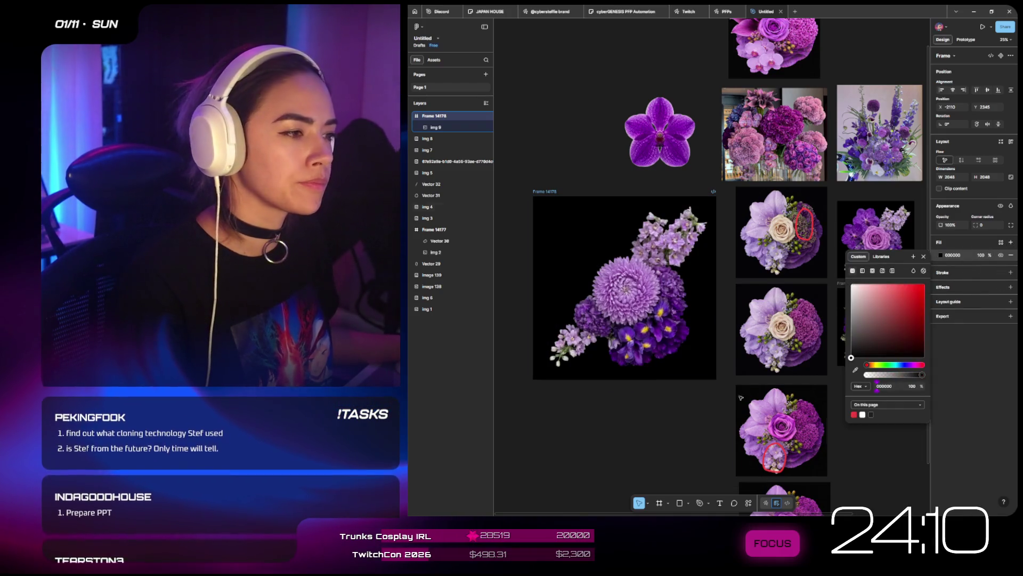
# - Place the cut-out orchid inside the frame and enlarge it to about 1715×1715
pyautogui.hotkey('ctrl', 'shift', 'z')
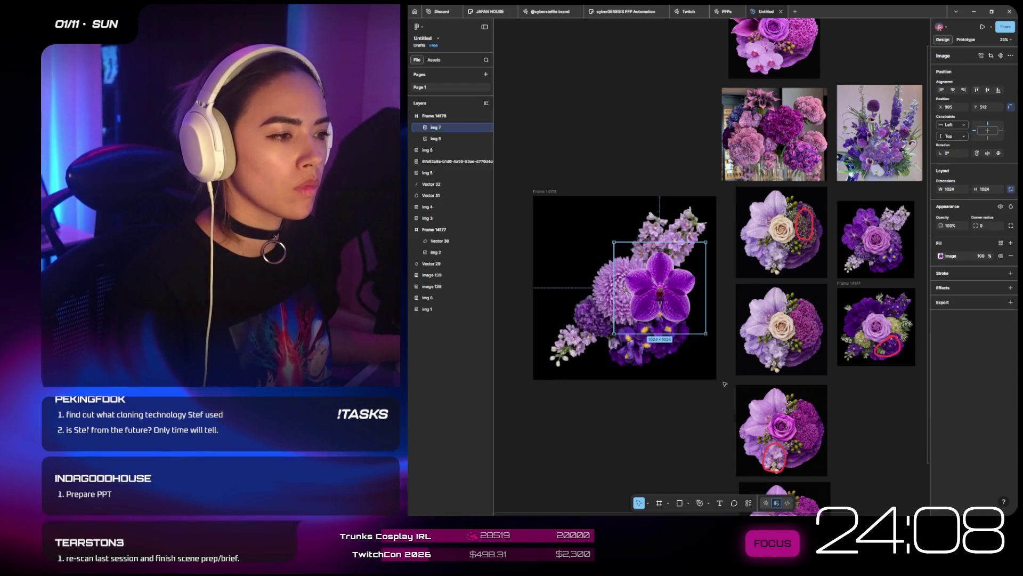
pyautogui.moveTo(620, 245)
pyautogui.mouseDown()
pyautogui.moveTo(583, 228)
pyautogui.moveTo(542, 171)
pyautogui.moveTo(542, 183)
pyautogui.mouseUp()
pyautogui.moveTo(654, 274)
pyautogui.mouseDown()
pyautogui.moveTo(654, 311)
pyautogui.moveTo(659, 303)
pyautogui.mouseUp()
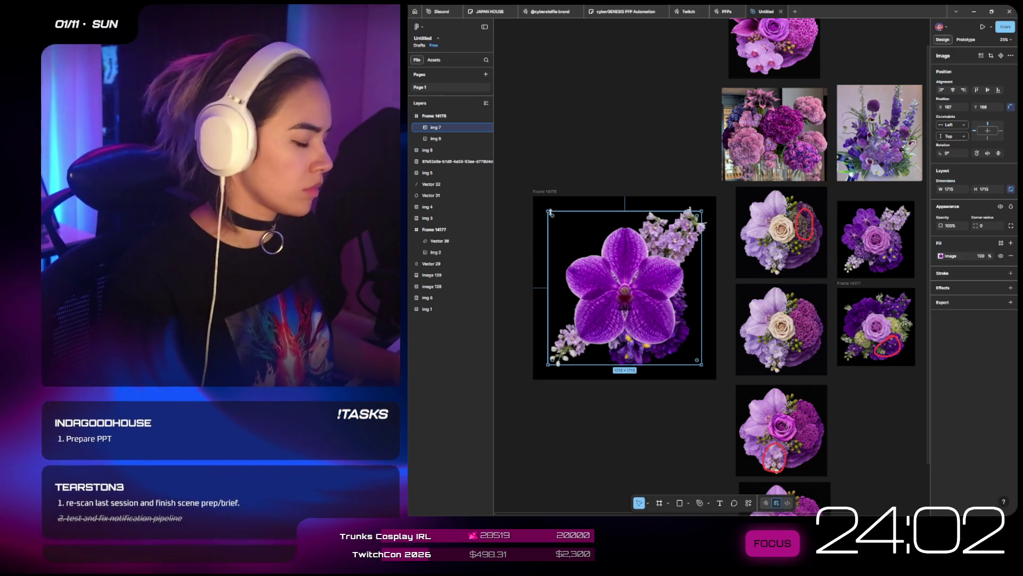
# - Send the orchid behind the chrysanthemum bouquet, centre it, and enlarge it to about 2188 px
pyautogui.hotkey('ctrl', '[')
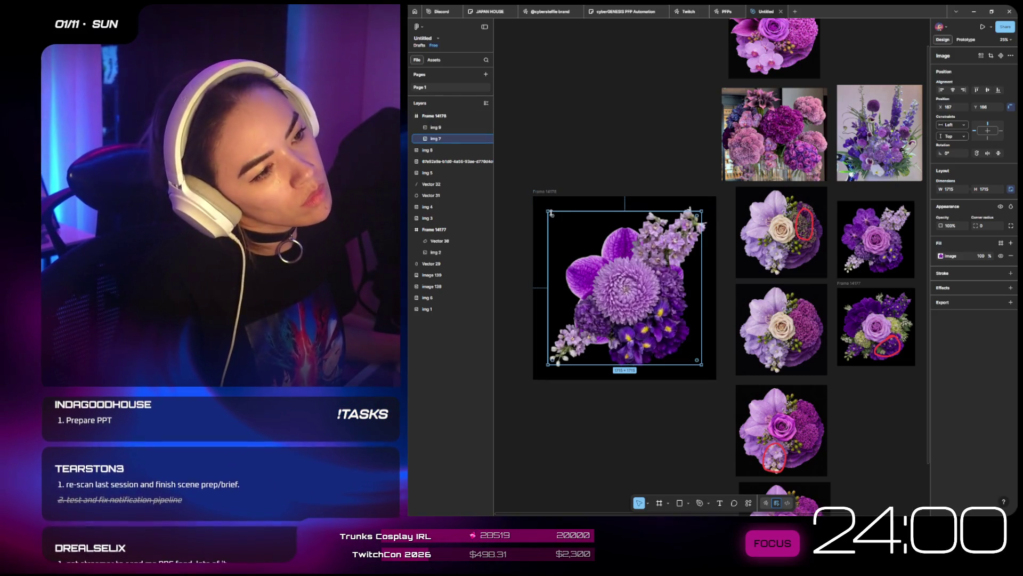
pyautogui.moveTo(548, 211); pyautogui.dragTo(536, 199)
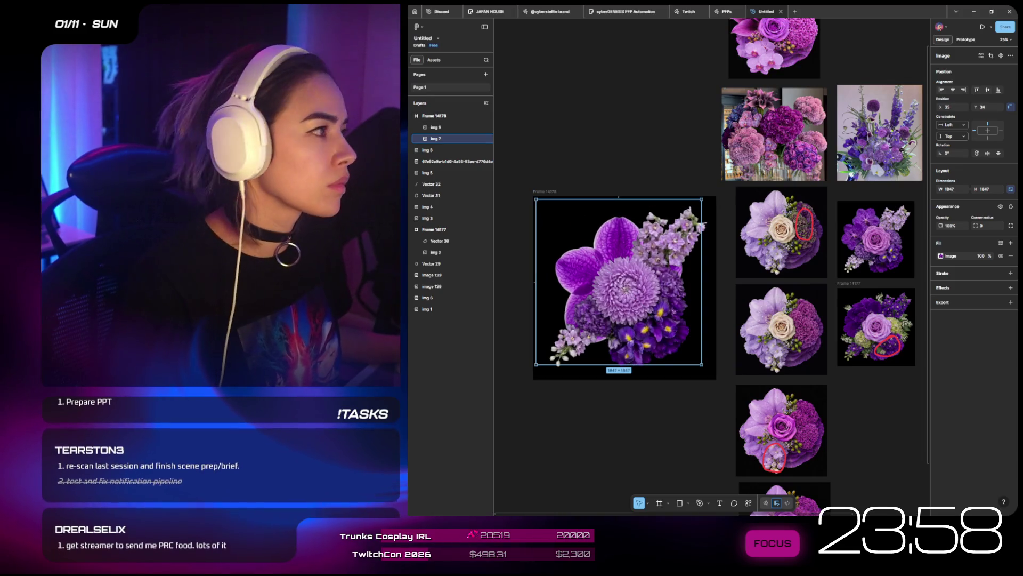
pyautogui.click(953, 90)
pyautogui.click(988, 90)
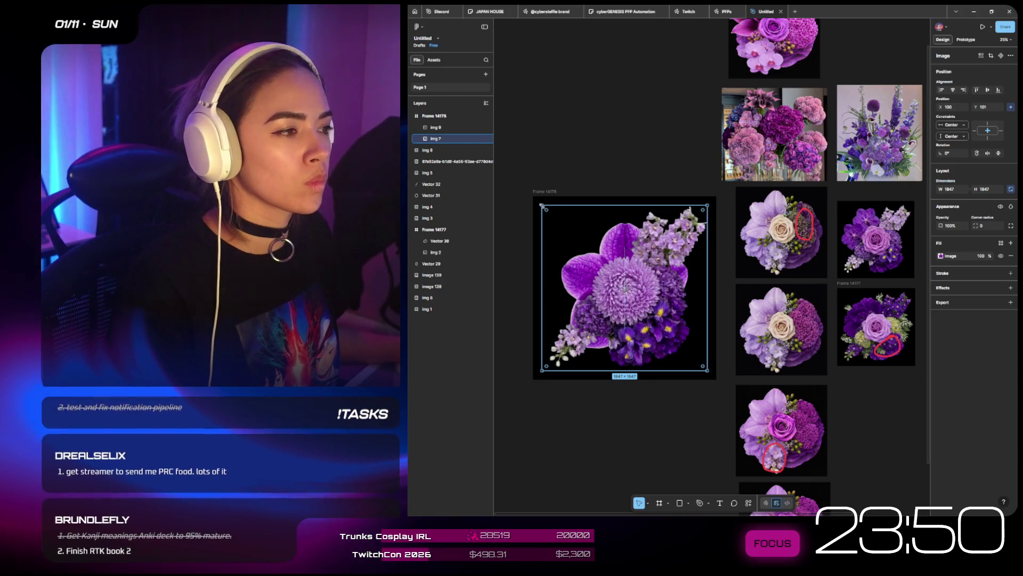
pyautogui.moveTo(542, 205); pyautogui.dragTo(530, 192)
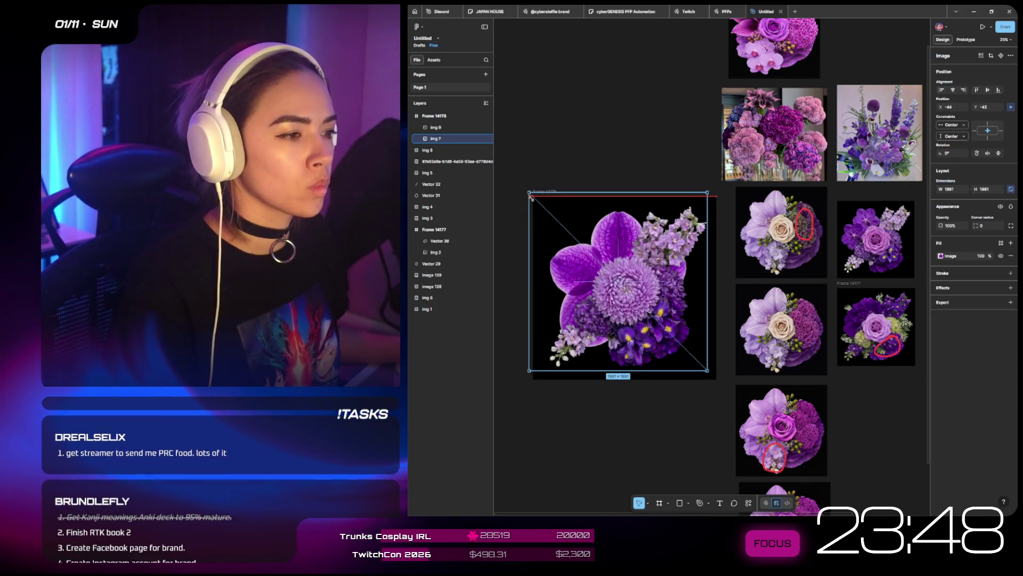
pyautogui.moveTo(716, 373); pyautogui.dragTo(726, 388)
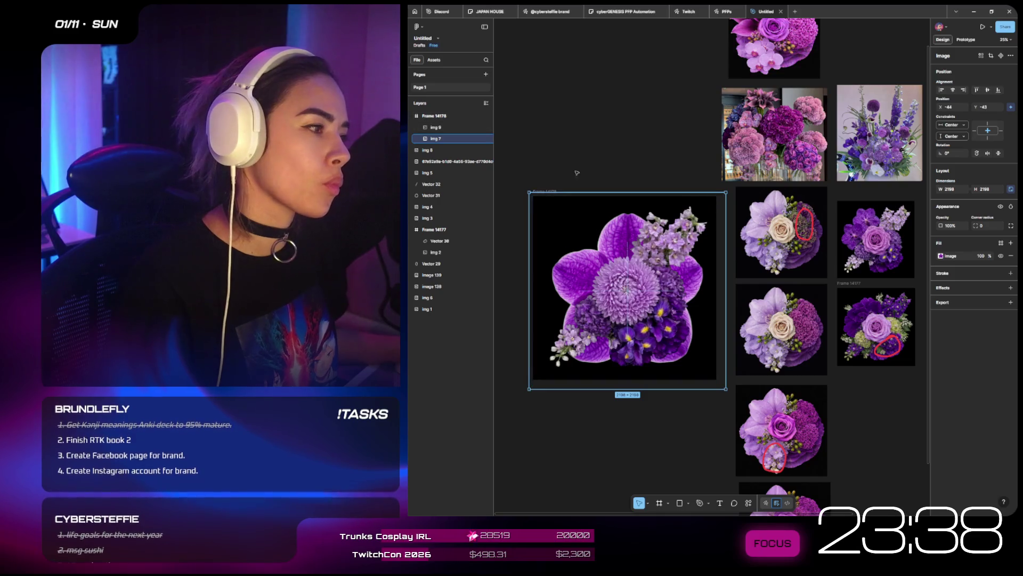
pyautogui.scroll(-3, 621, 144)
pyautogui.click(612, 161)
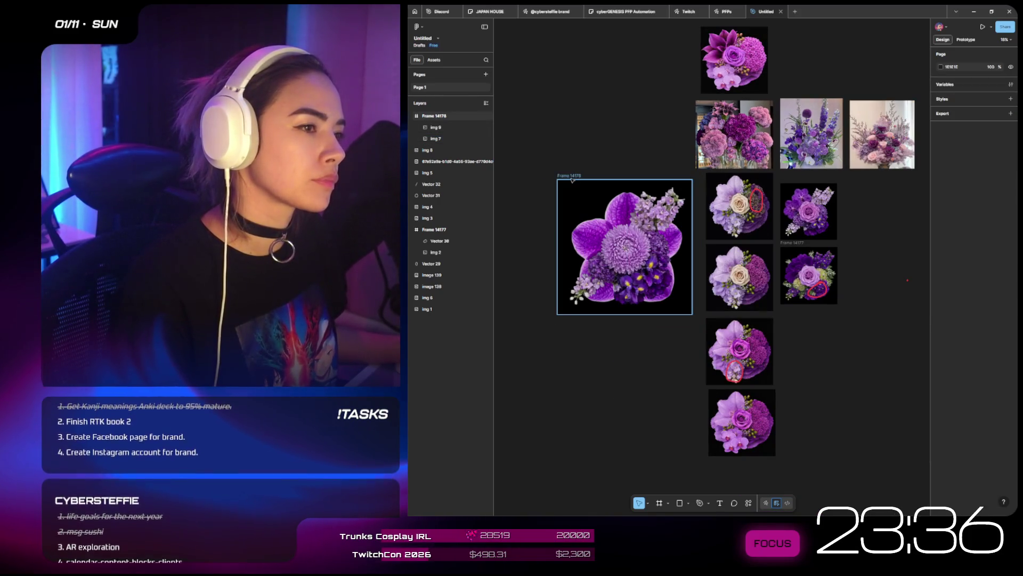
# - Move Frame 14178 to the right of the bouquet grid
pyautogui.moveTo(602, 187)
pyautogui.mouseDown()
pyautogui.moveTo(821, 86)
pyautogui.moveTo(894, 229)
pyautogui.moveTo(886, 178)
pyautogui.mouseUp()
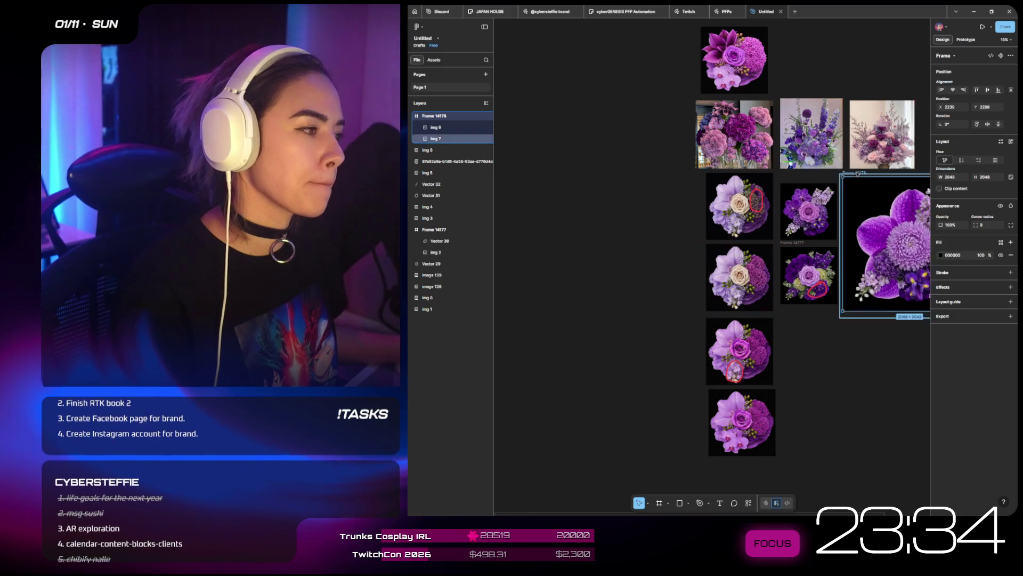
pyautogui.hscroll(2, 885, 178)
pyautogui.scroll(3, 783, 168)
pyautogui.scroll(3, 729, 63)
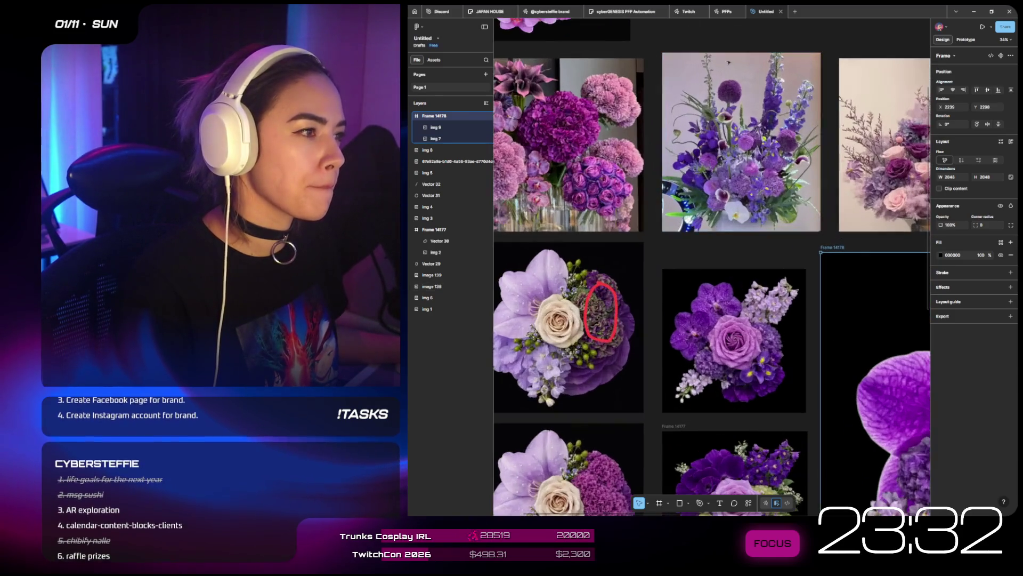
pyautogui.scroll(-5, 737, 77)
pyautogui.hscroll(2, 749, 106)
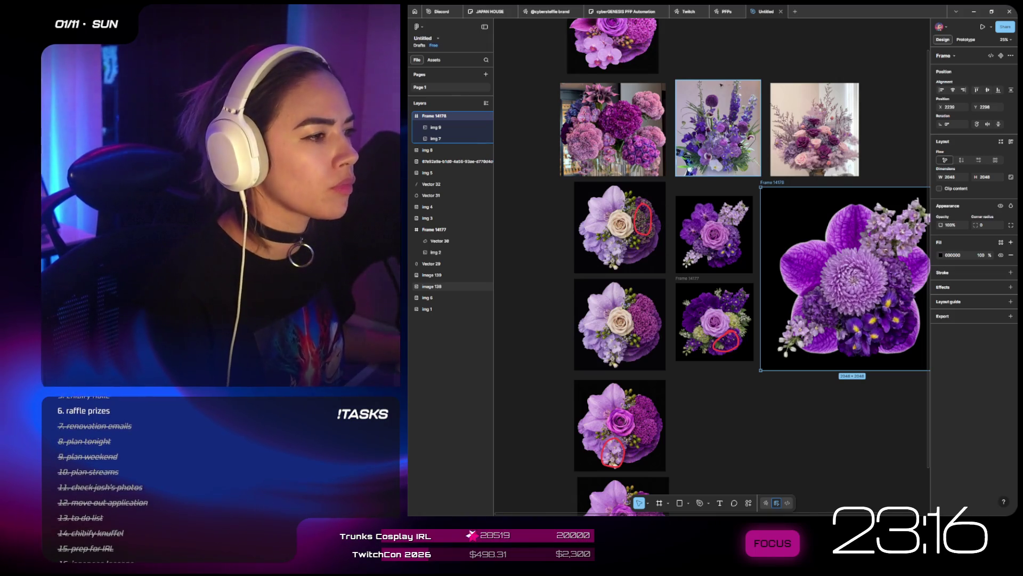
# - Zoom into the delphinium reference photo and start a screen snip of it
pyautogui.scroll(3, 714, 102)
pyautogui.scroll(5, 682, 144)
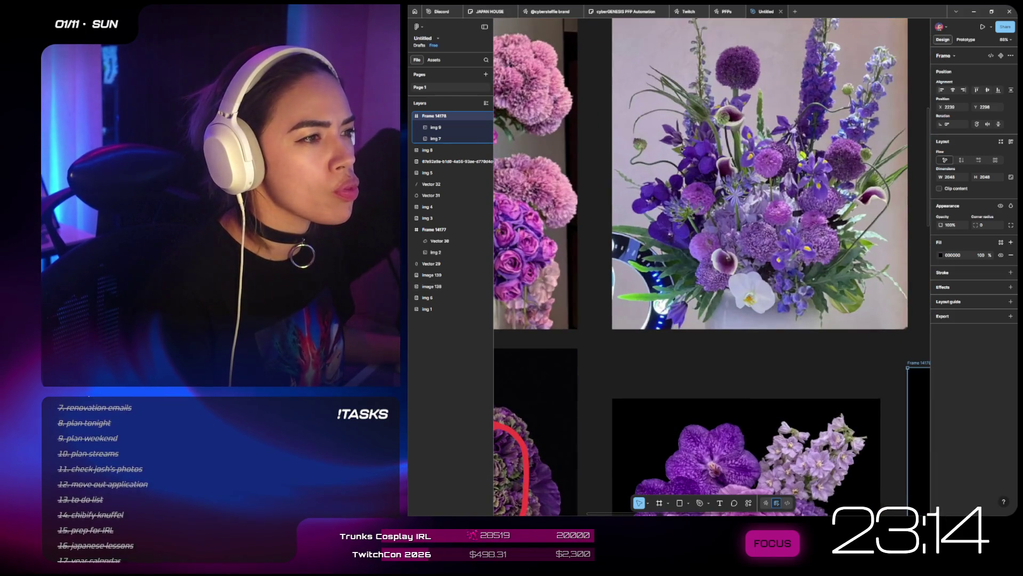
pyautogui.scroll(-5, 683, 150)
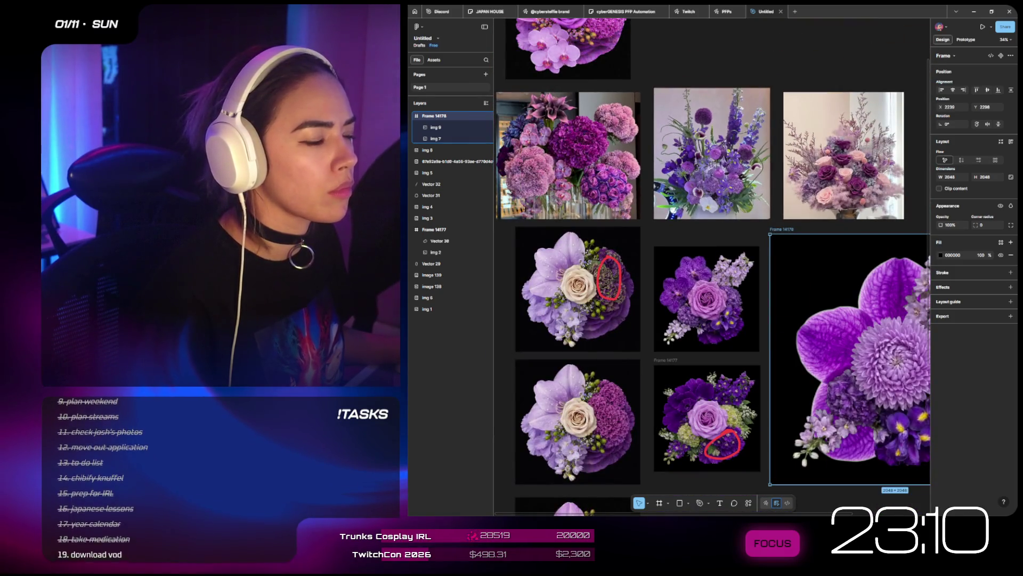
pyautogui.scroll(-2, 682, 149)
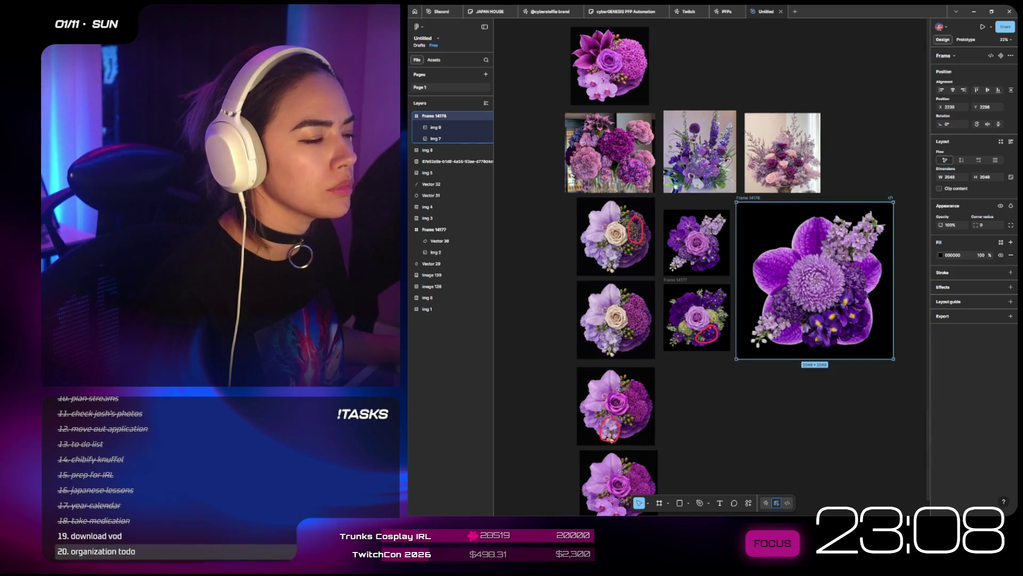
pyautogui.scroll(3, 682, 149)
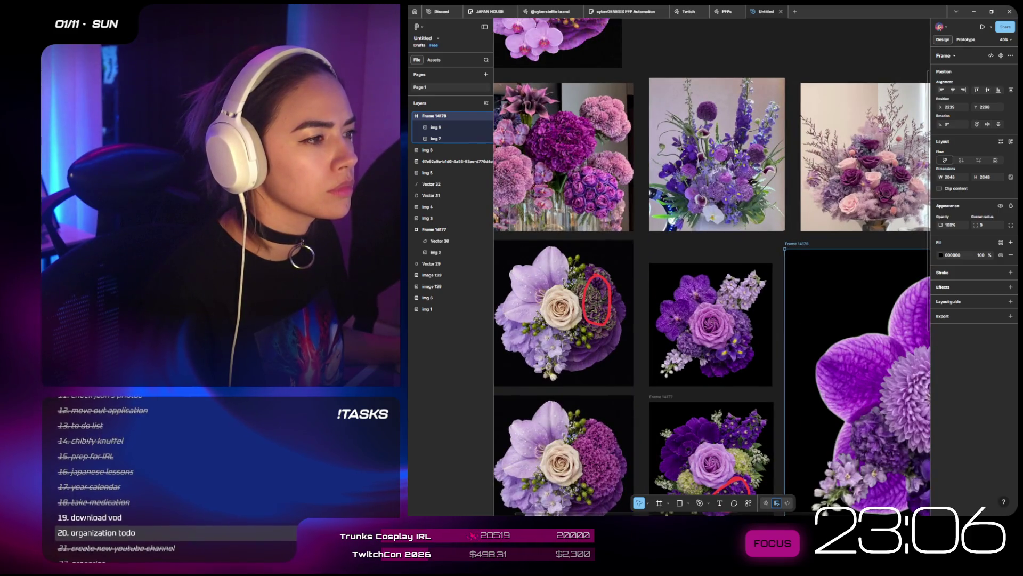
pyautogui.scroll(4, 711, 113)
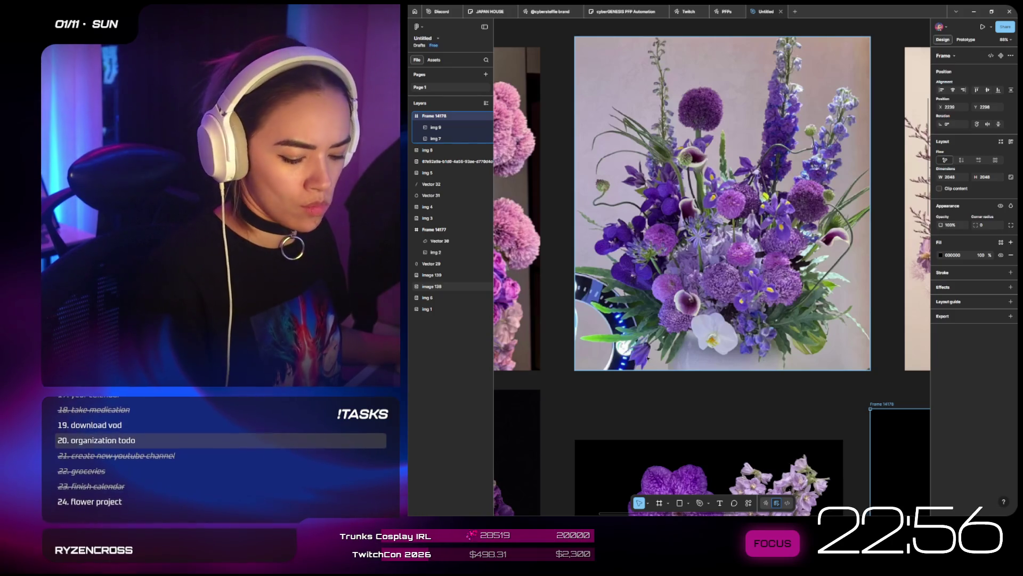
pyautogui.press('super+shift+s')
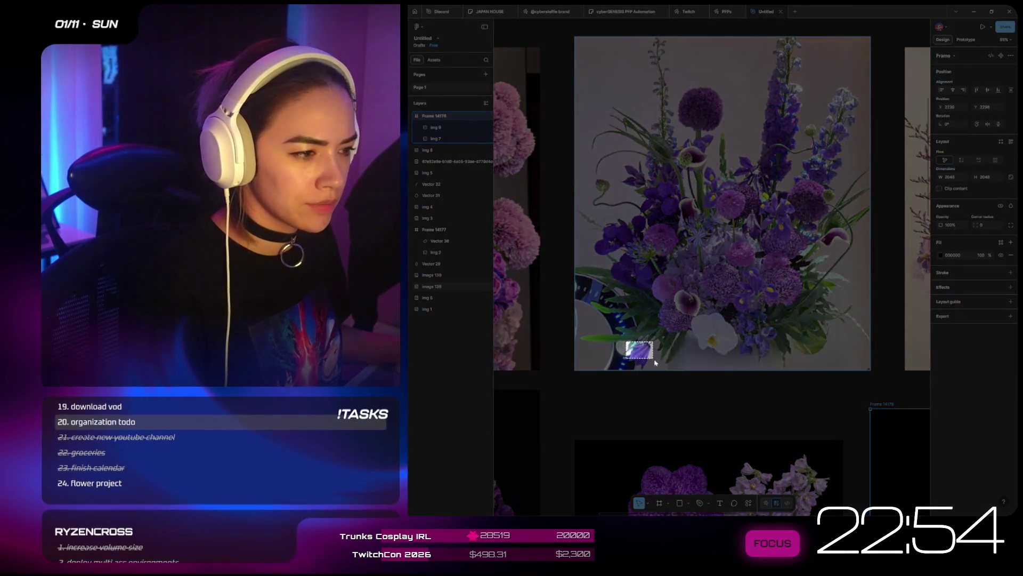
# - Snip part of the delphinium bouquet, submit it to Google AI Mode, and set the browser beside Figma
pyautogui.moveTo(625, 341); pyautogui.dragTo(664, 370)
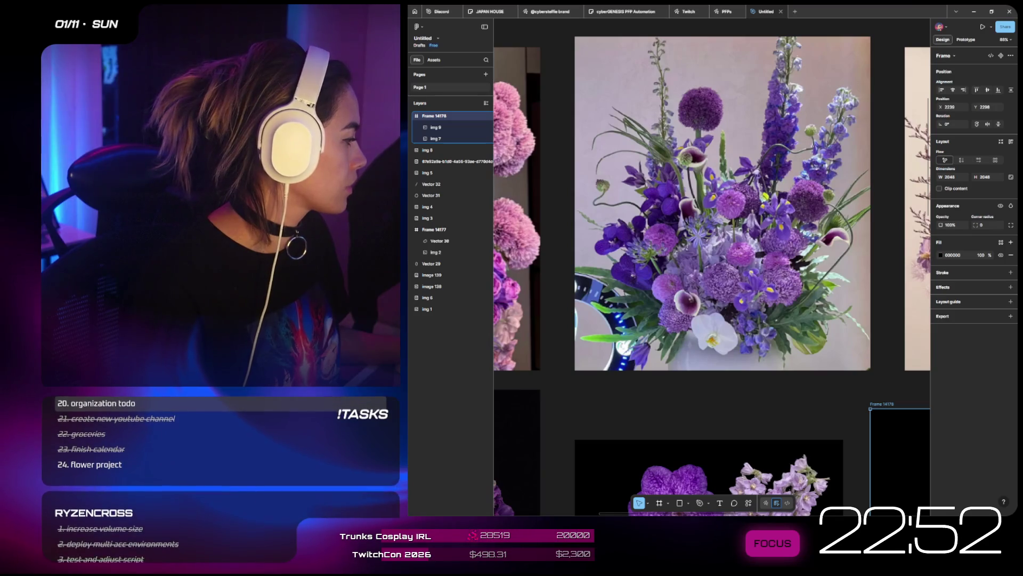
pyautogui.hotkey('alt', 'Tab')
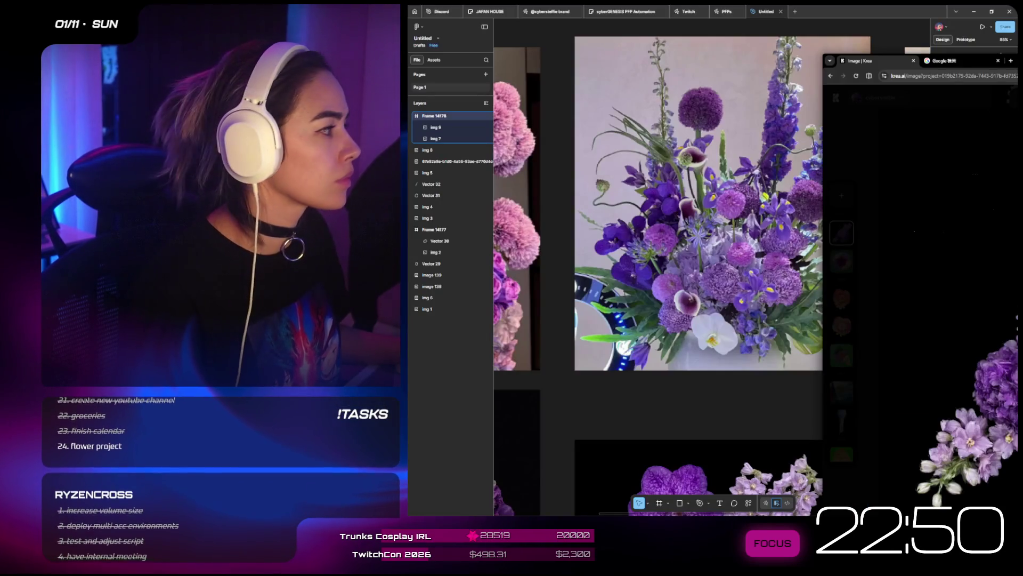
pyautogui.moveTo(906, 56); pyautogui.dragTo(696, 23)
pyautogui.click(555, 29)
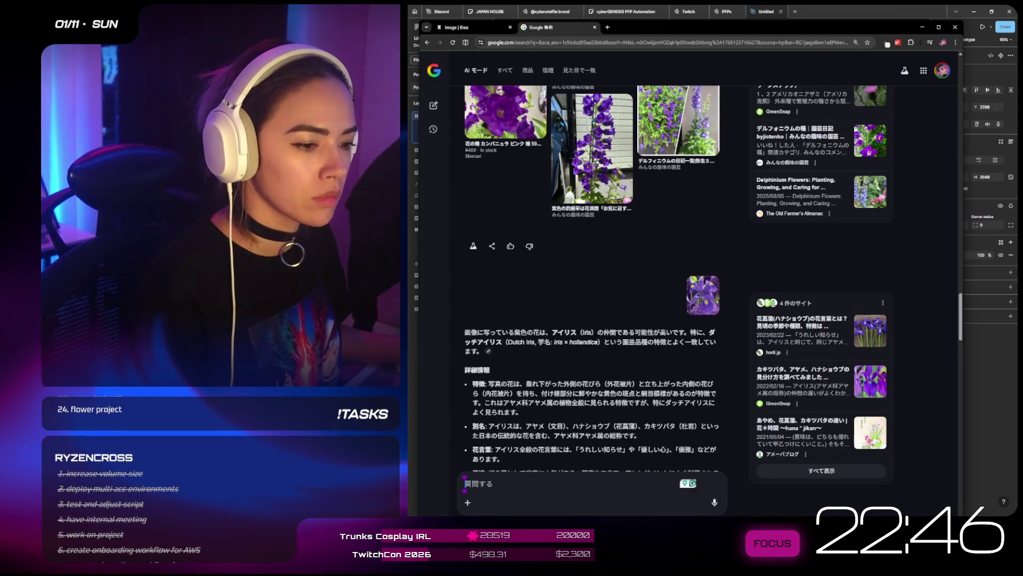
pyautogui.hotkey('ctrl', 'v')
pyautogui.press('Return')
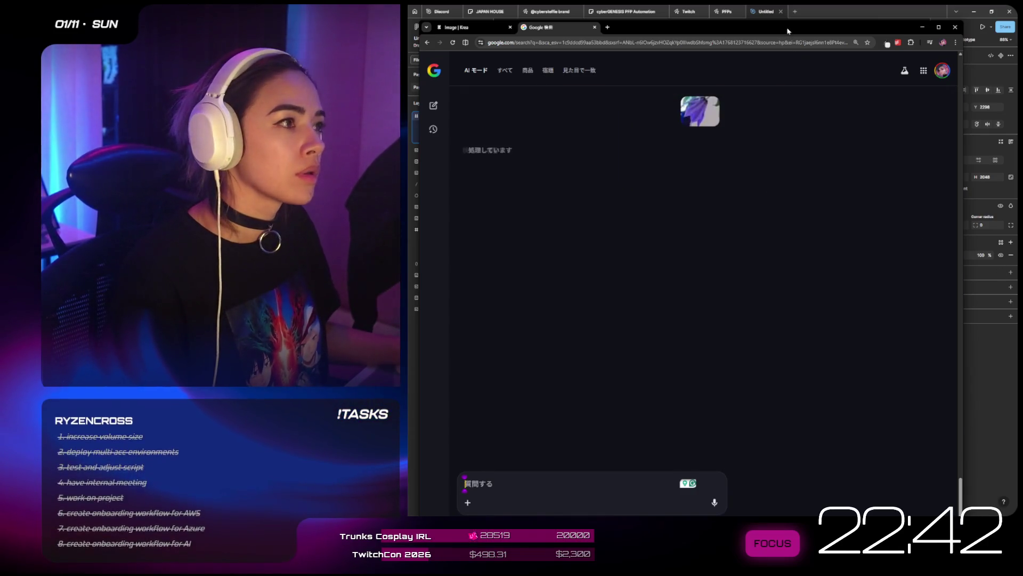
pyautogui.moveTo(787, 31); pyautogui.dragTo(1015, 150)
pyautogui.keyDown('ctrl'); pyautogui.scroll(-5, 753, 324); pyautogui.keyUp('ctrl')
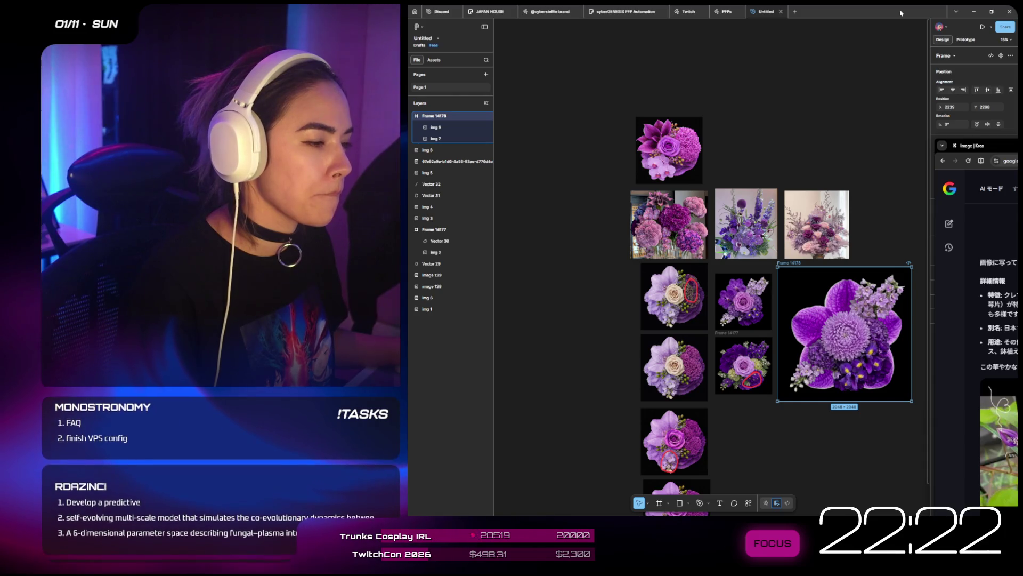
pyautogui.scroll(3, 722, 349)
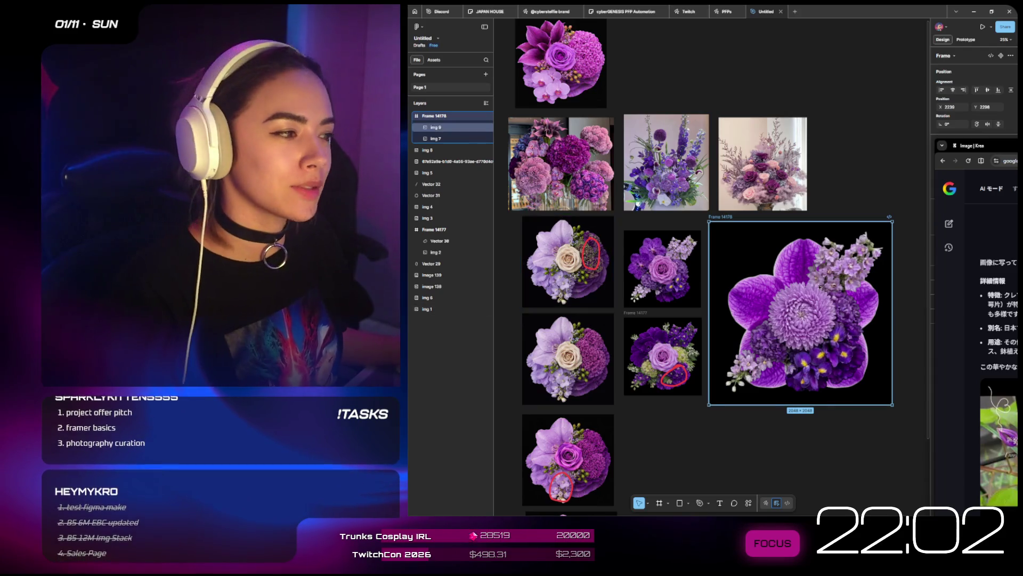
pyautogui.scroll(-3, 724, 232)
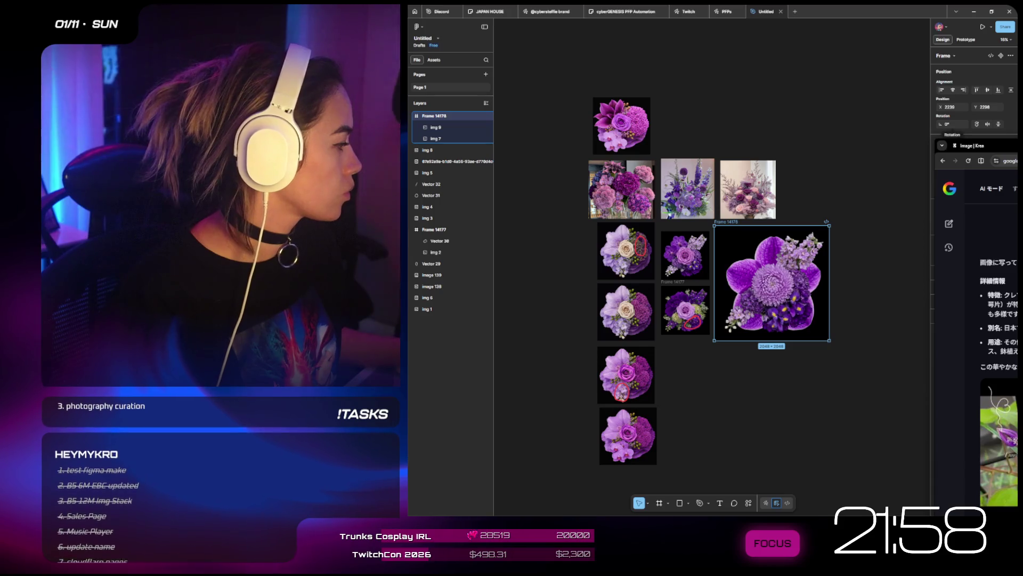
# - Maximize the Milanote flower board, then return the browser to Krea with the image viewer closed
pyautogui.hotkey('alt', 'Tab')
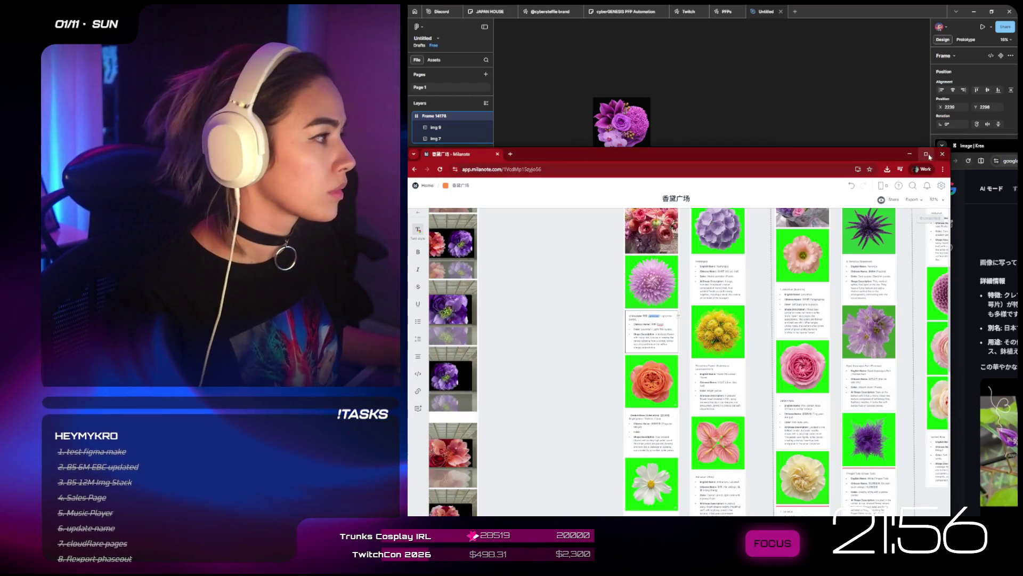
pyautogui.press('super+Up')
pyautogui.hotkey('alt', 'Tab')
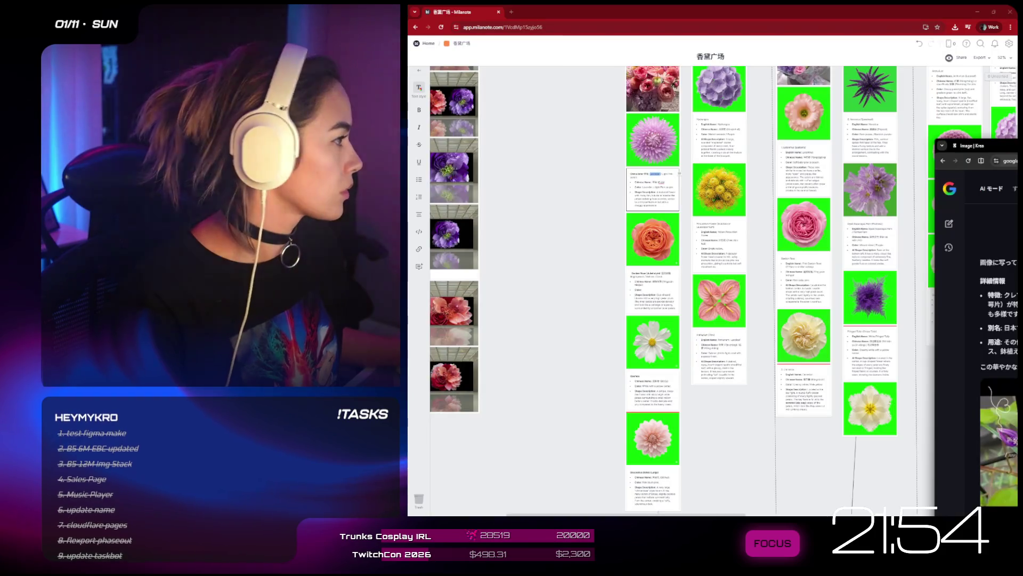
pyautogui.press('super+Up')
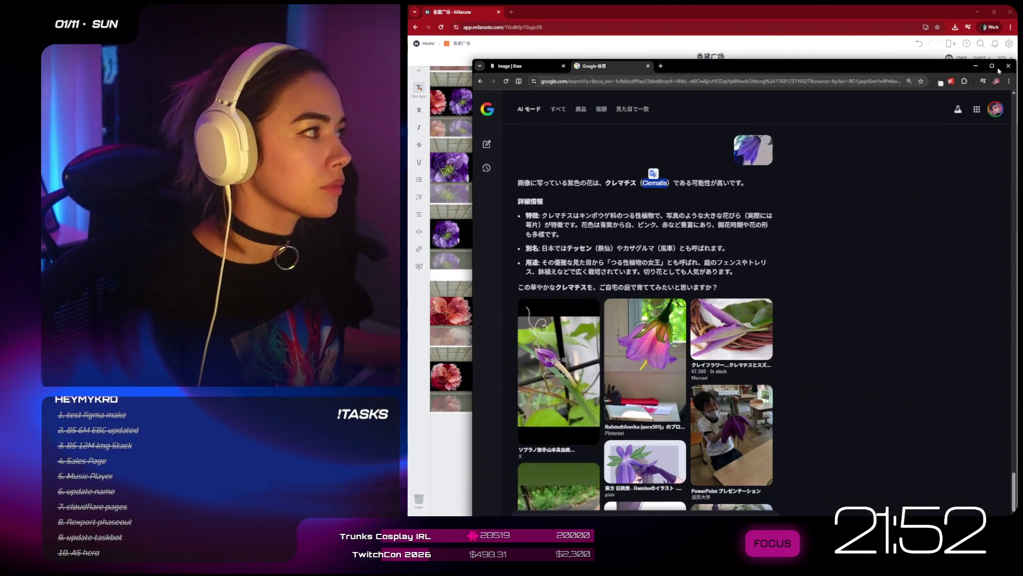
pyautogui.click(991, 65)
pyautogui.hotkey('ctrl', '1')
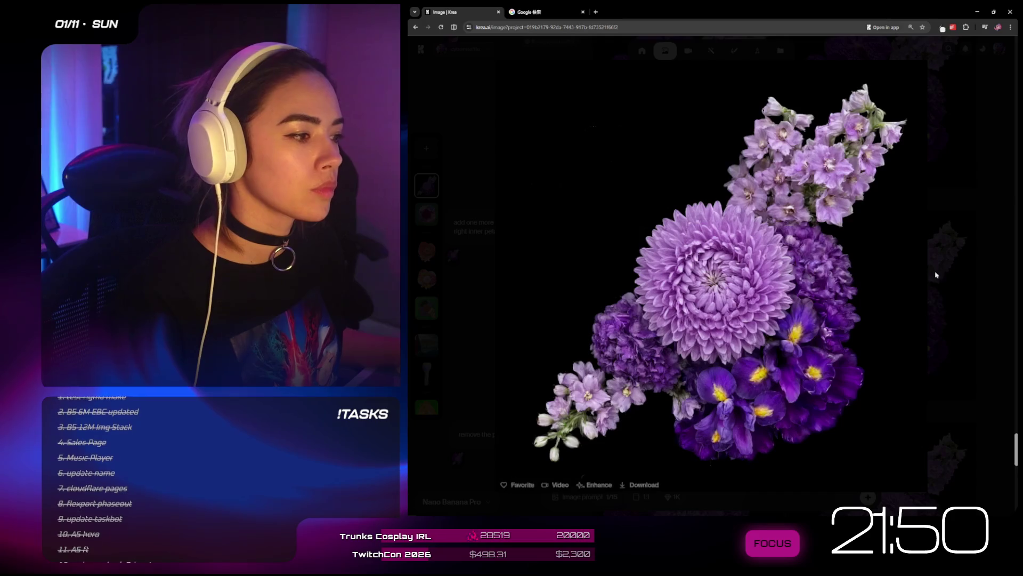
pyautogui.click(933, 274)
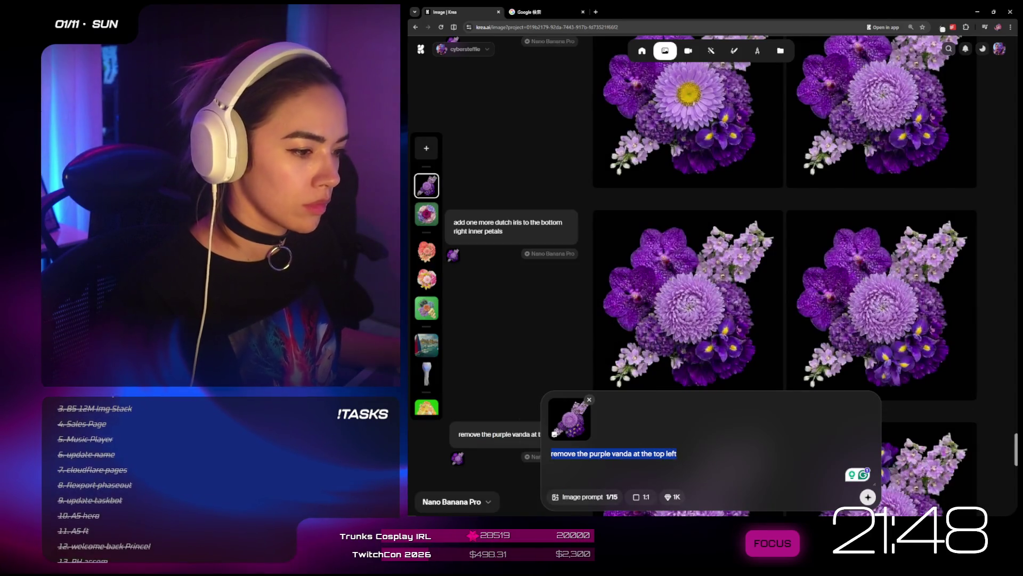
# - Write the prompt 'add a few protuding Clematis florets on the top left.' and enlarge the top-right result
pyautogui.write('add a few protu')
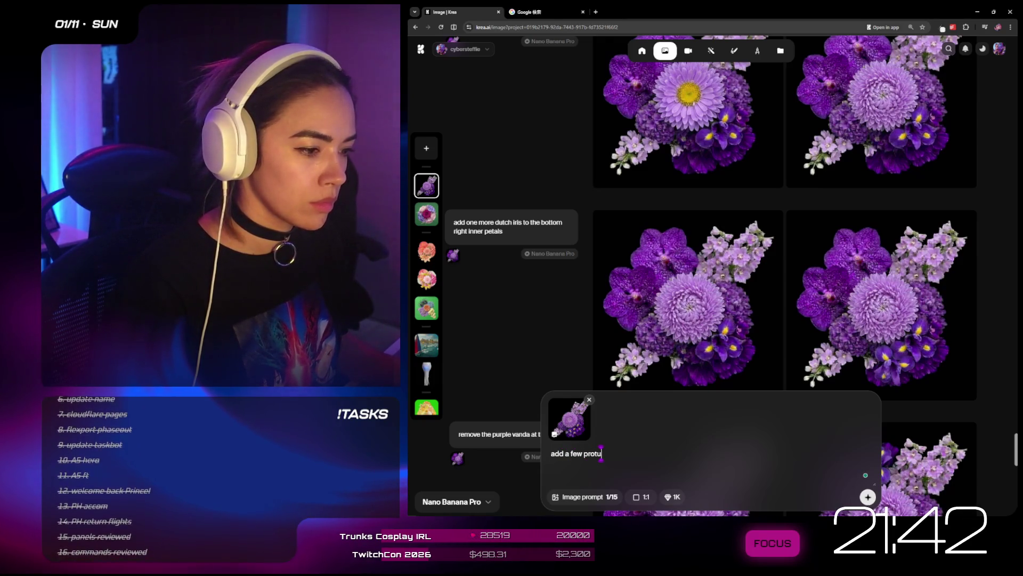
pyautogui.write('ding Clematis')
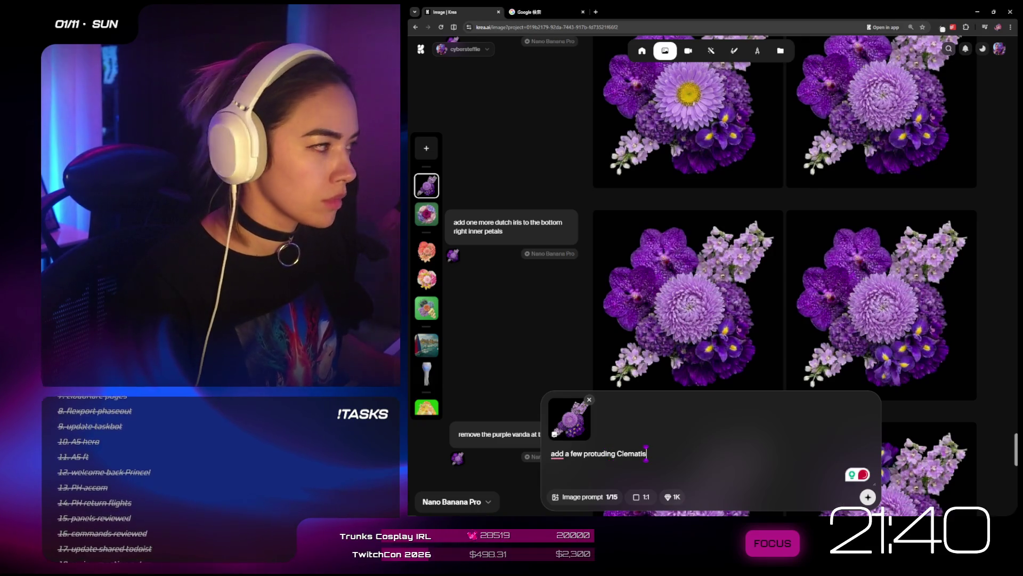
pyautogui.write(' fl')
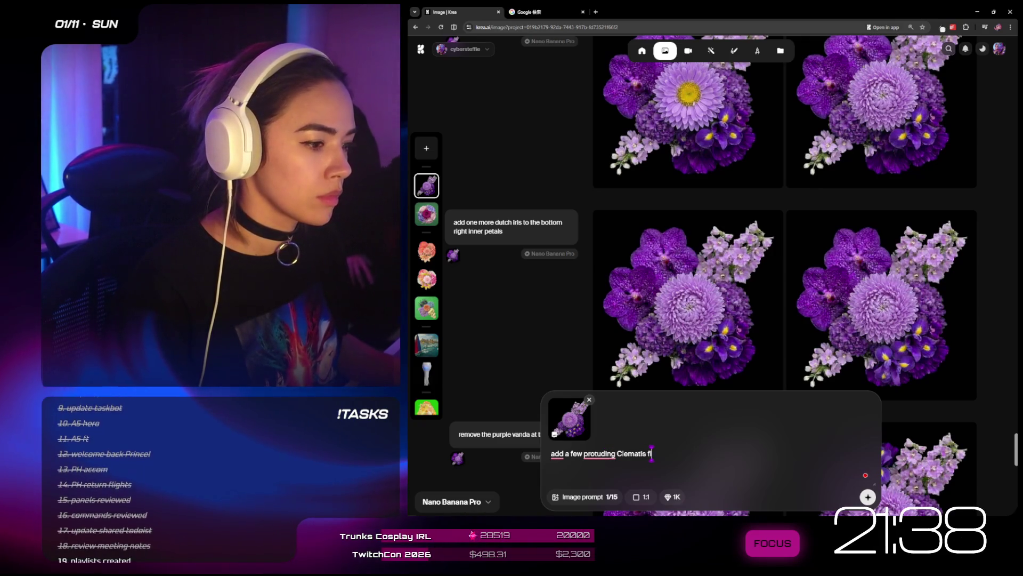
pyautogui.write('orets')
pyautogui.write(' on t')
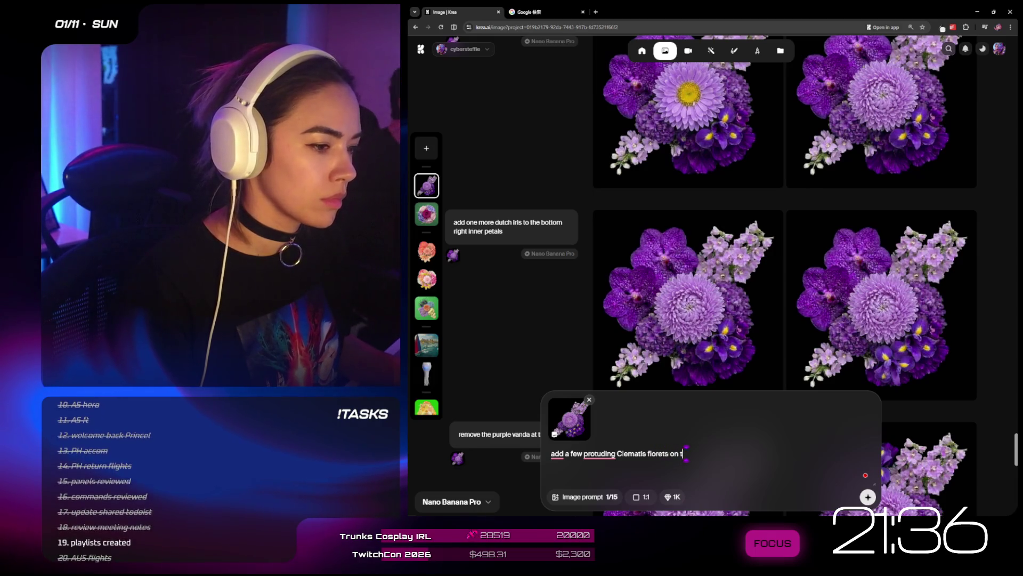
pyautogui.write('he top left.')
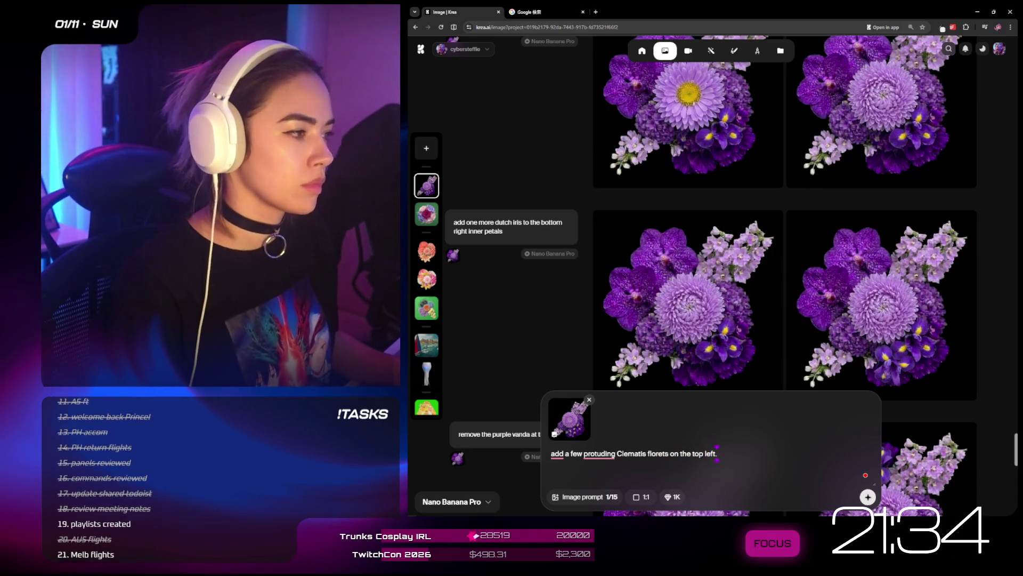
pyautogui.scroll(-3, 948, 290)
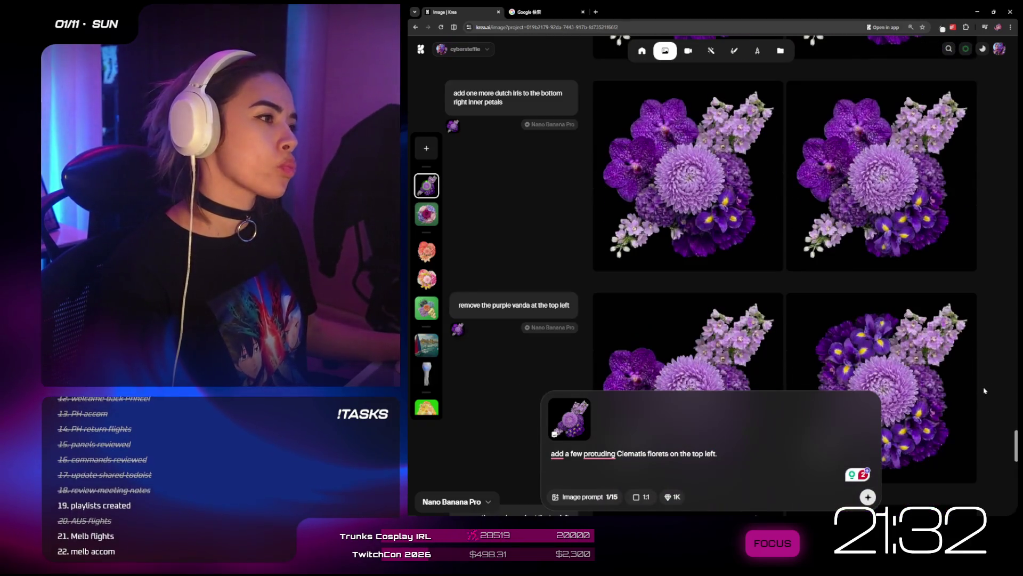
pyautogui.scroll(-3, 961, 219)
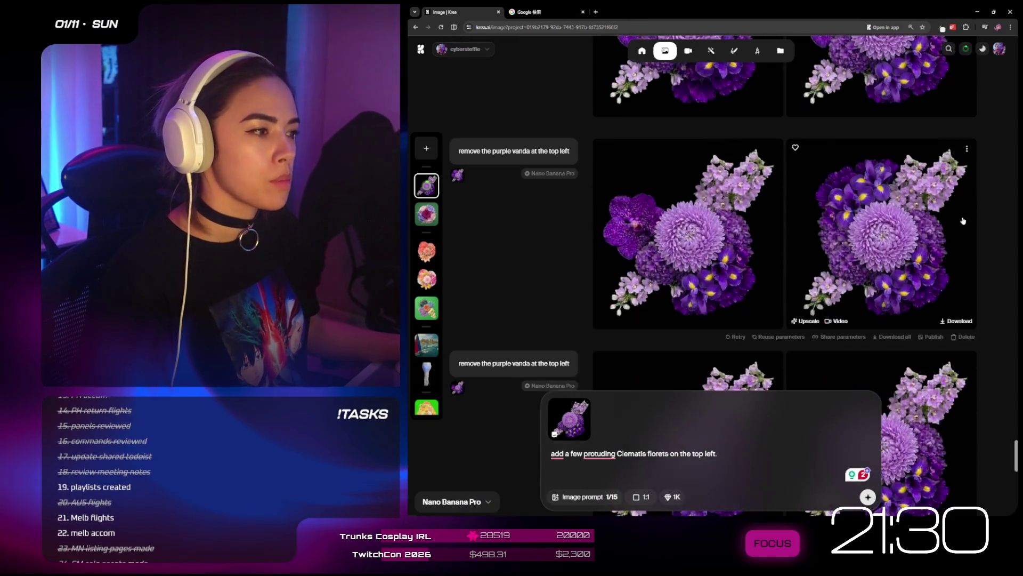
pyautogui.scroll(-1, 1010, 232)
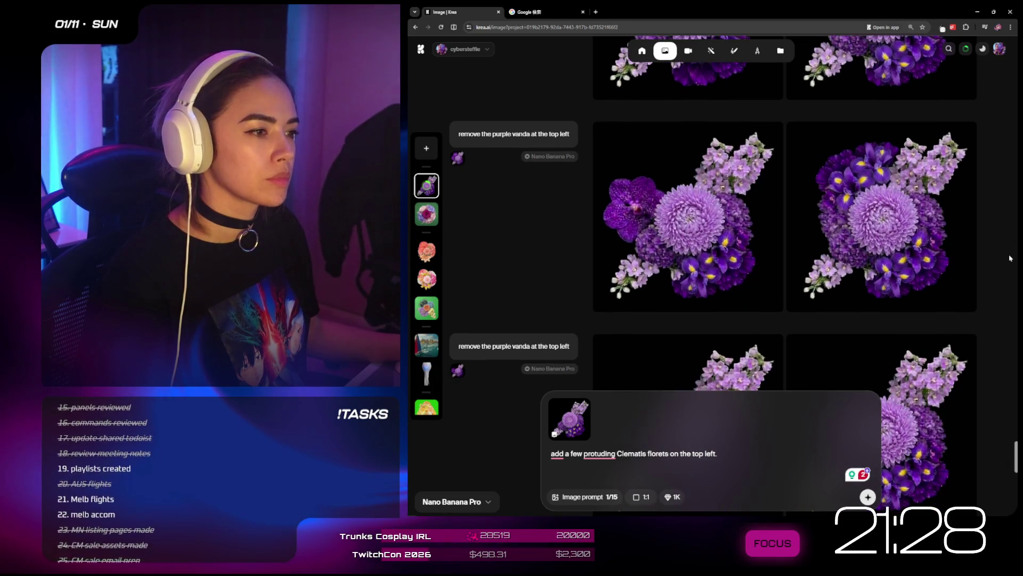
pyautogui.scroll(3, 1010, 230)
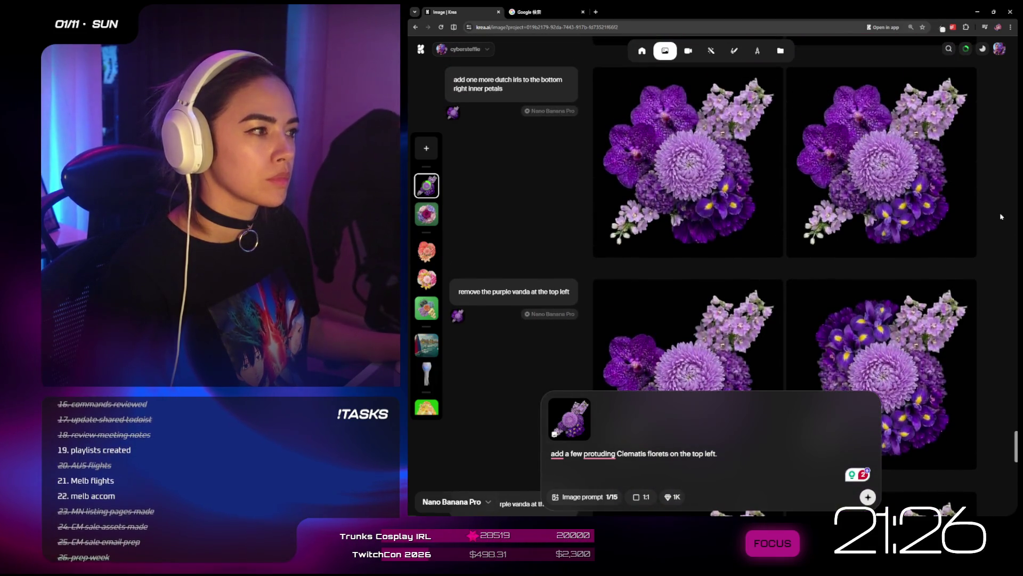
pyautogui.click(874, 187)
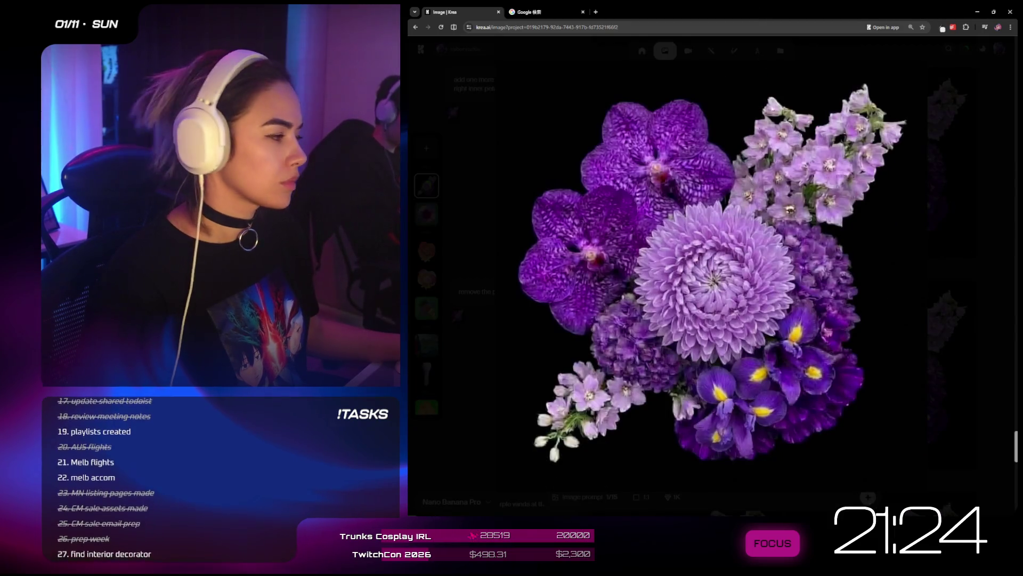
# - Return to Figma and add Vector 32 to the selected bouquet layers
pyautogui.hotkey('alt', 'Tab')
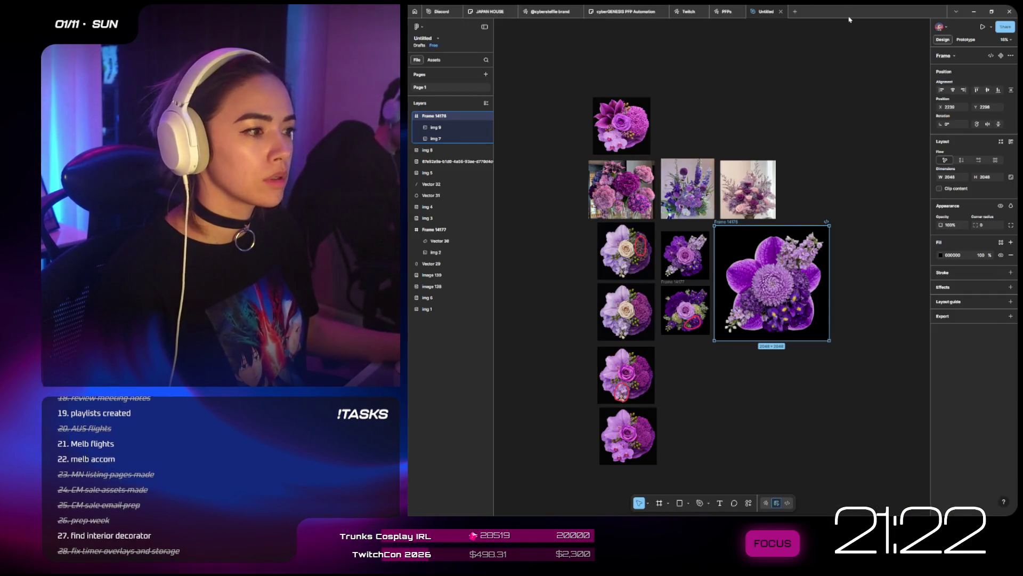
pyautogui.hotkey('alt', 'Tab')
pyautogui.hotkey('alt', 'Tab')
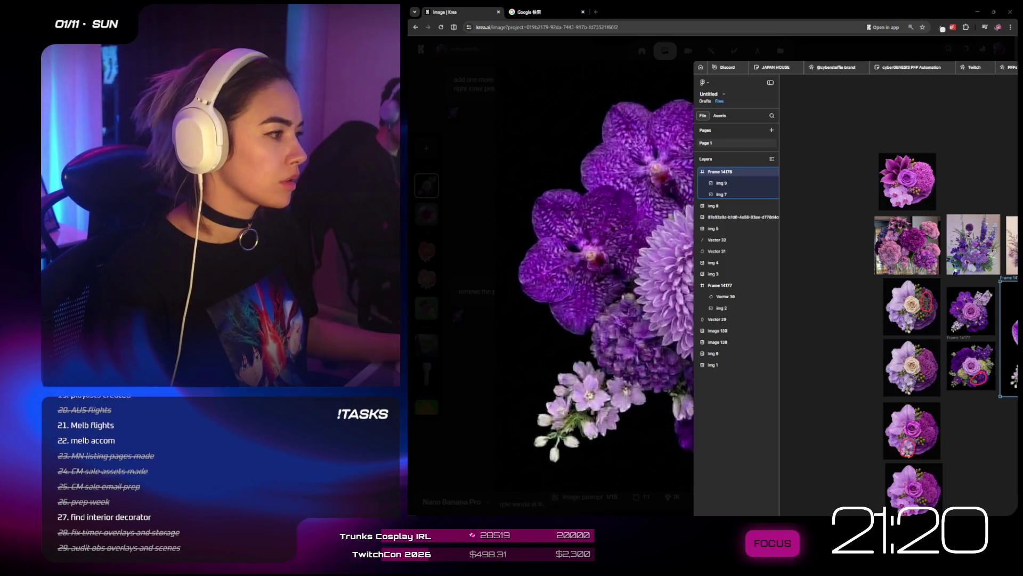
pyautogui.click(717, 251)
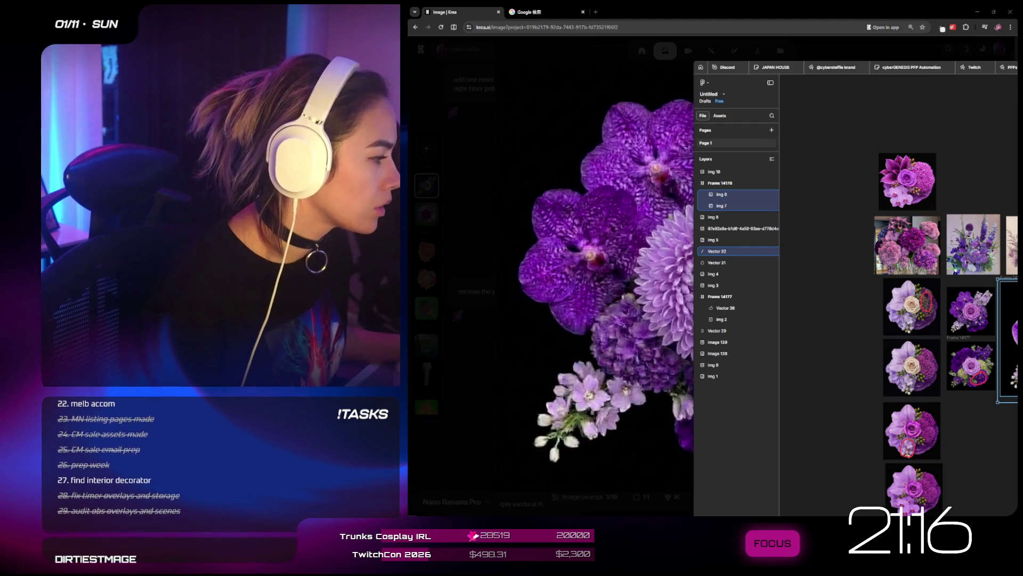
# - Give img 7 and img 9 a Center horizontal constraint inside Frame 14178
pyautogui.moveTo(1017, 63); pyautogui.dragTo(836, 44)
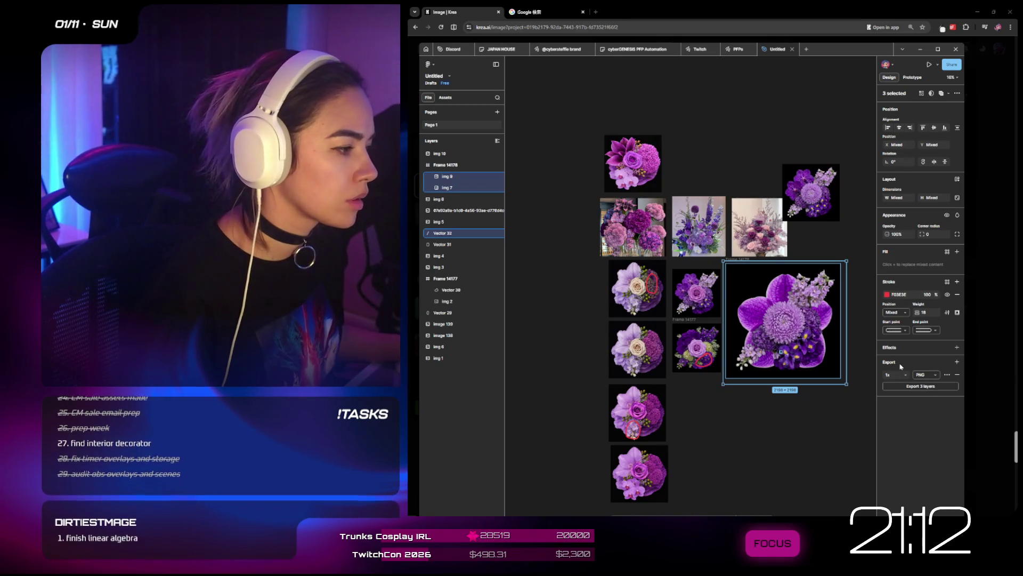
pyautogui.moveTo(863, 390)
pyautogui.mouseDown()
pyautogui.moveTo(850, 367)
pyautogui.moveTo(832, 357)
pyautogui.moveTo(817, 366)
pyautogui.moveTo(800, 337)
pyautogui.mouseUp()
pyautogui.hotkey('ctrl', 'z')
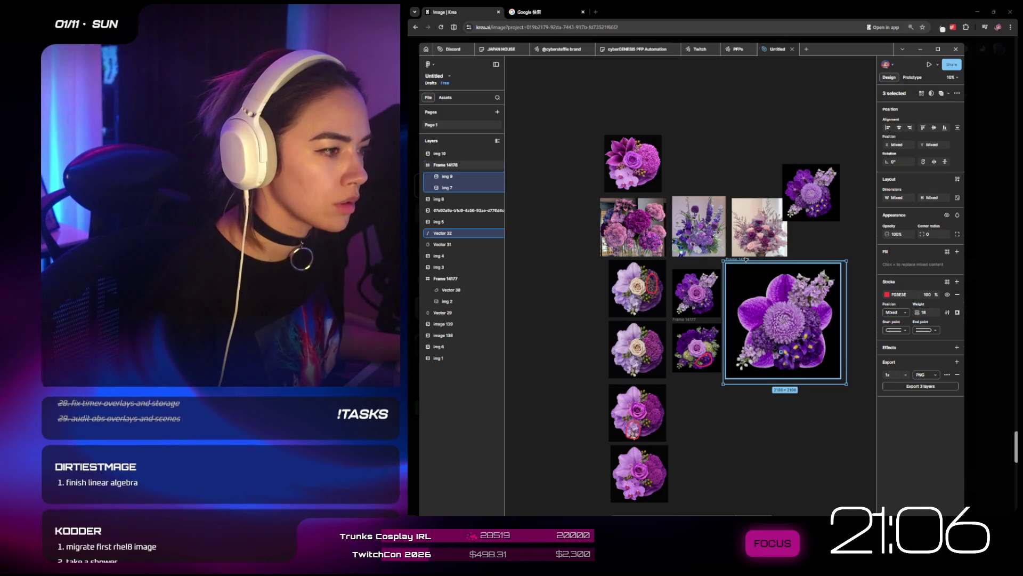
pyautogui.click(745, 259)
pyautogui.hotkey('ctrl', 'z')
pyautogui.hotkey('ctrl', 'z')
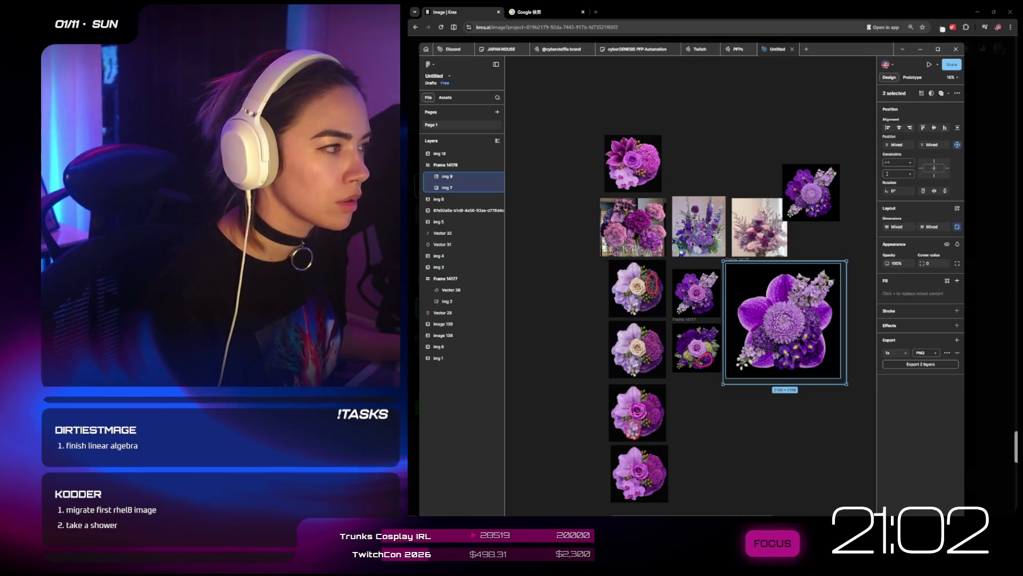
pyautogui.click(947, 168)
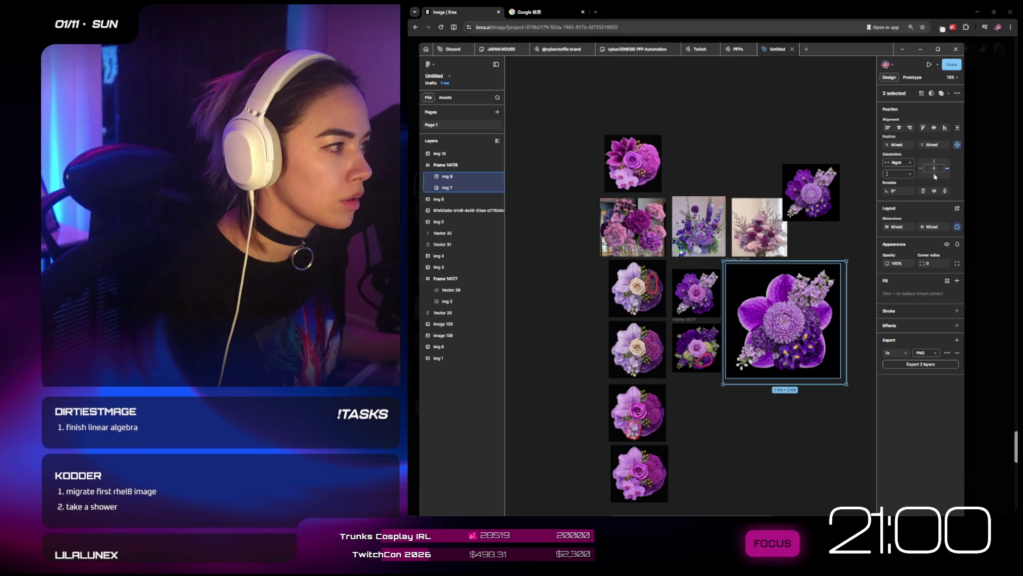
pyautogui.click(910, 163)
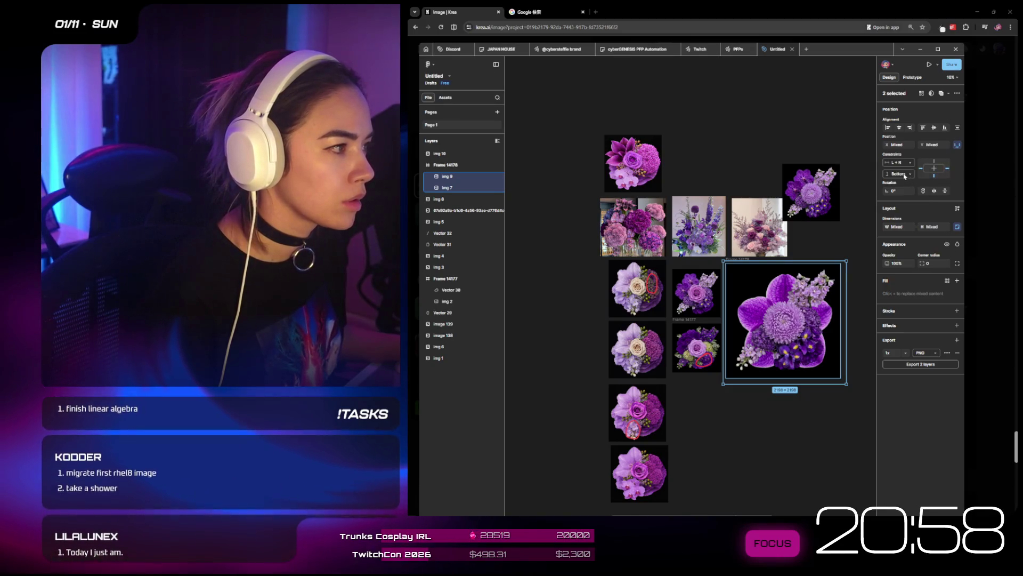
pyautogui.click(897, 187)
# - Resize Frame 14178 to 1085×1071 and move it toward the top row
pyautogui.moveTo(848, 384)
pyautogui.mouseDown()
pyautogui.moveTo(777, 314)
pyautogui.moveTo(788, 322)
pyautogui.mouseUp()
pyautogui.hotkey('ctrl', 'z')
pyautogui.click(750, 260)
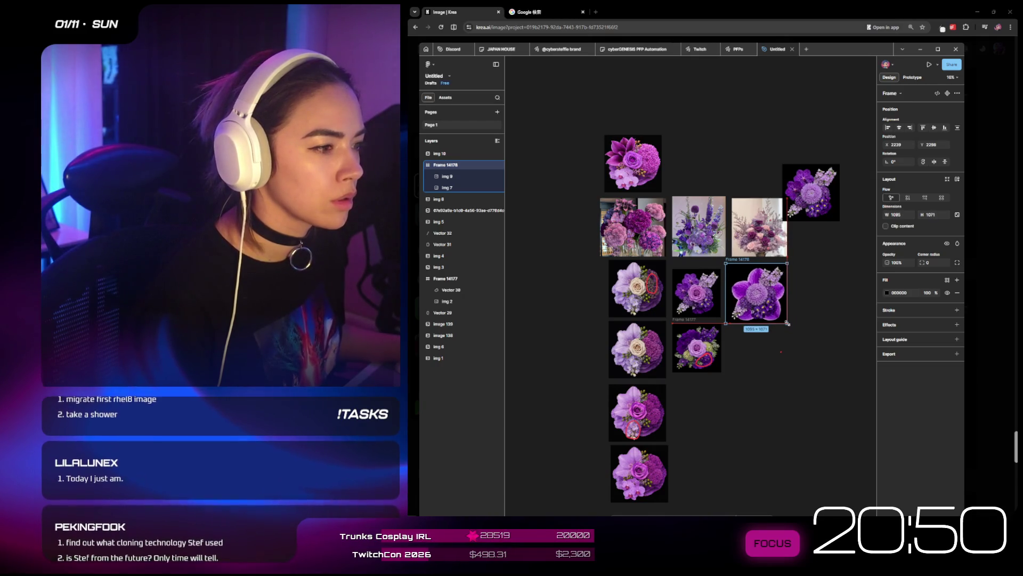
pyautogui.moveTo(739, 262)
pyautogui.mouseDown()
pyautogui.moveTo(736, 230)
pyautogui.moveTo(685, 134)
pyautogui.mouseUp()
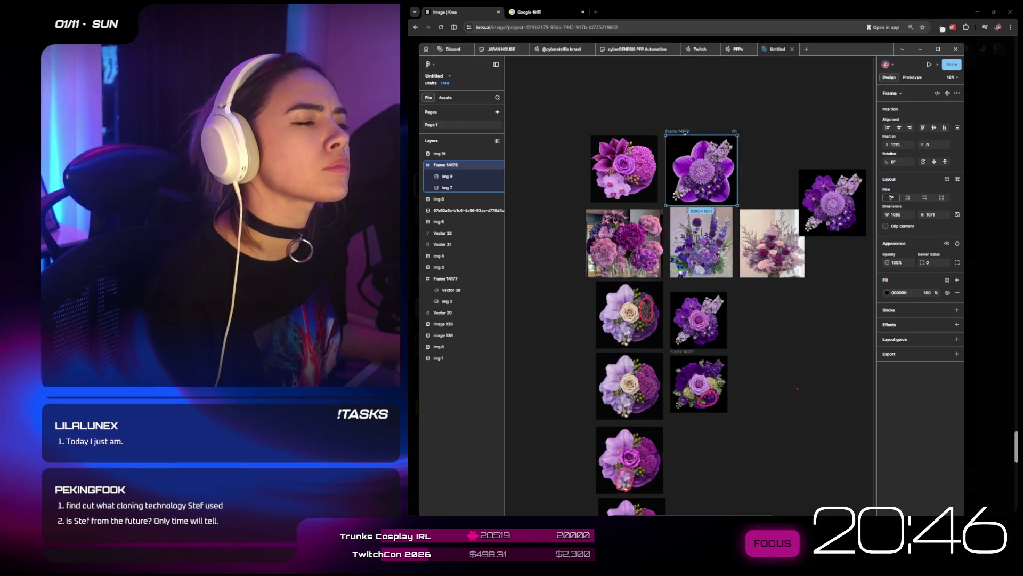
# - Place the 1024×1024 img 10 bouquet in the top row beside Frame 14178
pyautogui.scroll(3, 806, 124)
pyautogui.moveTo(803, 193); pyautogui.dragTo(739, 155)
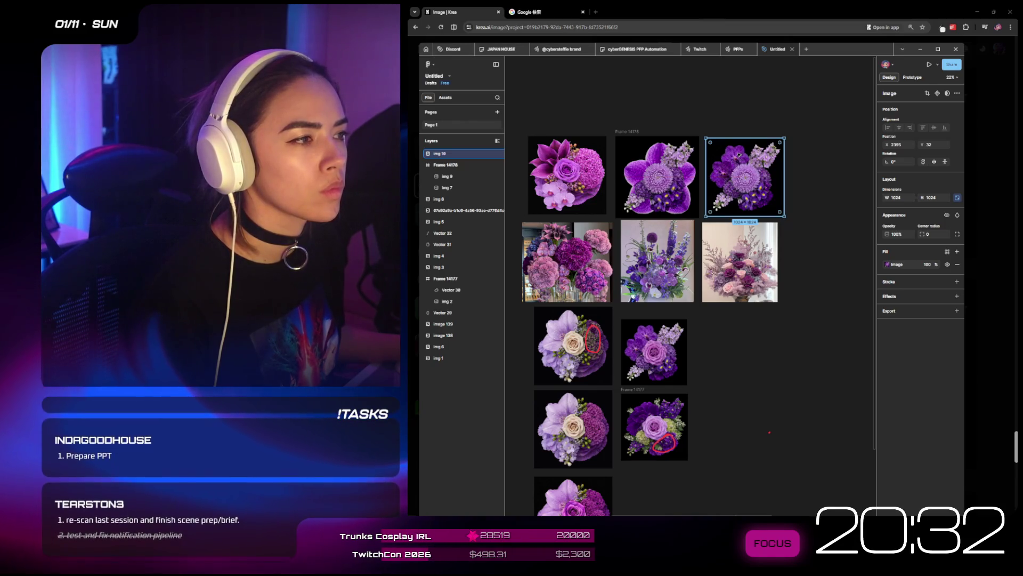
# - Remove the background from the img 10 bouquet with the Remove BG plugin
pyautogui.rightClick(739, 155)
pyautogui.moveTo(792, 302)
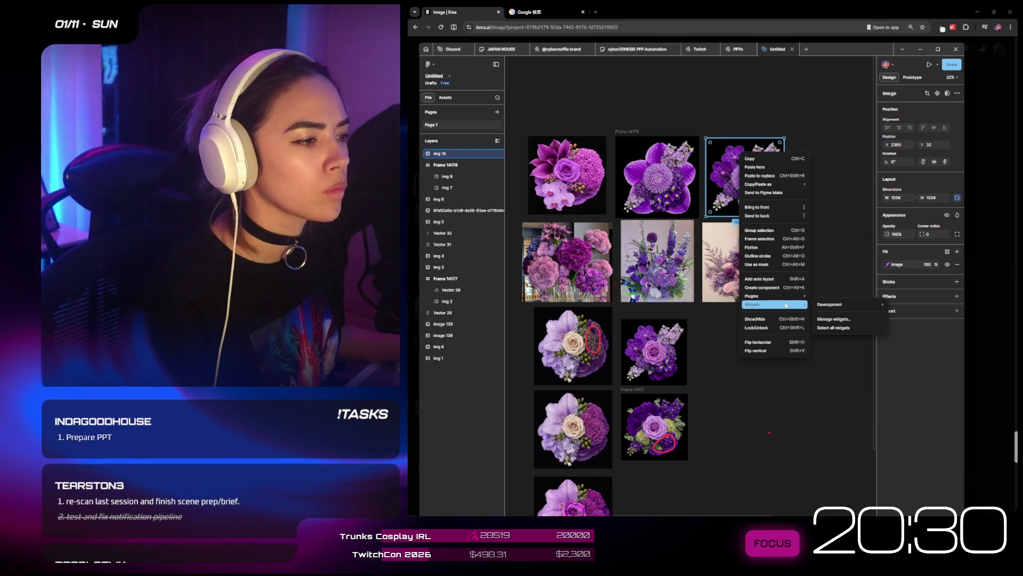
pyautogui.moveTo(842, 308)
pyautogui.click(779, 306)
pyautogui.click(444, 177)
pyautogui.click(443, 188)
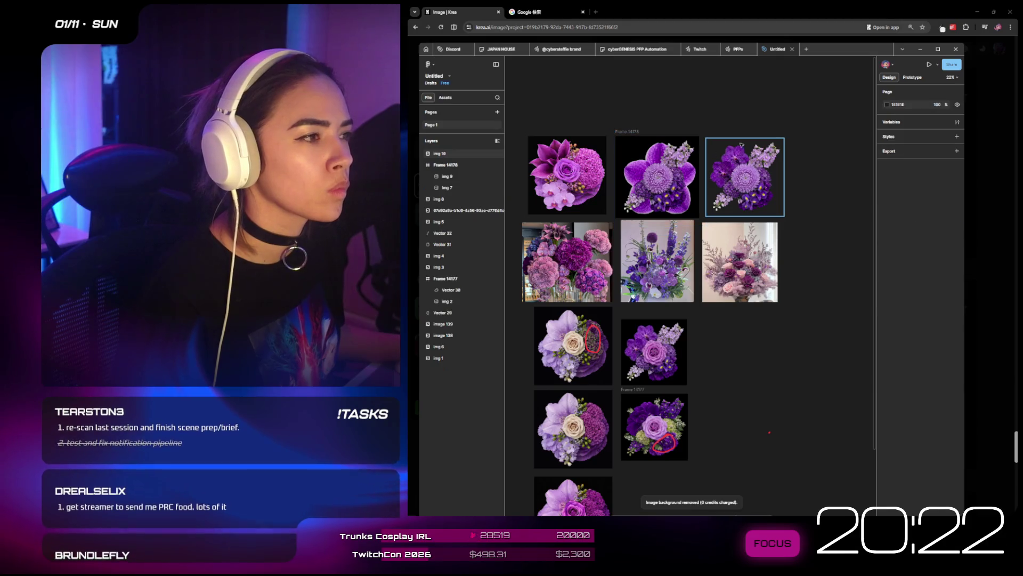
# - Frame img 10 and set the orchid layer behind it, resized and centred
pyautogui.rightClick(743, 150)
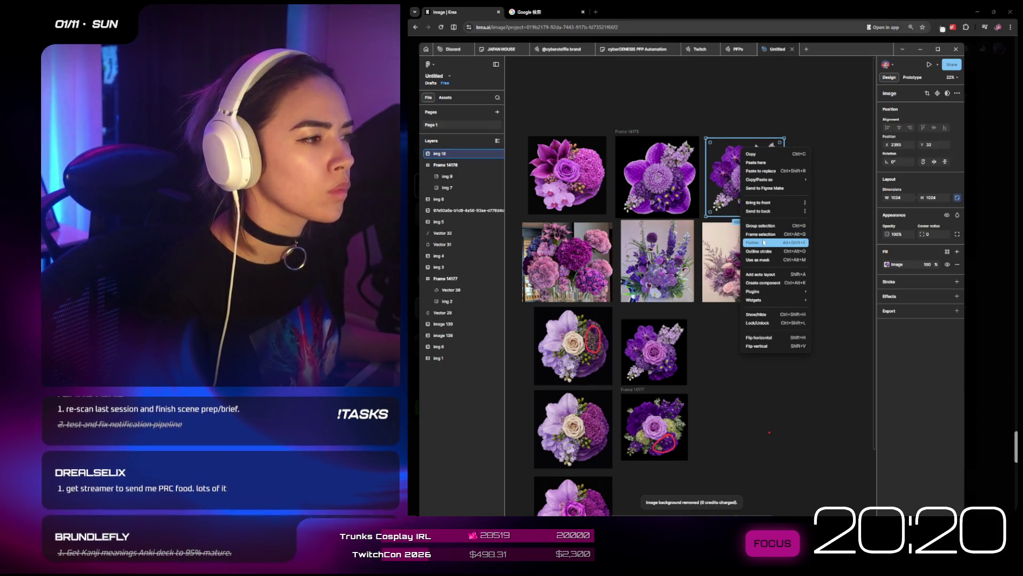
pyautogui.click(766, 234)
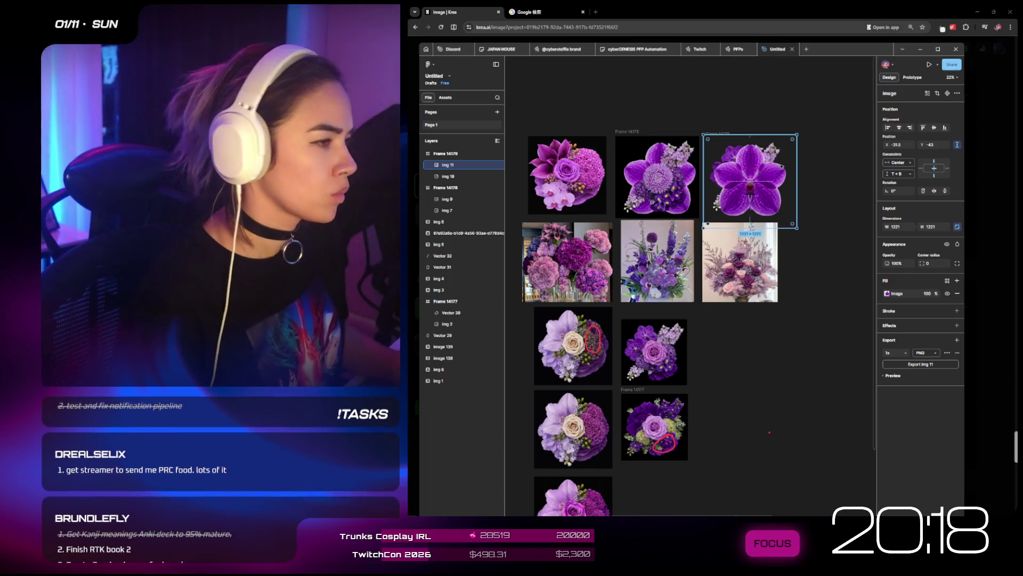
pyautogui.hotkey('ctrl', '[')
pyautogui.moveTo(777, 169); pyautogui.dragTo(773, 165)
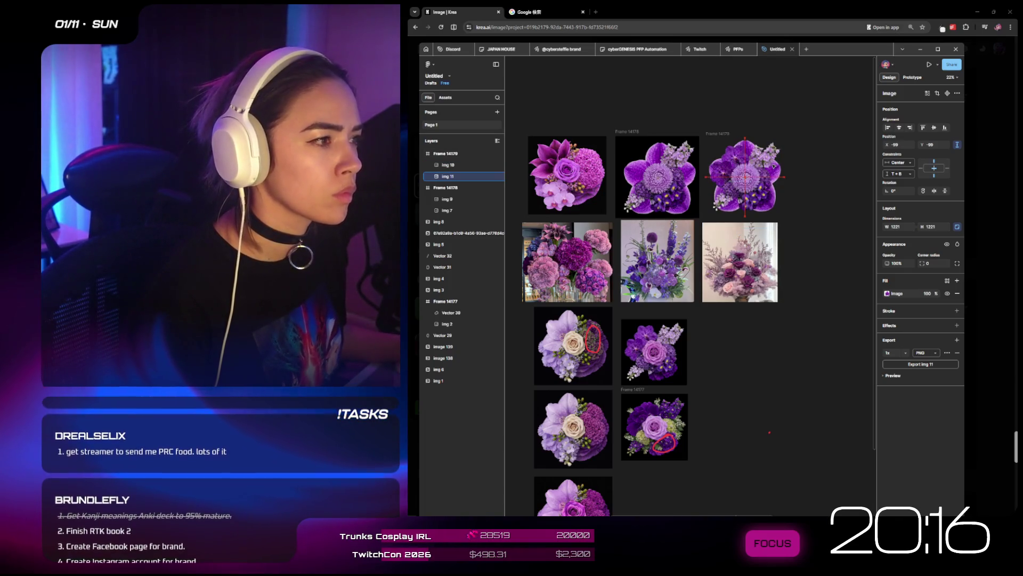
pyautogui.moveTo(792, 224); pyautogui.dragTo(785, 216)
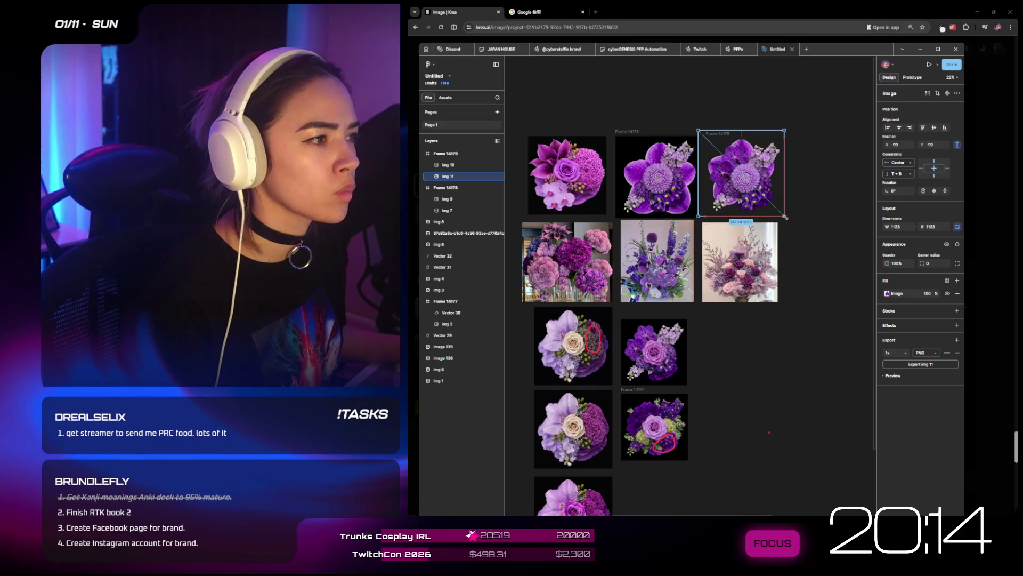
pyautogui.moveTo(770, 169); pyautogui.dragTo(773, 168)
pyautogui.scroll(3, 749, 190)
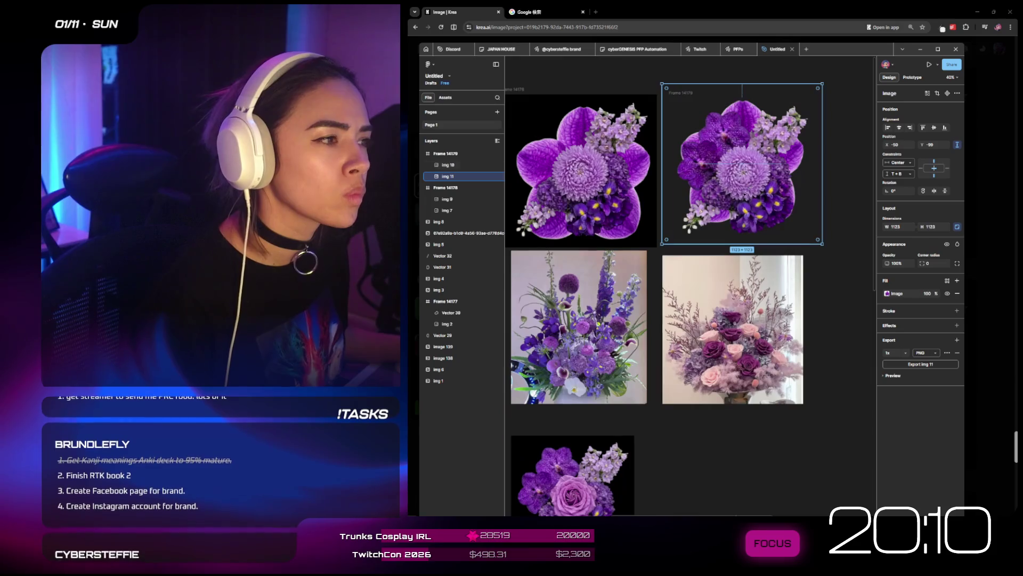
pyautogui.moveTo(708, 245); pyautogui.dragTo(709, 249)
pyautogui.moveTo(736, 178); pyautogui.dragTo(736, 179)
pyautogui.scroll(-3, 736, 179)
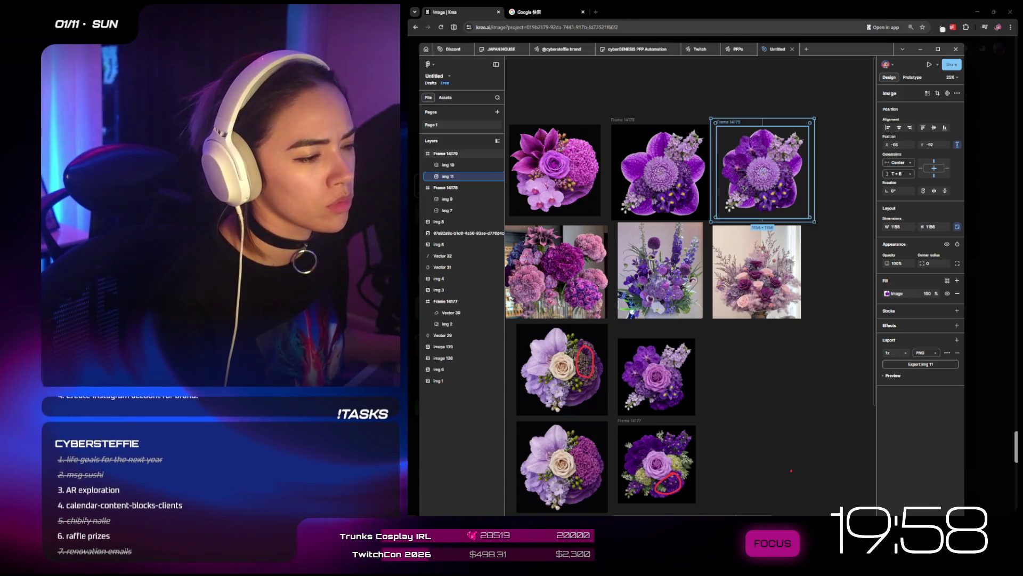
pyautogui.click(655, 13)
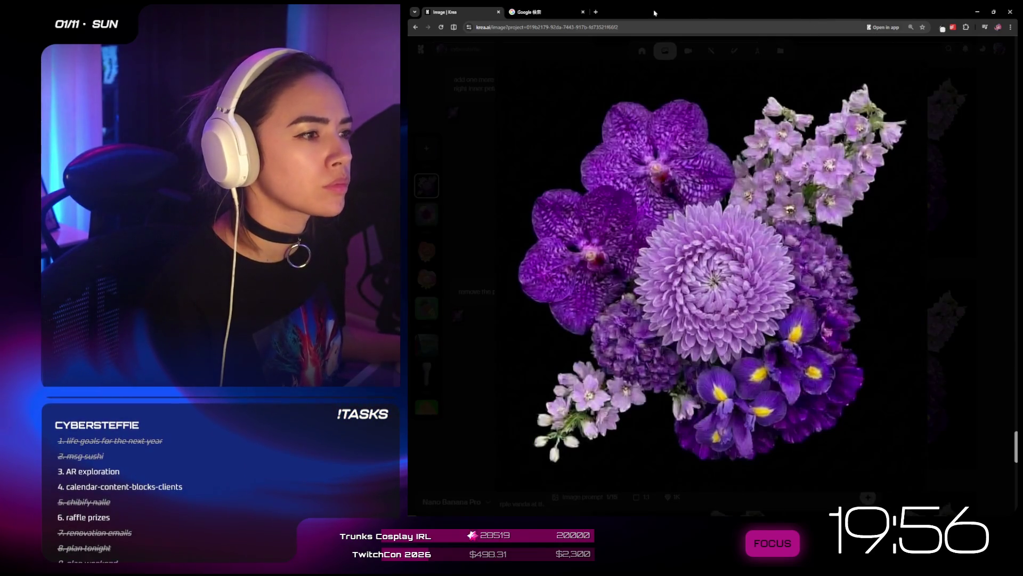
# - Reword the prompt to 'add three small protruding Clematis petals on the top left.' and generate
pyautogui.click(955, 164)
pyautogui.scroll(-5, 986, 337)
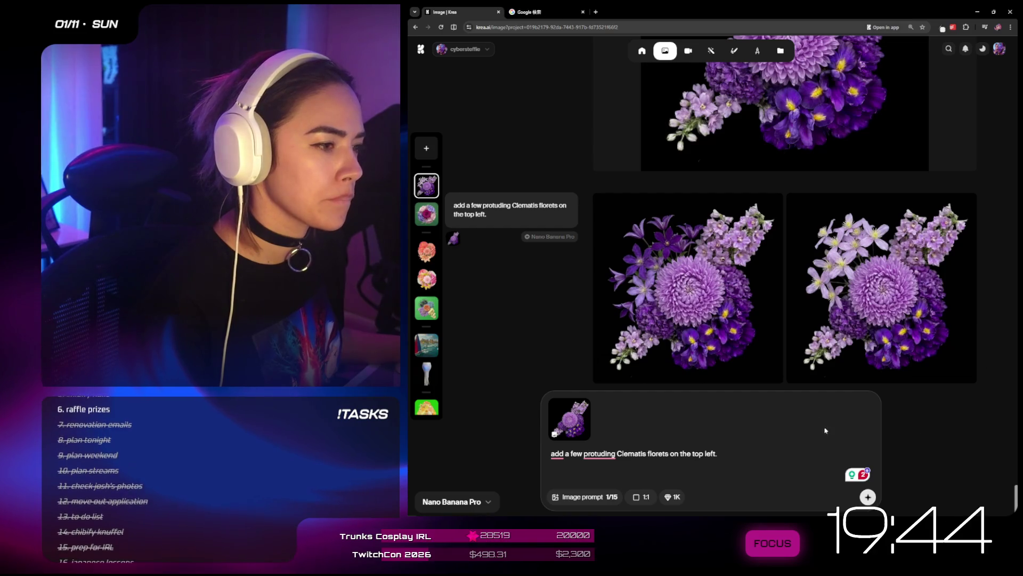
pyautogui.press('BackSpace')
pyautogui.press('BackSpace')
pyautogui.press('BackSpace')
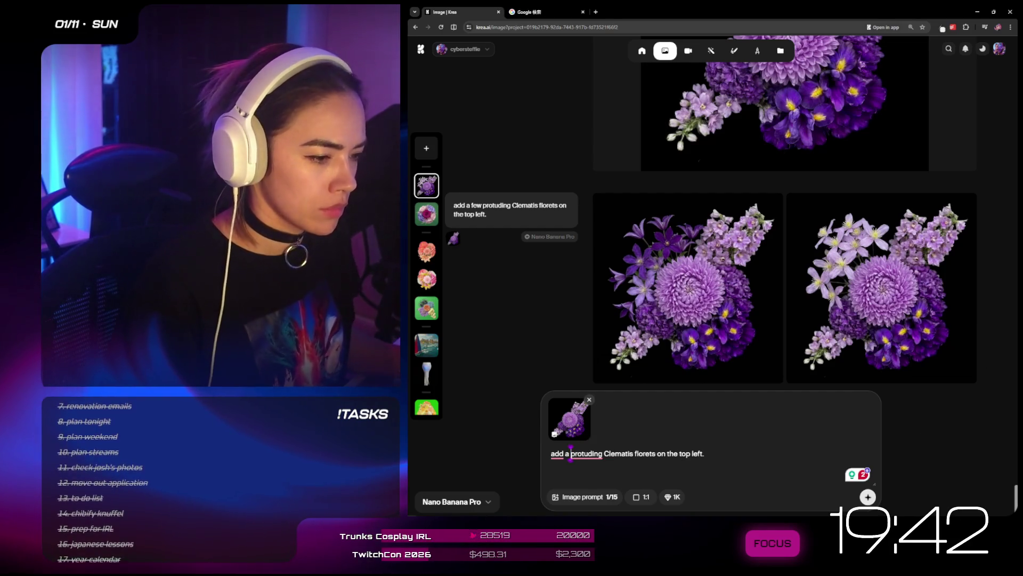
pyautogui.write('three small')
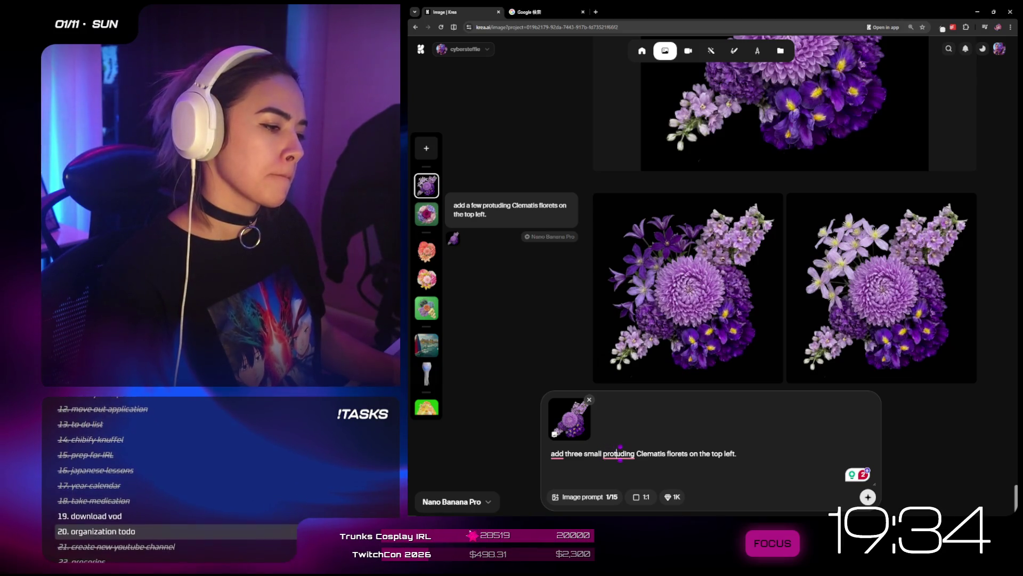
pyautogui.click(688, 453)
pyautogui.press('BackSpace')
pyautogui.press('BackSpace')
pyautogui.press('BackSpace')
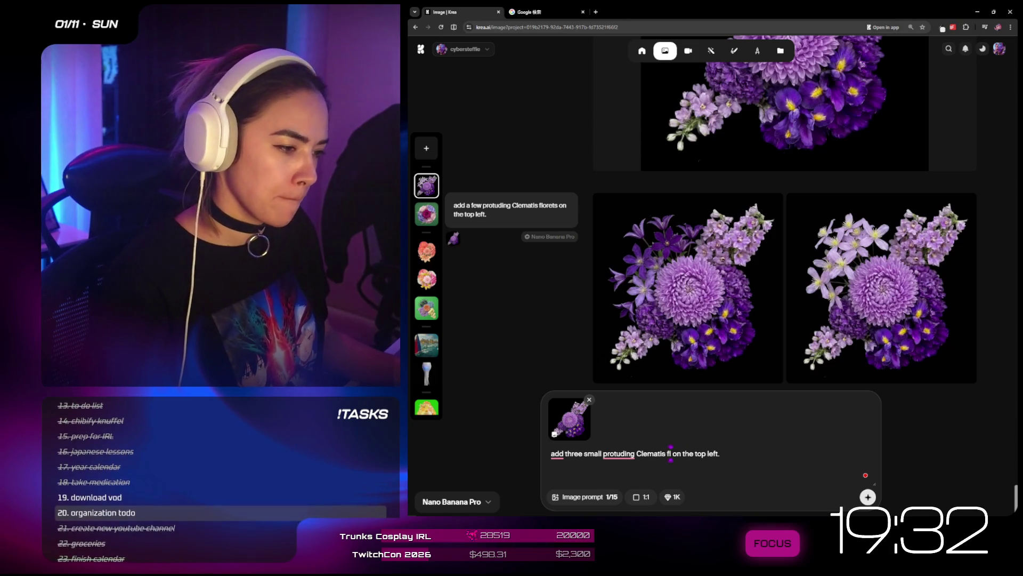
pyautogui.write('petals')
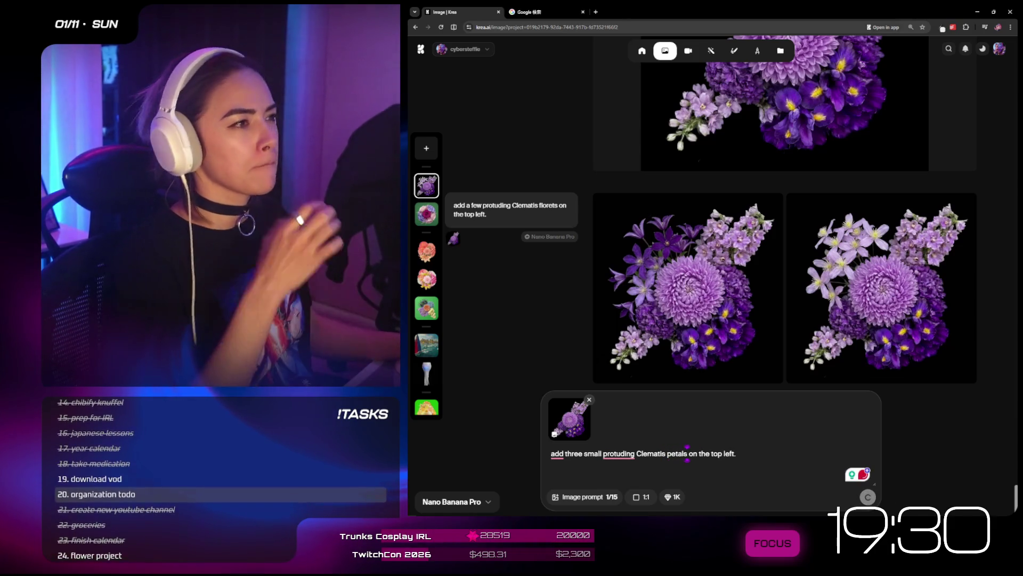
pyautogui.press('Return')
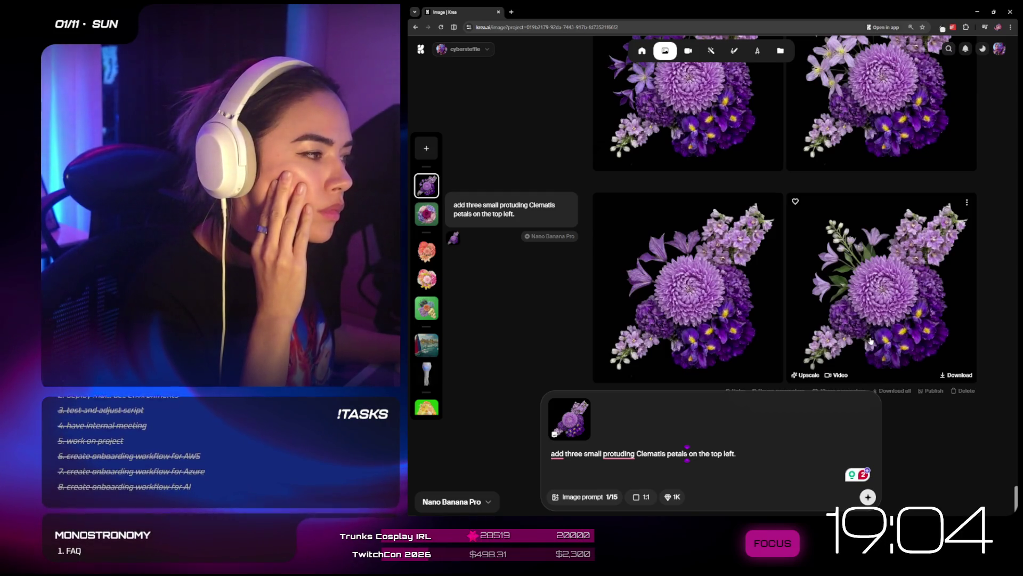
# - Inspect the bottom-left generated bouquet in the enlarged view, then close it
pyautogui.click(723, 275)
pyautogui.rightClick(785, 271)
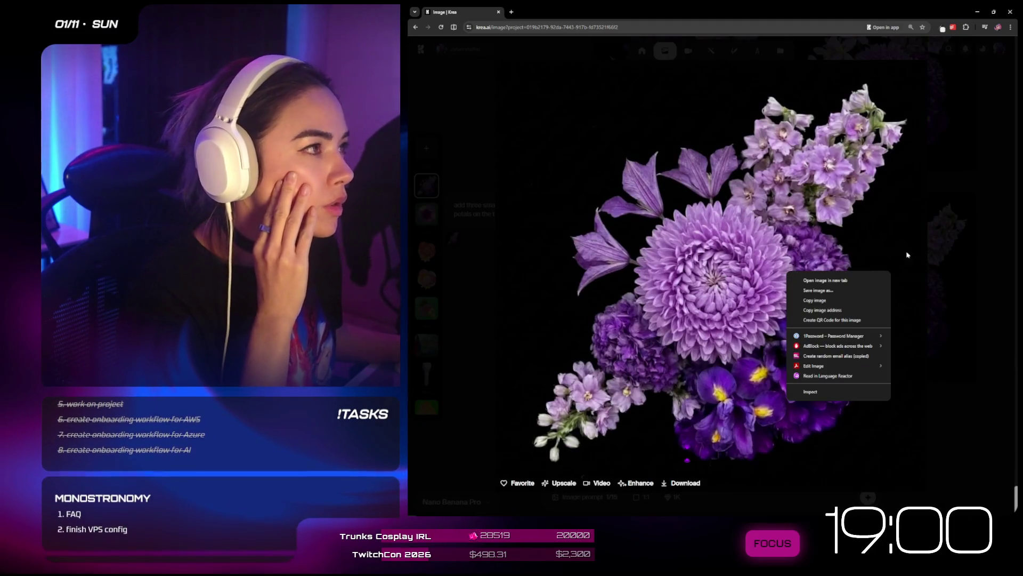
pyautogui.click(772, 43)
pyautogui.press('Escape')
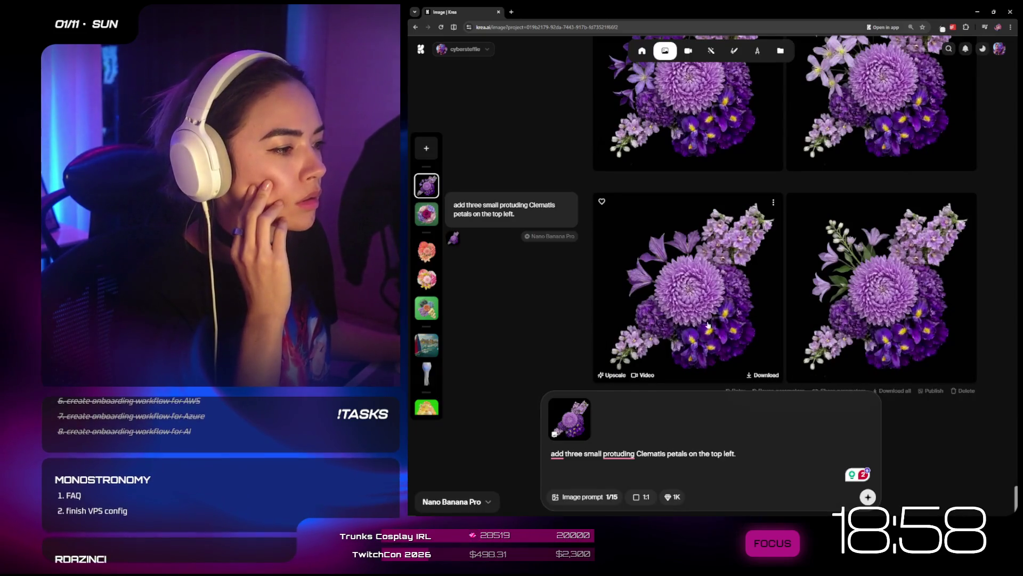
# - Move Krea aside to review the Figma bouquet layout, then bring up the Milanote board
pyautogui.moveTo(533, 11)
pyautogui.mouseDown()
pyautogui.moveTo(566, 8)
pyautogui.moveTo(901, 81)
pyautogui.moveTo(917, 134)
pyautogui.mouseUp()
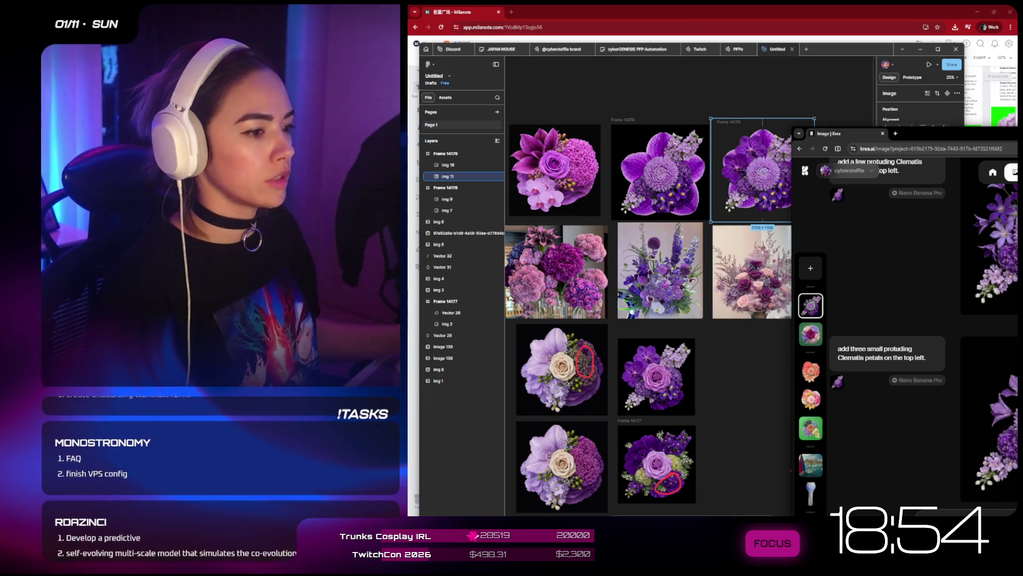
pyautogui.click(747, 376)
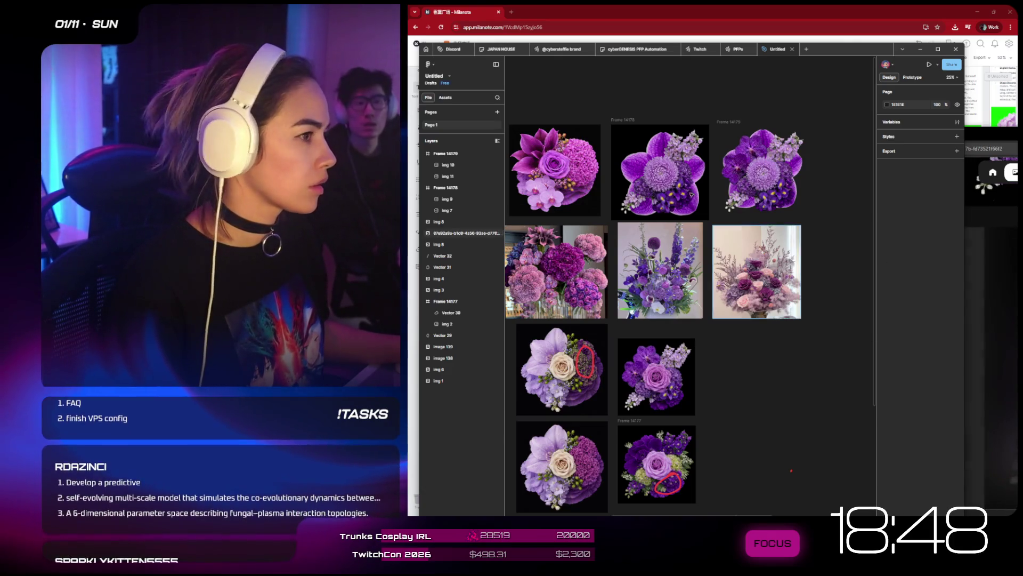
pyautogui.hscroll(-2, 693, 198)
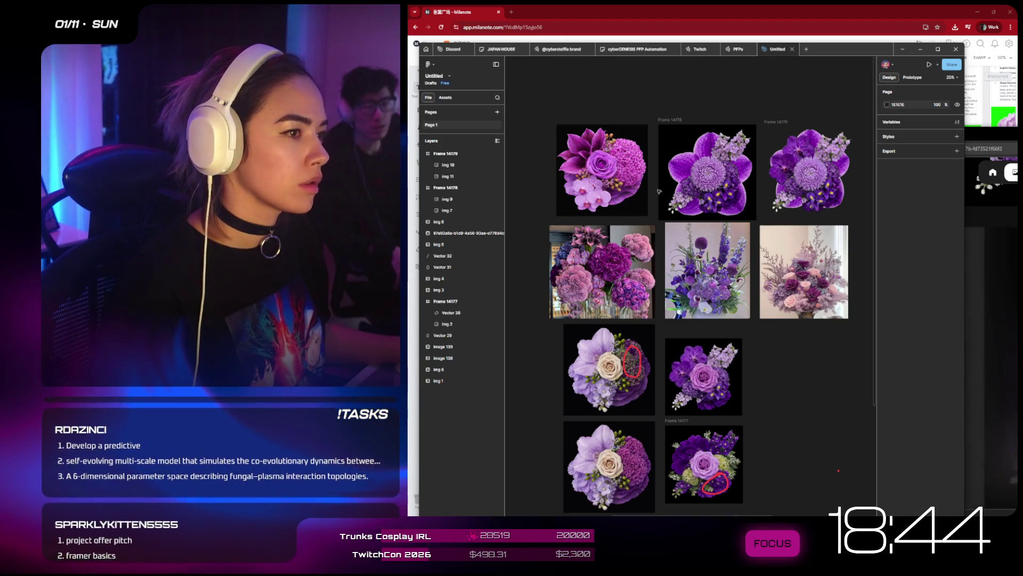
pyautogui.scroll(-5, 659, 190)
pyautogui.scroll(2, 660, 191)
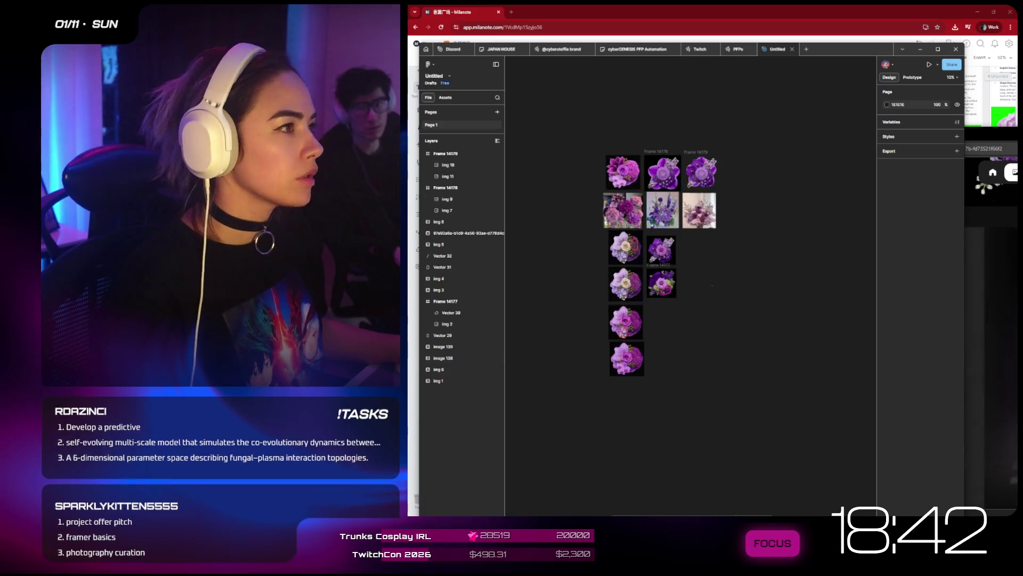
pyautogui.click(829, 22)
pyautogui.scroll(-6, 670, 427)
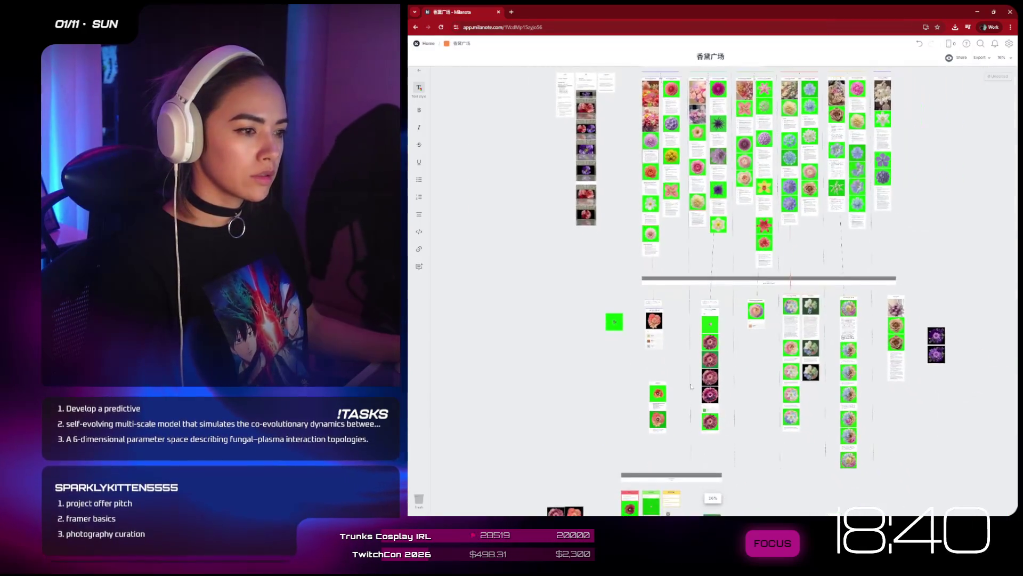
# - Move the Animation card further down the Milanote board
pyautogui.scroll(5, 666, 427)
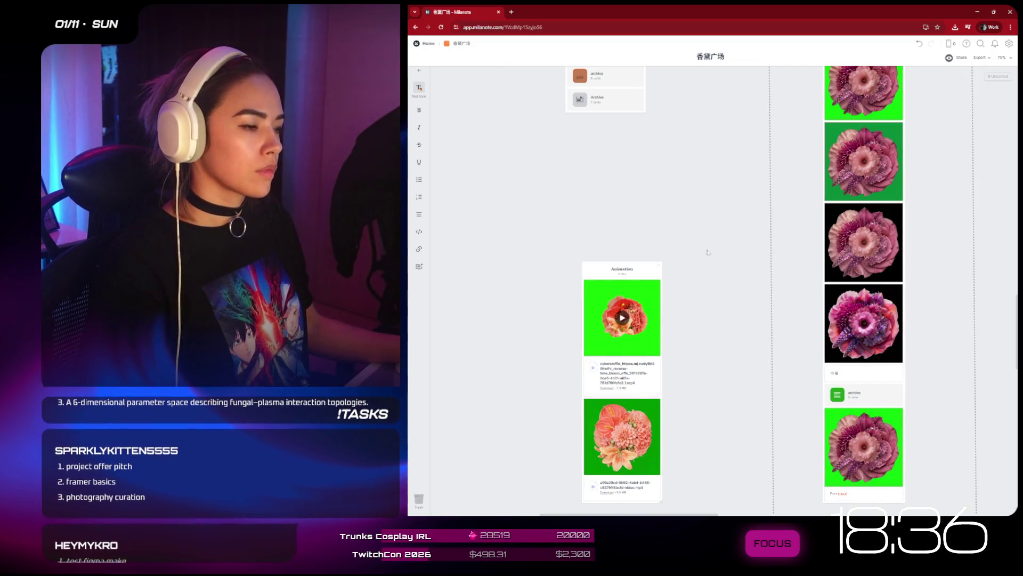
pyautogui.scroll(-7, 657, 263)
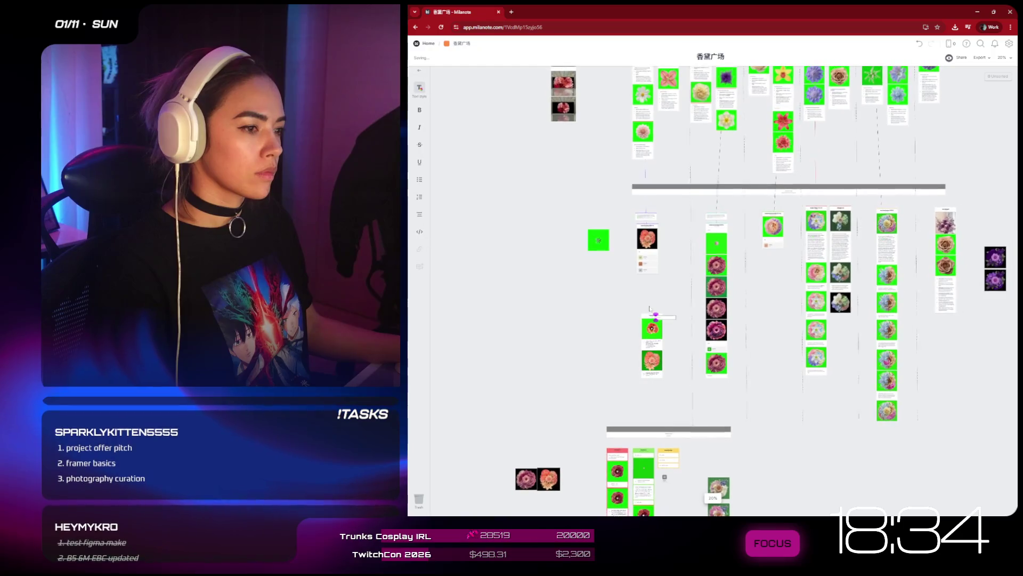
pyautogui.scroll(2, 659, 352)
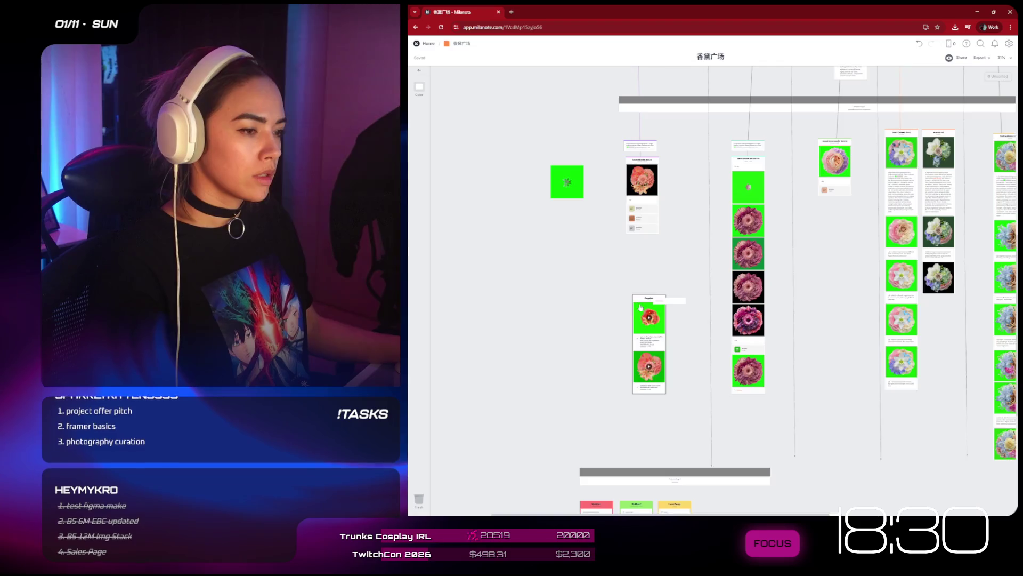
pyautogui.scroll(2, 642, 301)
pyautogui.moveTo(642, 305)
pyautogui.mouseDown()
pyautogui.moveTo(670, 396)
pyautogui.moveTo(643, 349)
pyautogui.mouseUp()
pyautogui.scroll(-2, 640, 349)
pyautogui.scroll(-2, 639, 349)
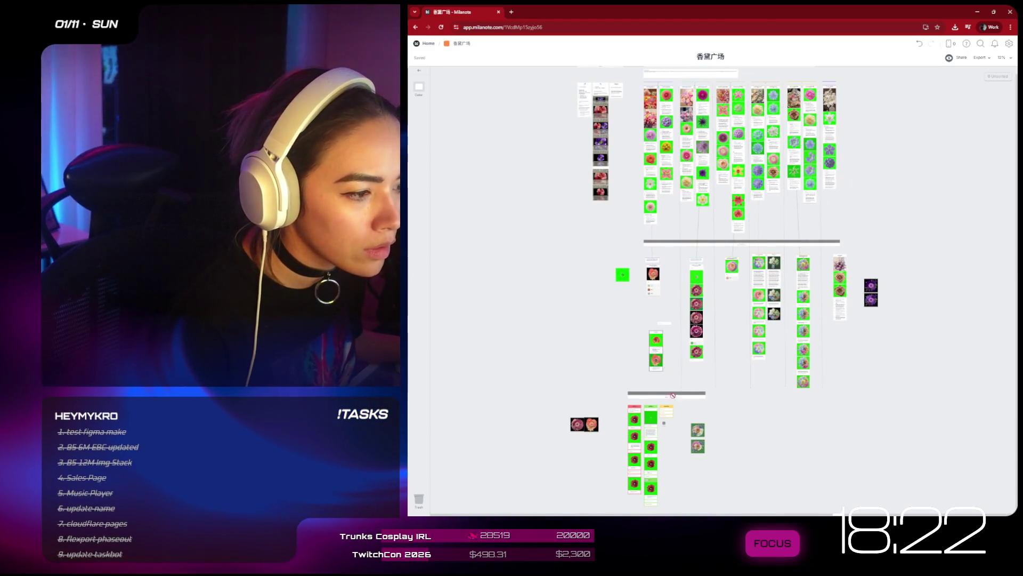
# - Move two small flower cards into the nearby column and shift the pink flower pair up and right
pyautogui.moveTo(676, 443)
pyautogui.mouseDown()
pyautogui.moveTo(684, 415)
pyautogui.moveTo(714, 413)
pyautogui.mouseUp()
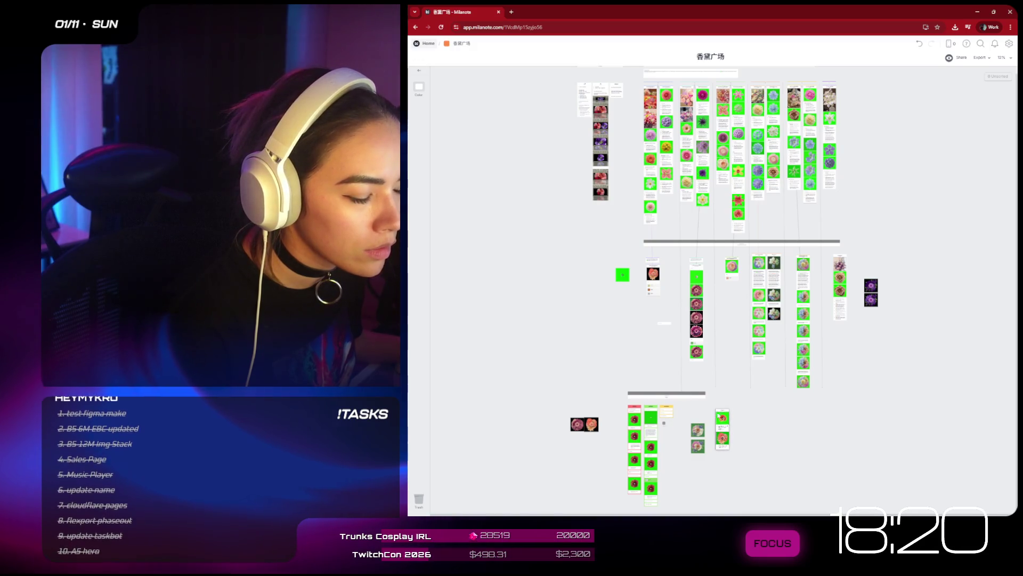
pyautogui.click(698, 434)
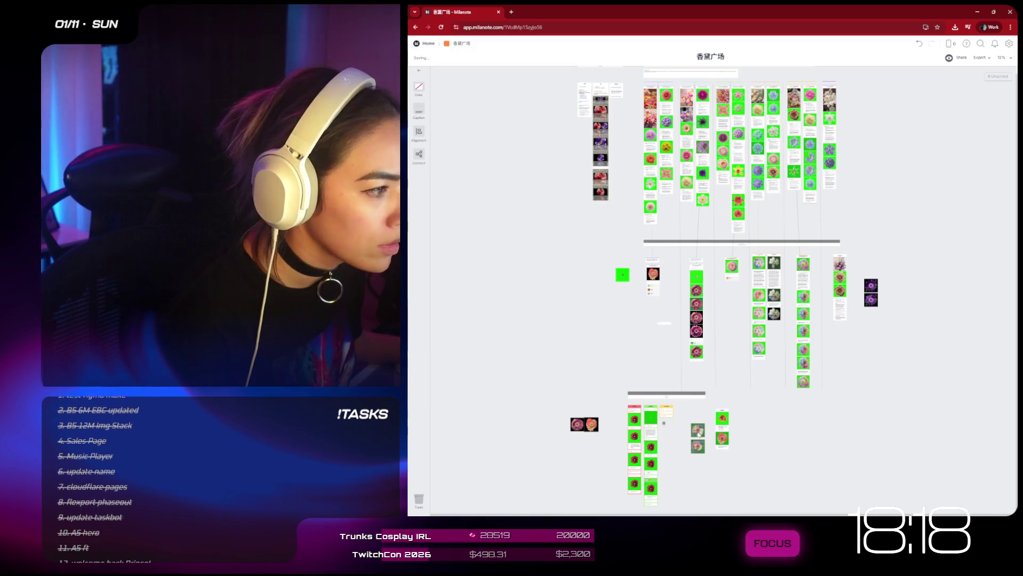
pyautogui.moveTo(698, 437); pyautogui.dragTo(775, 329)
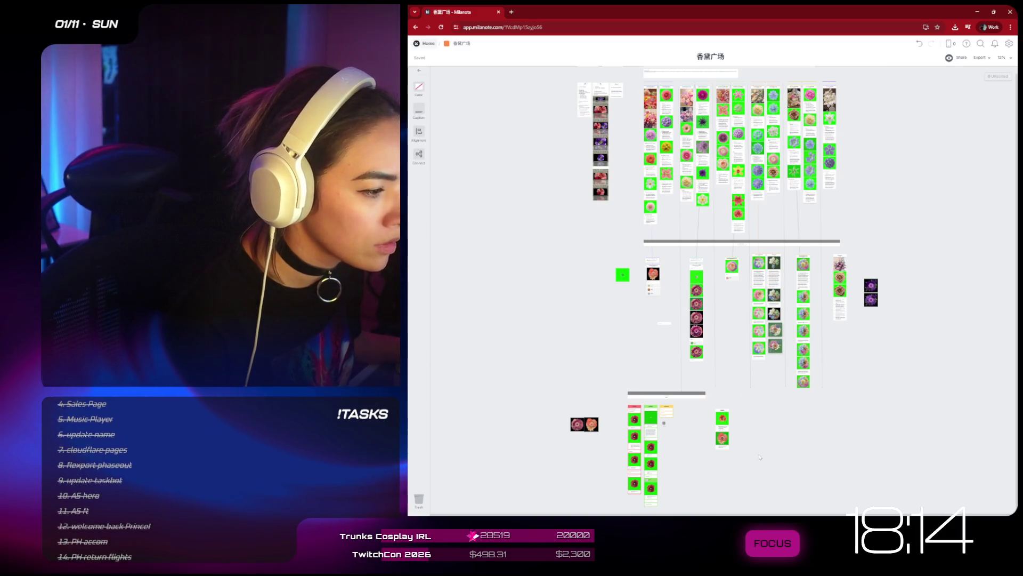
pyautogui.scroll(3, 718, 472)
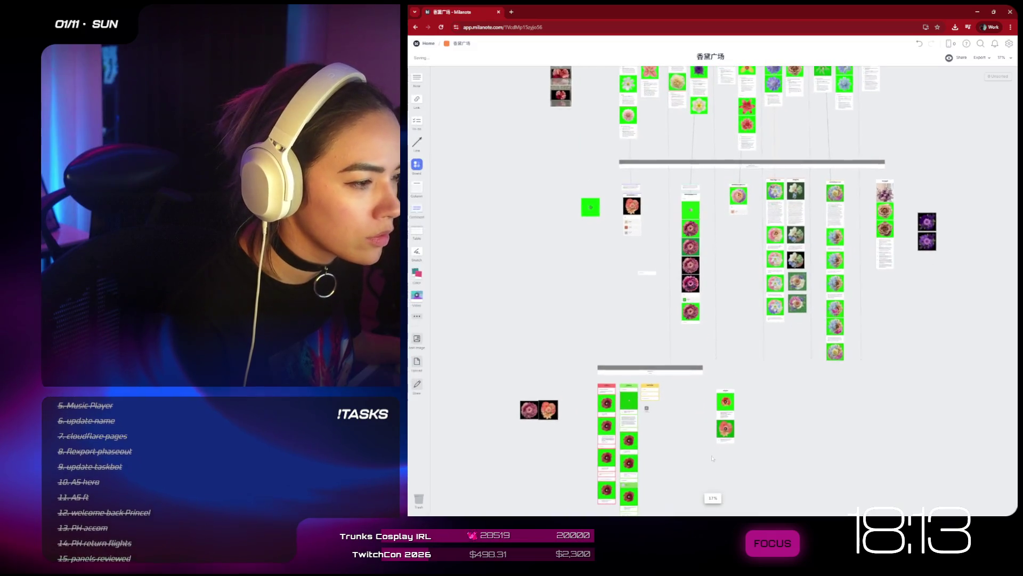
pyautogui.click(703, 370)
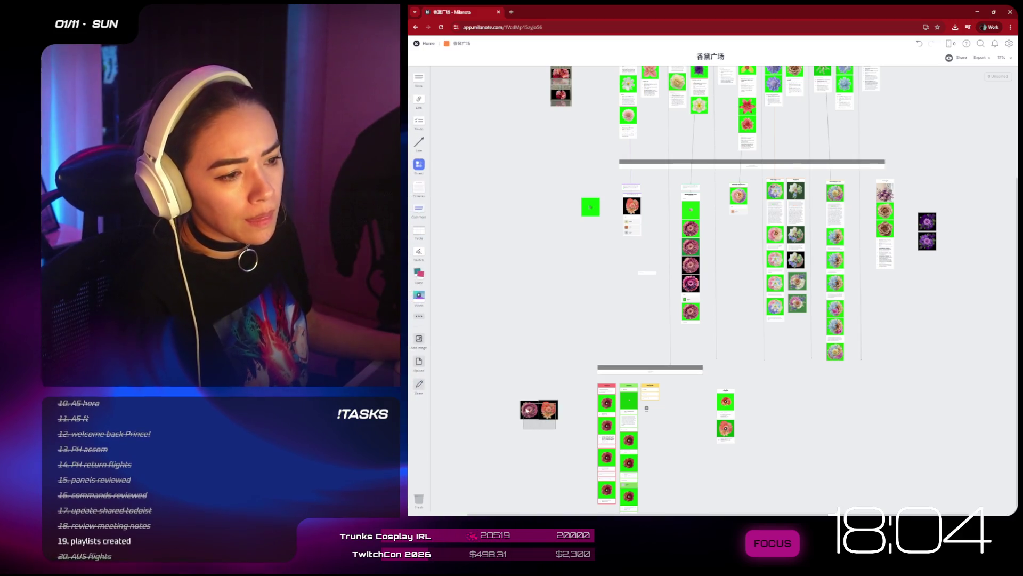
pyautogui.moveTo(529, 412)
pyautogui.mouseDown()
pyautogui.moveTo(571, 291)
pyautogui.moveTo(564, 297)
pyautogui.mouseUp()
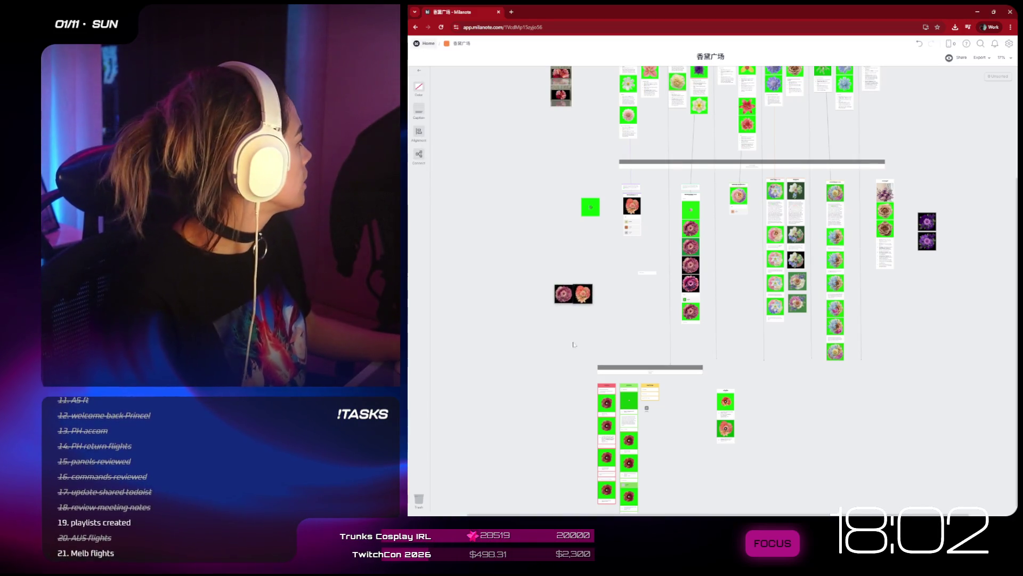
pyautogui.scroll(3, 574, 341)
pyautogui.scroll(-2, 574, 341)
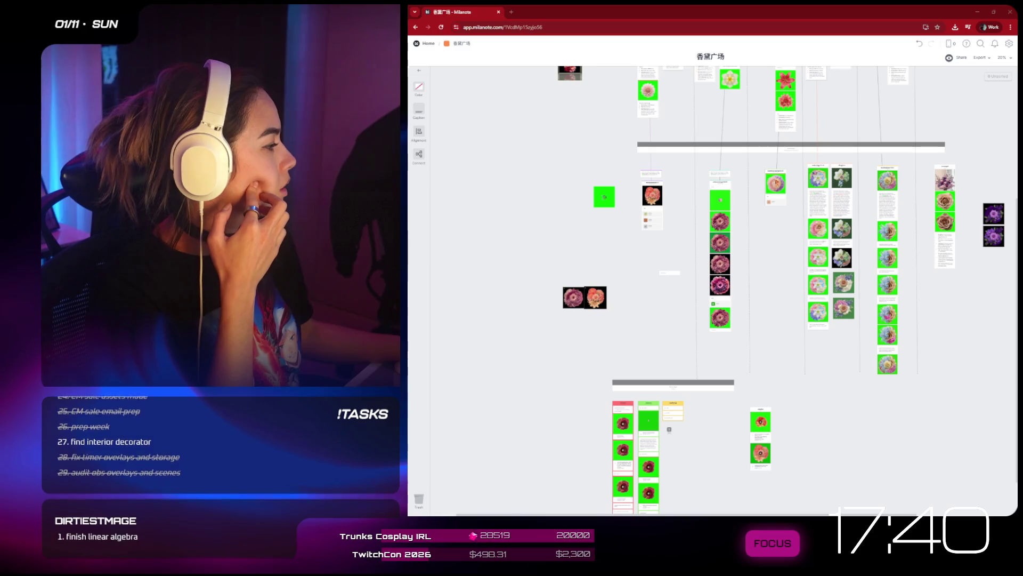
# - Upload a new flower image to the Milanote board, dropping its card below the grey divider bar
pyautogui.click(634, 347)
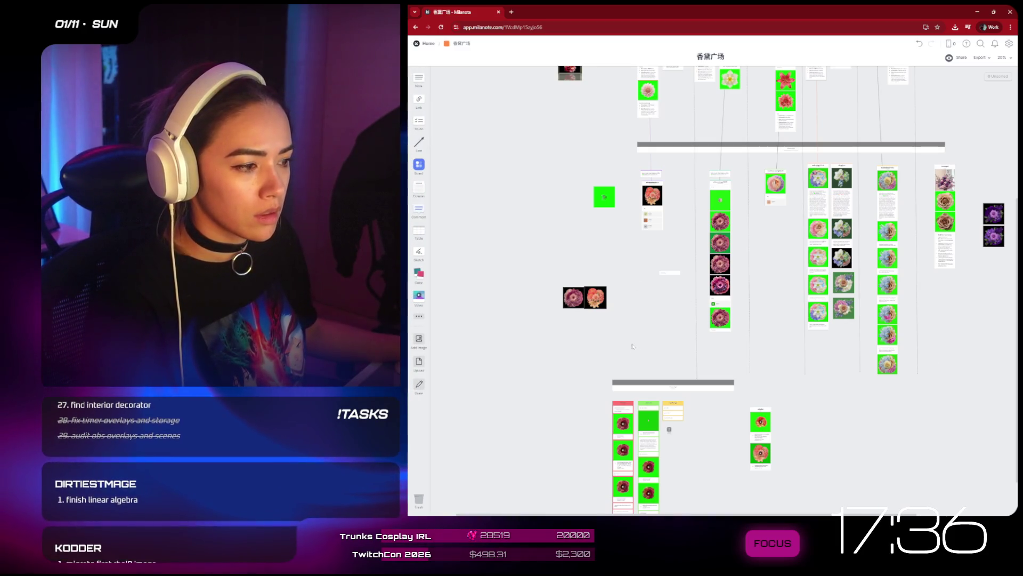
pyautogui.moveTo(958, 143)
pyautogui.mouseDown()
pyautogui.moveTo(763, 405)
pyautogui.moveTo(772, 421)
pyautogui.mouseUp()
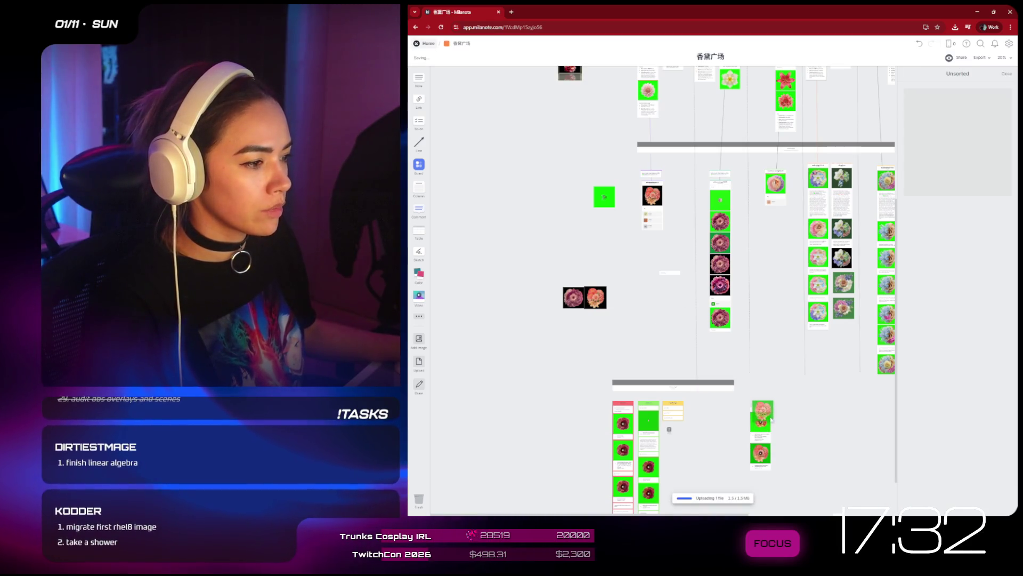
pyautogui.moveTo(773, 421); pyautogui.dragTo(774, 420)
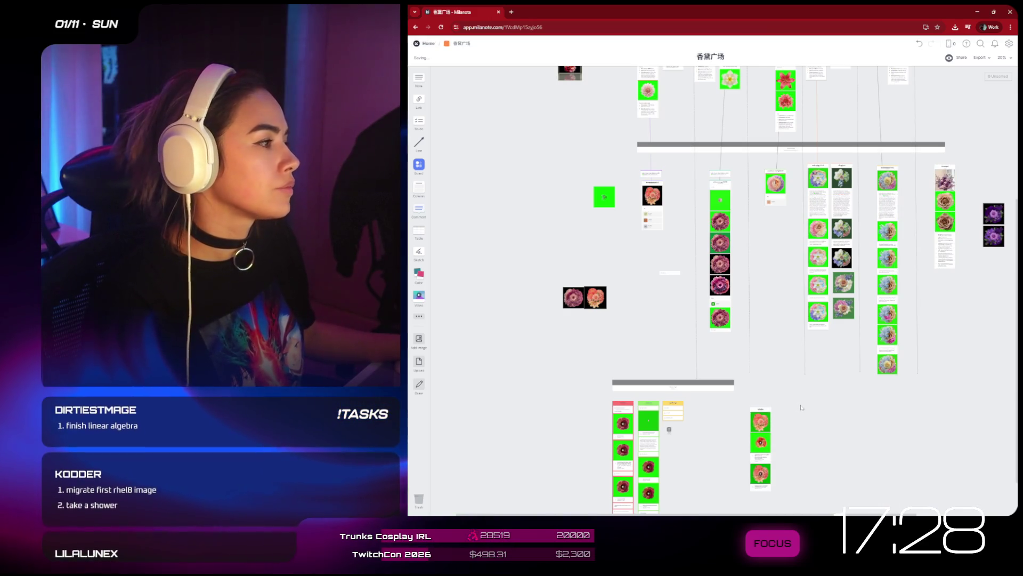
# - Zoom in on the purple bouquet images, then move the Milanote window aside so Figma is in front
pyautogui.scroll(5, 865, 363)
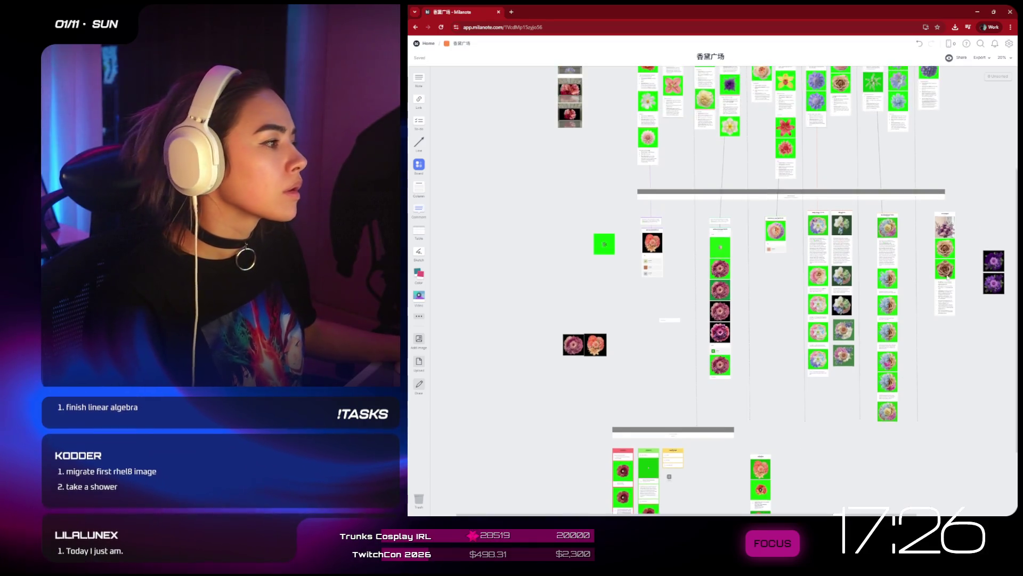
pyautogui.scroll(3, 916, 302)
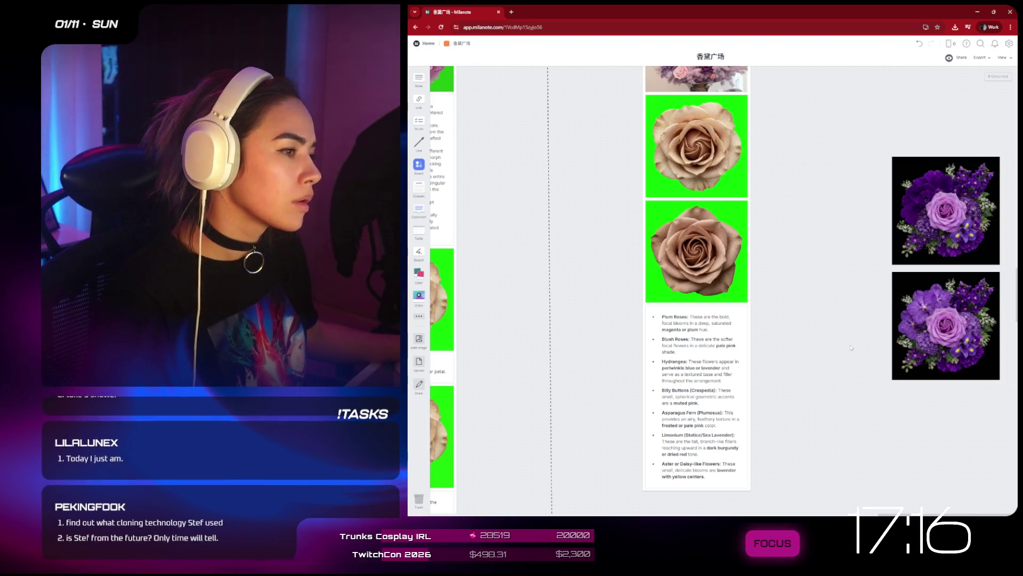
pyautogui.click(954, 313)
pyautogui.moveTo(620, 10)
pyautogui.mouseDown()
pyautogui.moveTo(626, 129)
pyautogui.moveTo(576, 227)
pyautogui.mouseUp()
pyautogui.click(724, 272)
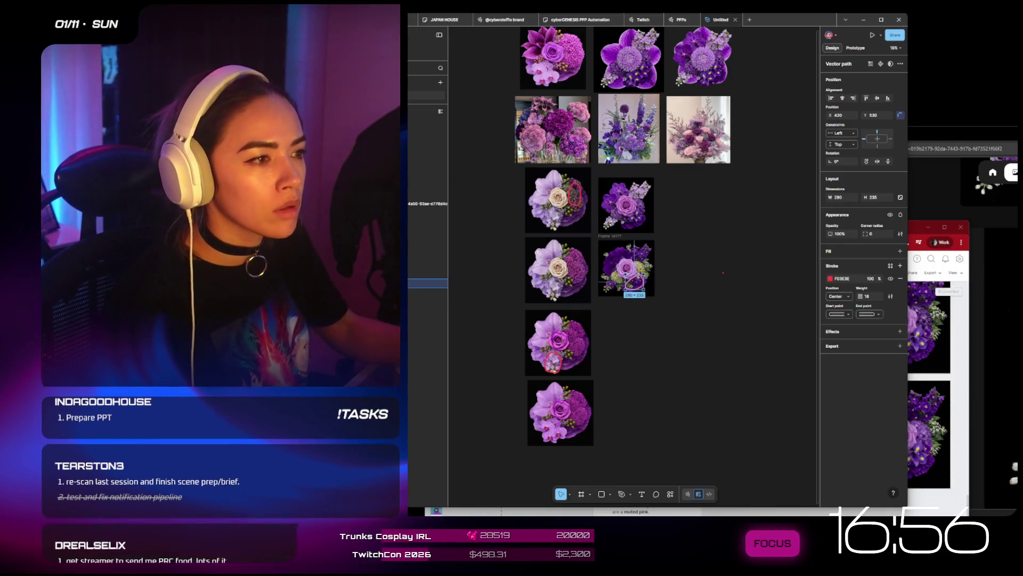
# - Scroll around the Figma bouquet canvas, then return to the Milanote flower board
pyautogui.scroll(1, 661, 271)
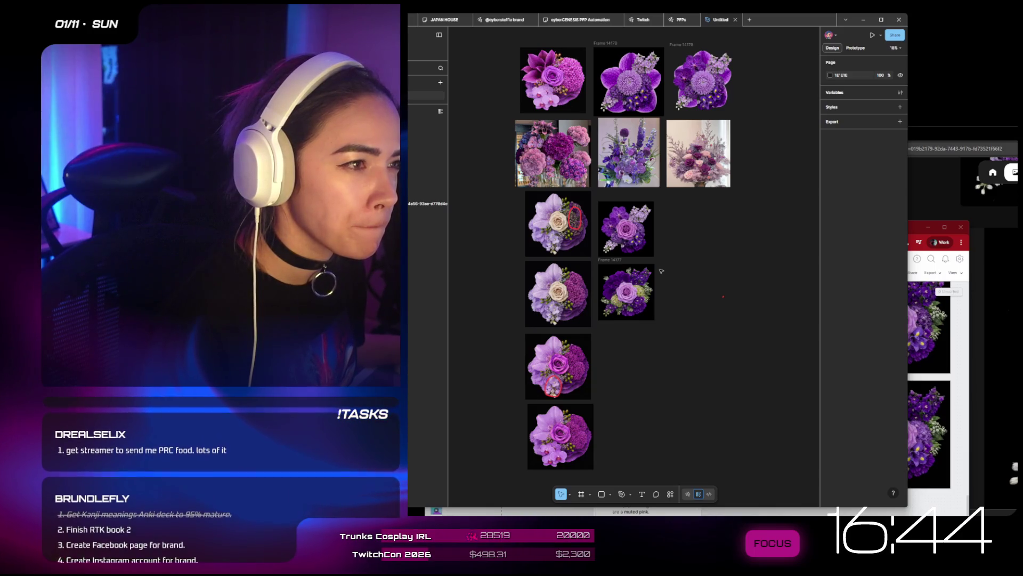
pyautogui.scroll(5, 546, 110)
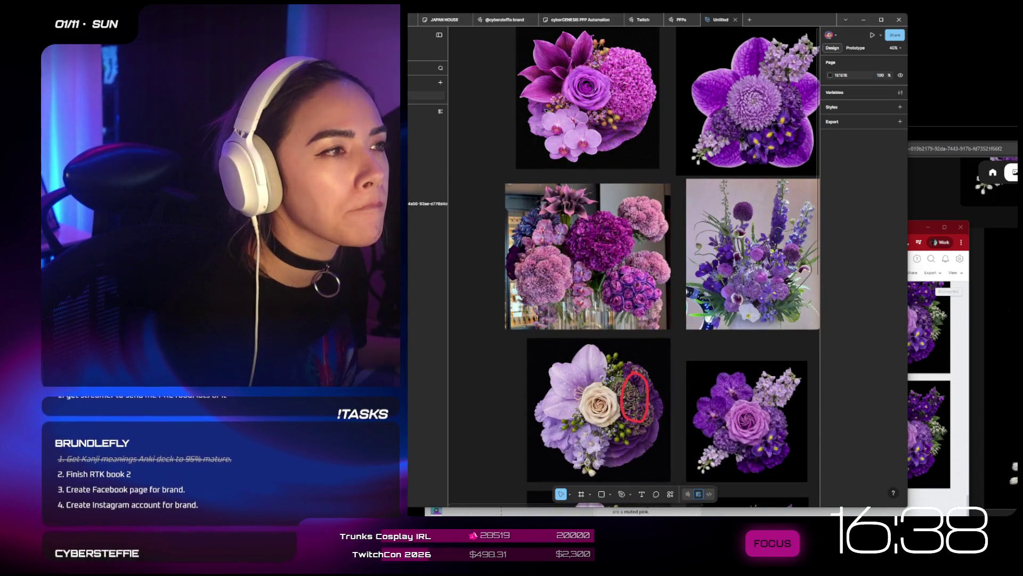
pyautogui.scroll(-5, 547, 110)
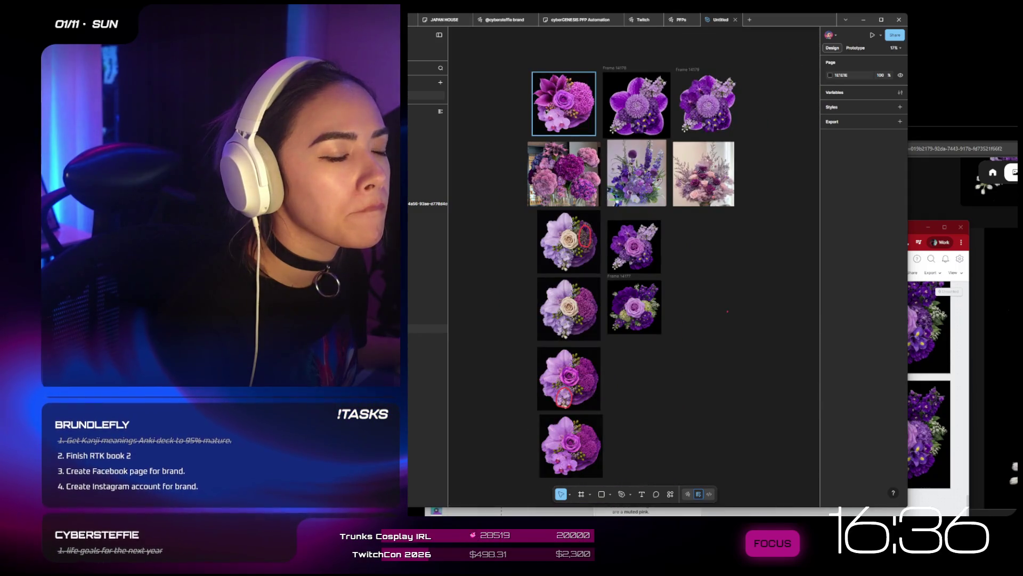
pyautogui.scroll(-2, 546, 110)
pyautogui.hotkey('alt', 'Tab')
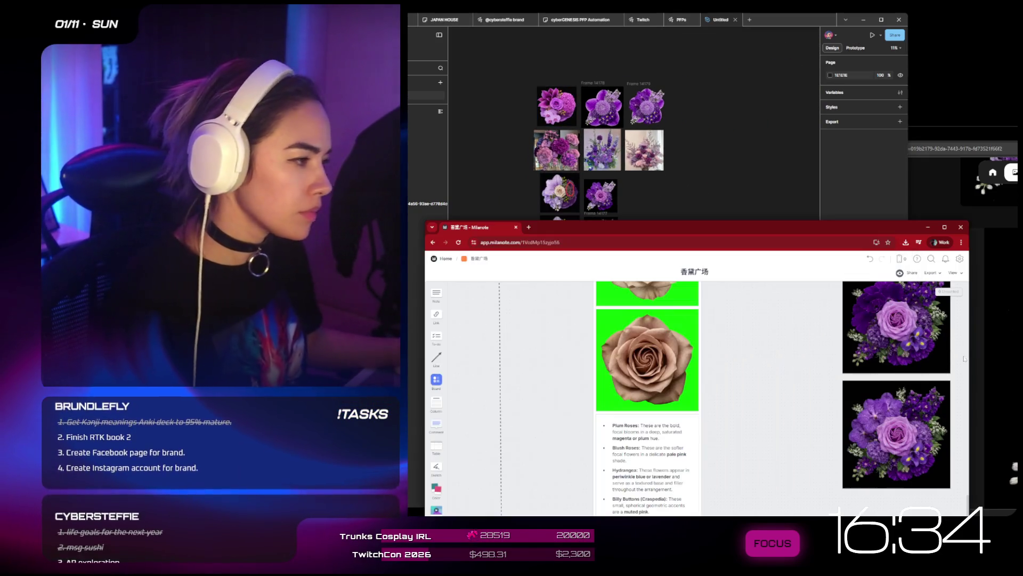
# - Zoom the Milanote board to the pink and coral bouquet pair and screen-capture both images
pyautogui.scroll(-5, 704, 324)
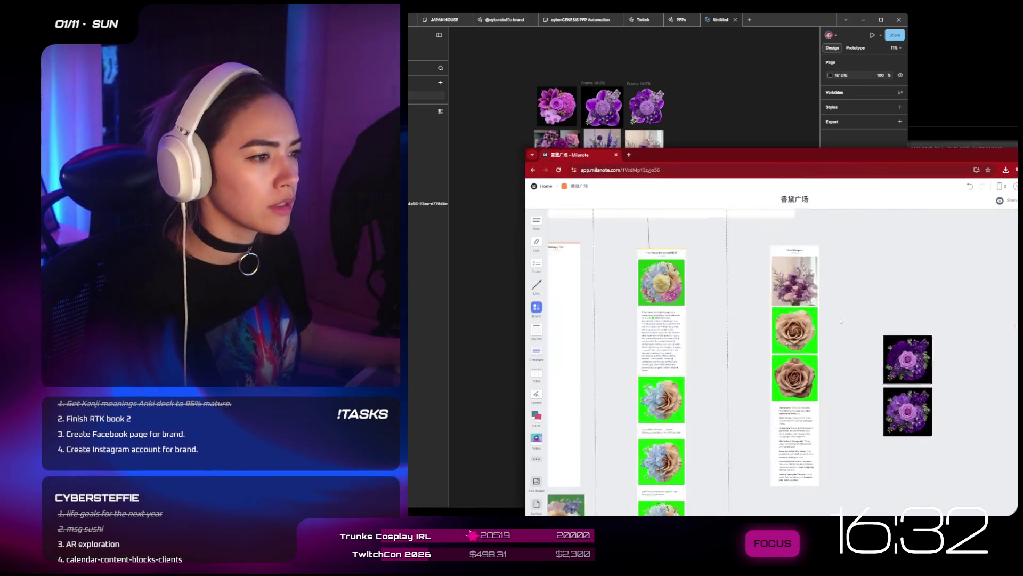
pyautogui.scroll(-5, 704, 323)
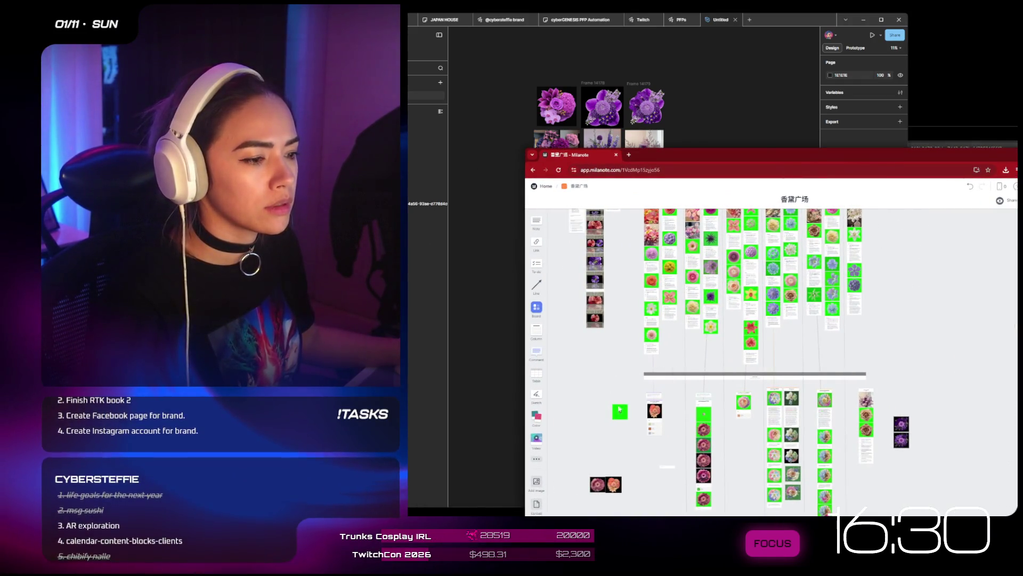
pyautogui.scroll(5, 612, 498)
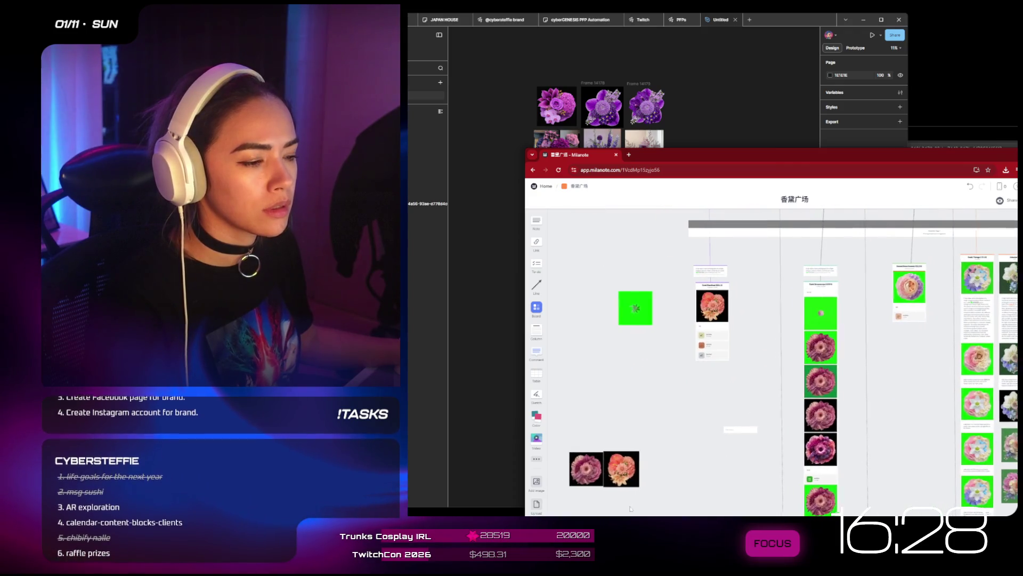
pyautogui.scroll(5, 614, 499)
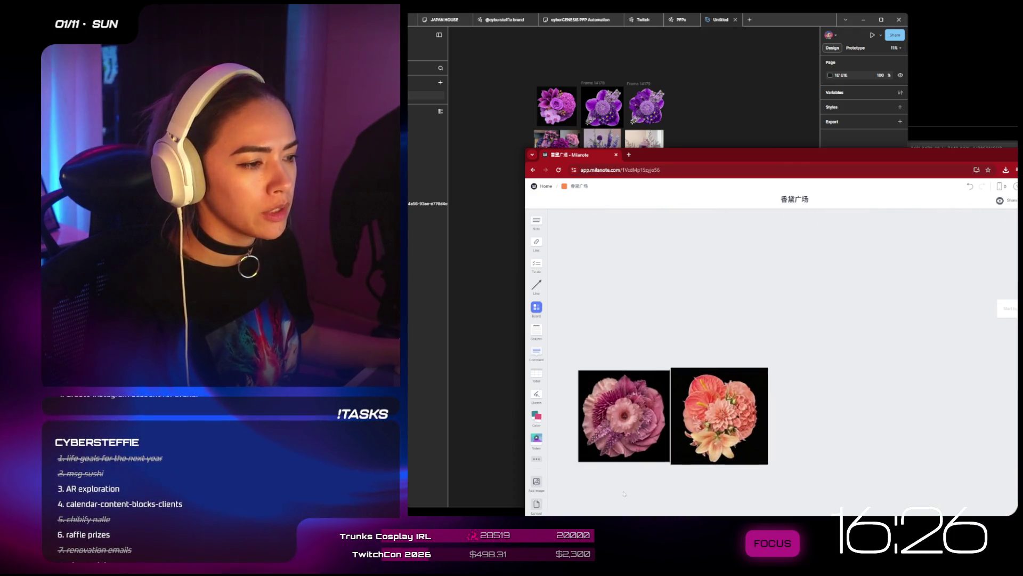
pyautogui.scroll(5, 666, 480)
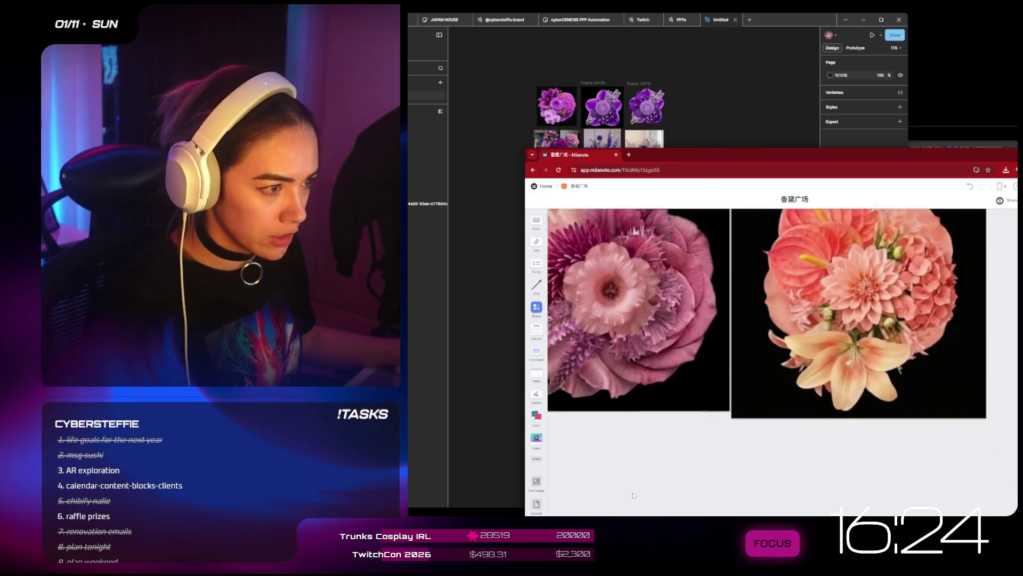
pyautogui.scroll(-3, 673, 486)
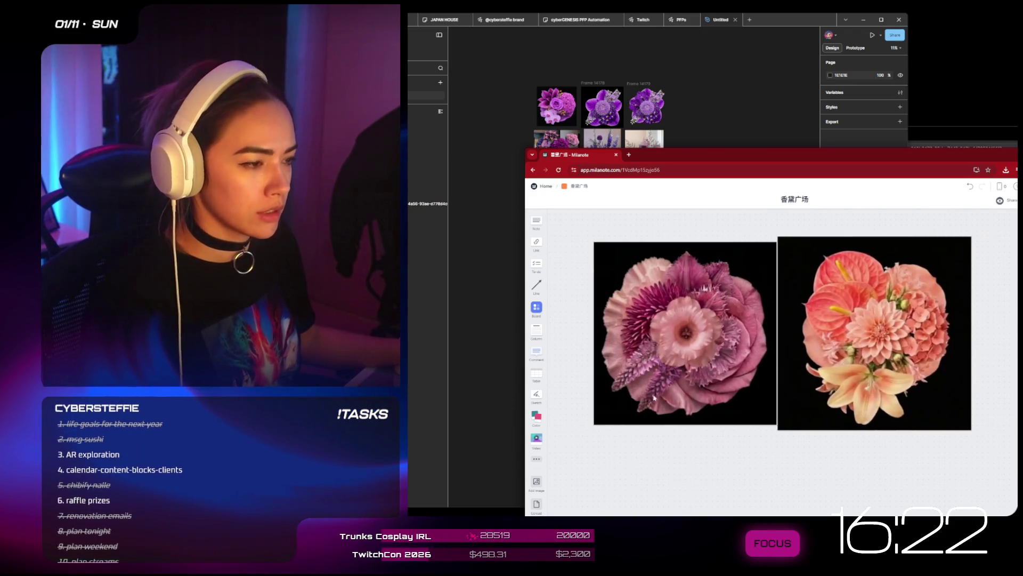
pyautogui.moveTo(597, 245)
pyautogui.mouseDown()
pyautogui.moveTo(941, 427)
pyautogui.moveTo(969, 425)
pyautogui.mouseUp()
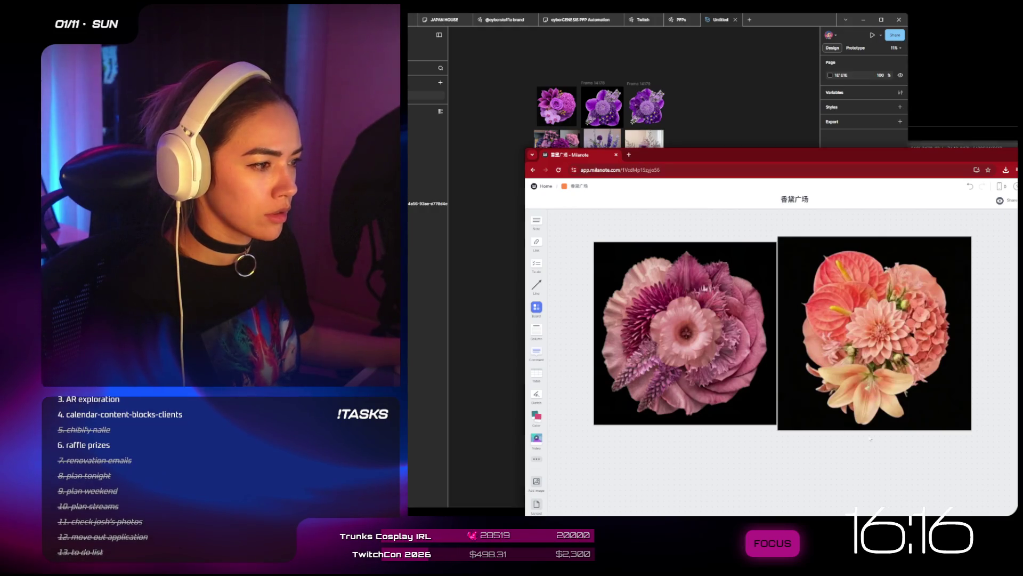
pyautogui.moveTo(595, 243)
pyautogui.mouseDown()
pyautogui.moveTo(778, 423)
pyautogui.moveTo(971, 427)
pyautogui.mouseUp()
pyautogui.hotkey('alt', 'Tab')
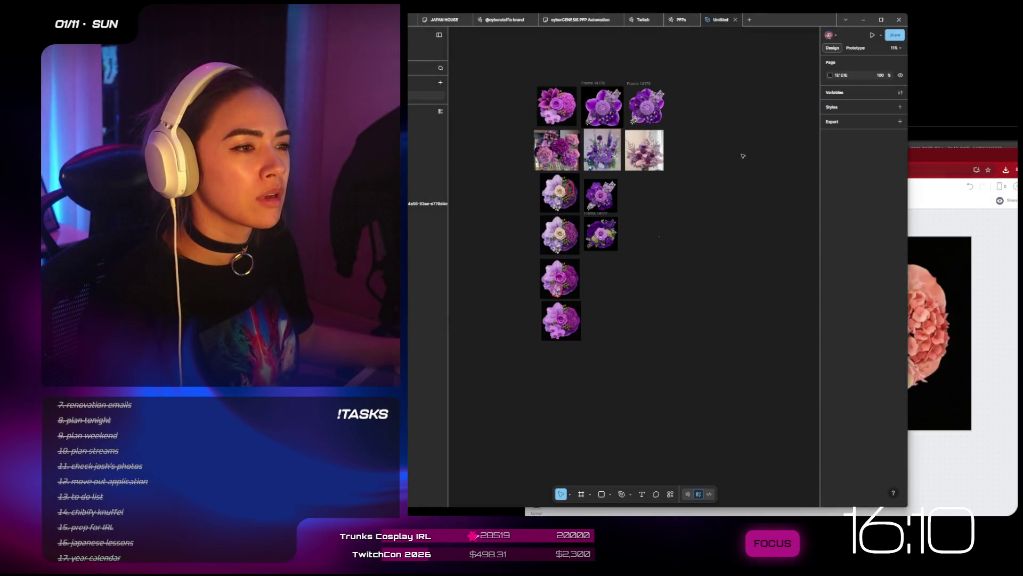
# - Paste the captured pink and coral pair into Figma and place the purple bouquet beside it
pyautogui.hotkey('ctrl', 'v')
pyautogui.moveTo(630, 269)
pyautogui.mouseDown()
pyautogui.moveTo(712, 89)
pyautogui.moveTo(780, 118)
pyautogui.moveTo(543, 80)
pyautogui.moveTo(544, 59)
pyautogui.moveTo(595, 60)
pyautogui.moveTo(745, 101)
pyautogui.moveTo(759, 118)
pyautogui.mouseUp()
pyautogui.moveTo(549, 114)
pyautogui.mouseDown()
pyautogui.moveTo(683, 92)
pyautogui.moveTo(681, 117)
pyautogui.mouseUp()
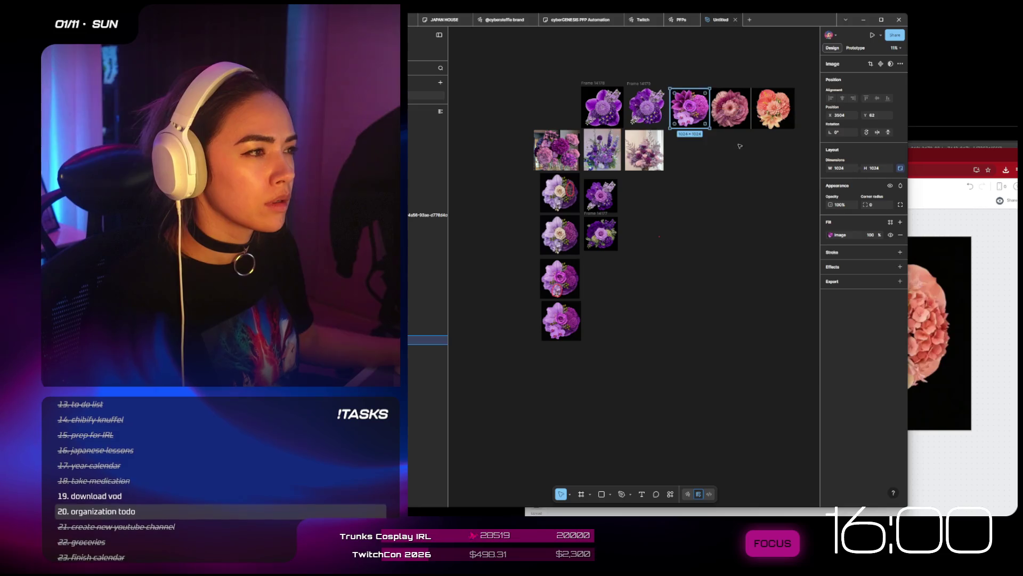
# - Move the purple bouquet and the pair together into one row below the frame grid
pyautogui.keyDown('shift'); pyautogui.click(746, 112); pyautogui.keyUp('shift')
pyautogui.moveTo(746, 112)
pyautogui.mouseDown()
pyautogui.moveTo(773, 179)
pyautogui.moveTo(712, 357)
pyautogui.moveTo(705, 407)
pyautogui.moveTo(779, 407)
pyautogui.moveTo(634, 388)
pyautogui.moveTo(610, 413)
pyautogui.mouseUp()
pyautogui.press('Escape')
pyautogui.scroll(5, 778, 407)
pyautogui.scroll(-5, 778, 408)
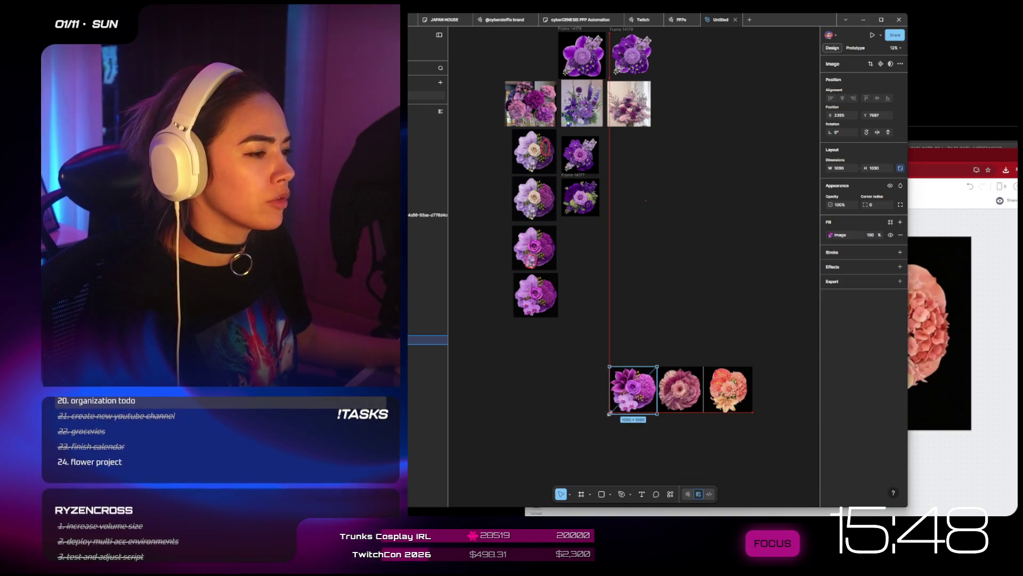
pyautogui.scroll(4, 610, 413)
pyautogui.click(683, 449)
pyautogui.scroll(-4, 683, 450)
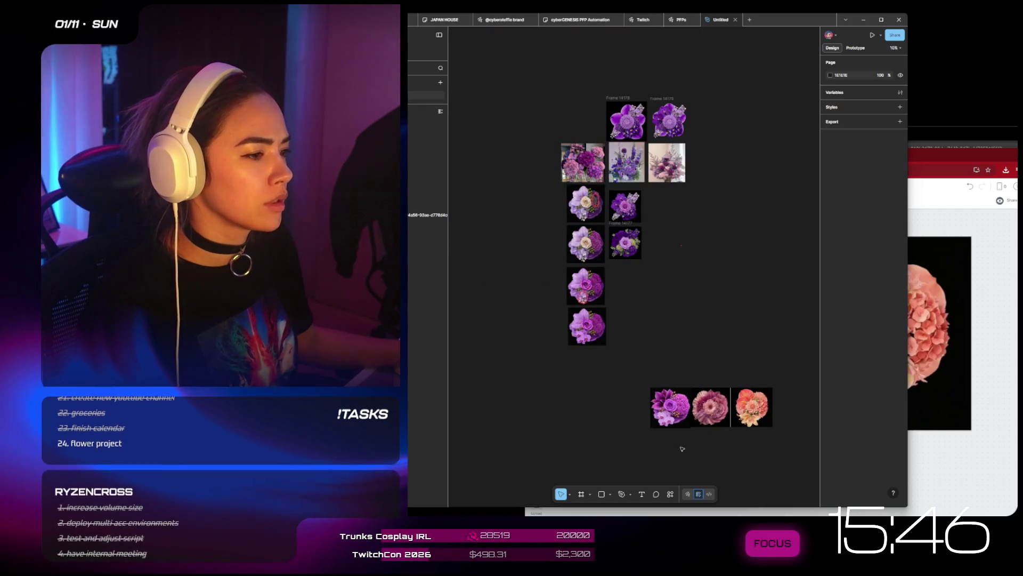
pyautogui.scroll(2, 713, 389)
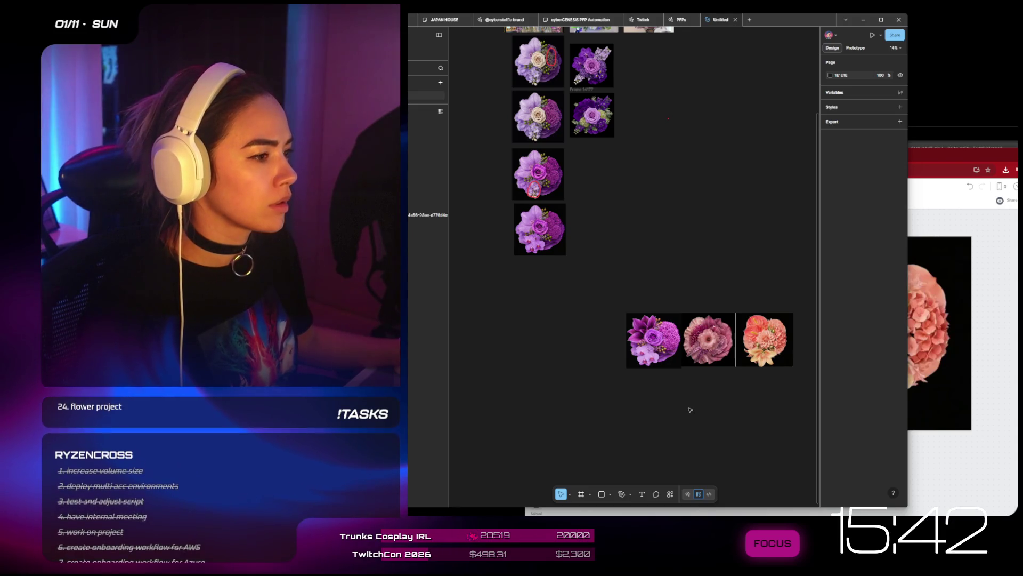
pyautogui.click(599, 427)
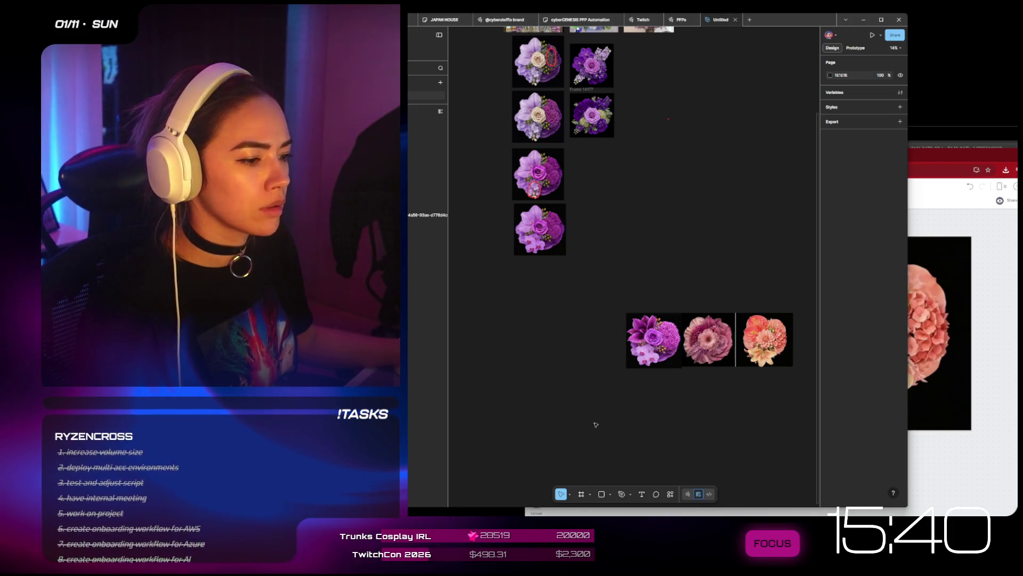
pyautogui.click(581, 494)
# - Draw a new frame below the bouquets and give it a black fill
pyautogui.moveTo(631, 398); pyautogui.dragTo(793, 449)
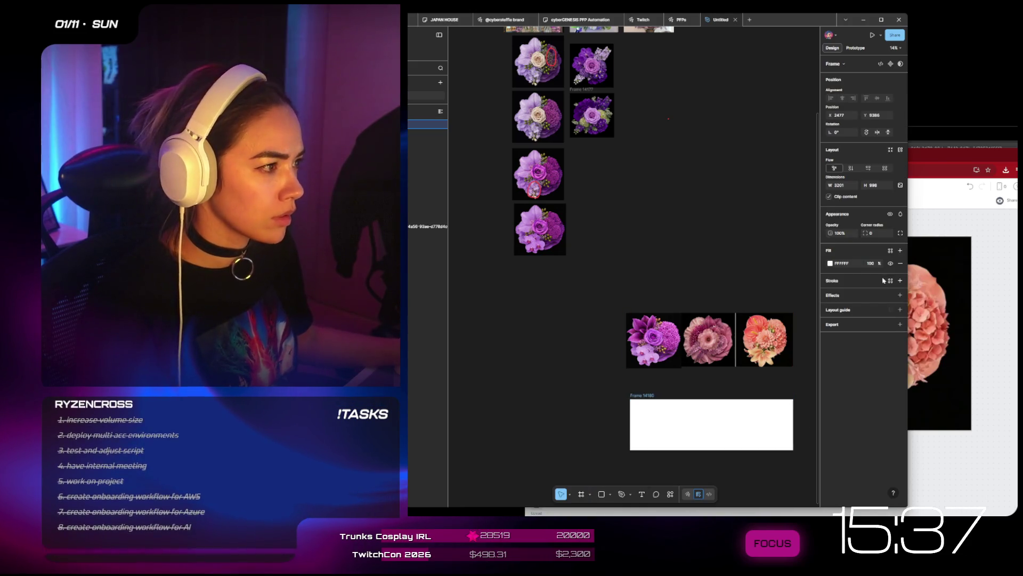
pyautogui.click(831, 263)
pyautogui.click(740, 361)
# - Move the purple bouquet into the black frame, align it to the left edge, and shrink it slightly
pyautogui.click(653, 339)
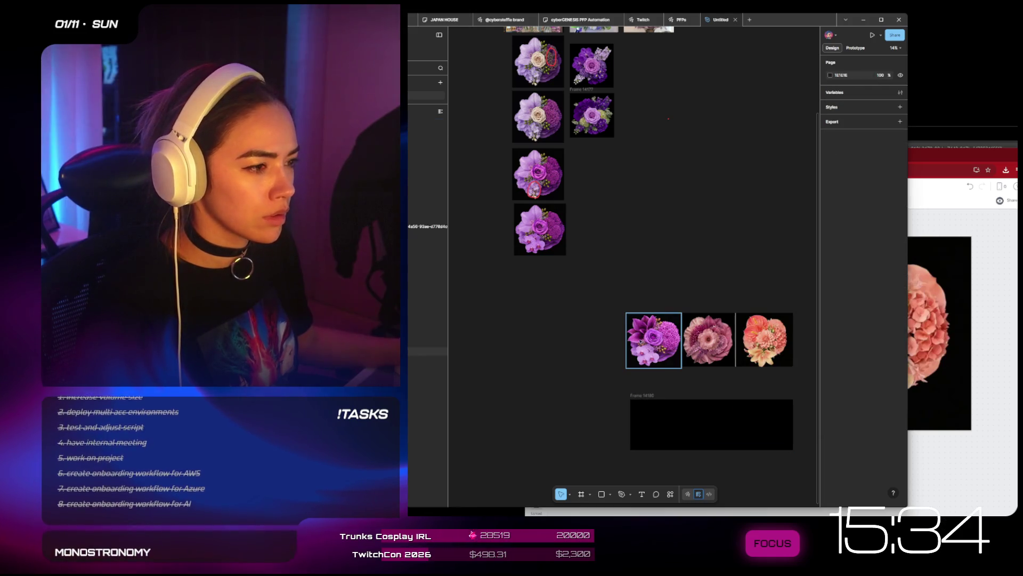
pyautogui.press('Delete')
pyautogui.click(679, 412)
pyautogui.hotkey('ctrl', 'v')
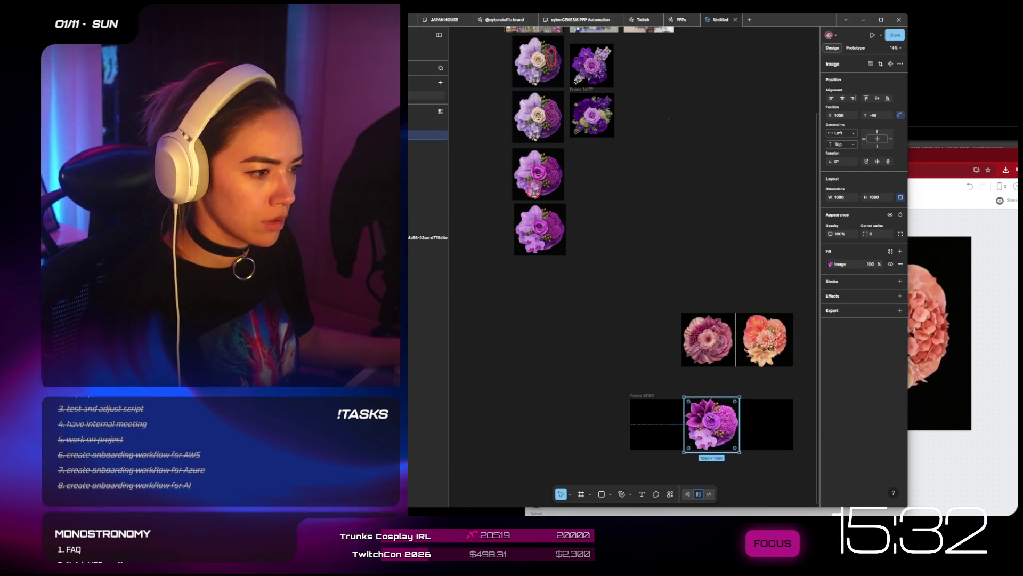
pyautogui.click(830, 98)
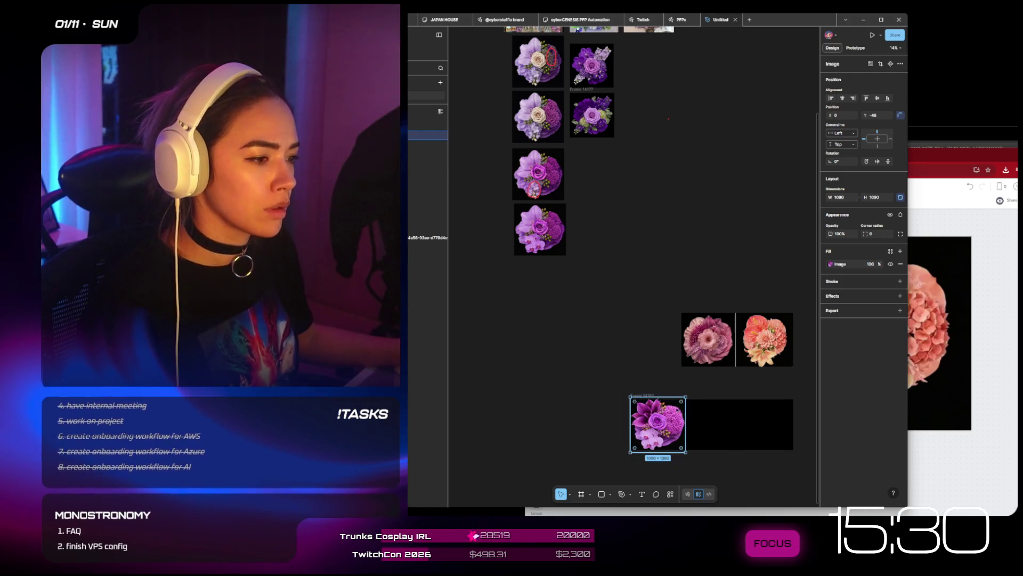
pyautogui.moveTo(669, 395); pyautogui.dragTo(670, 400)
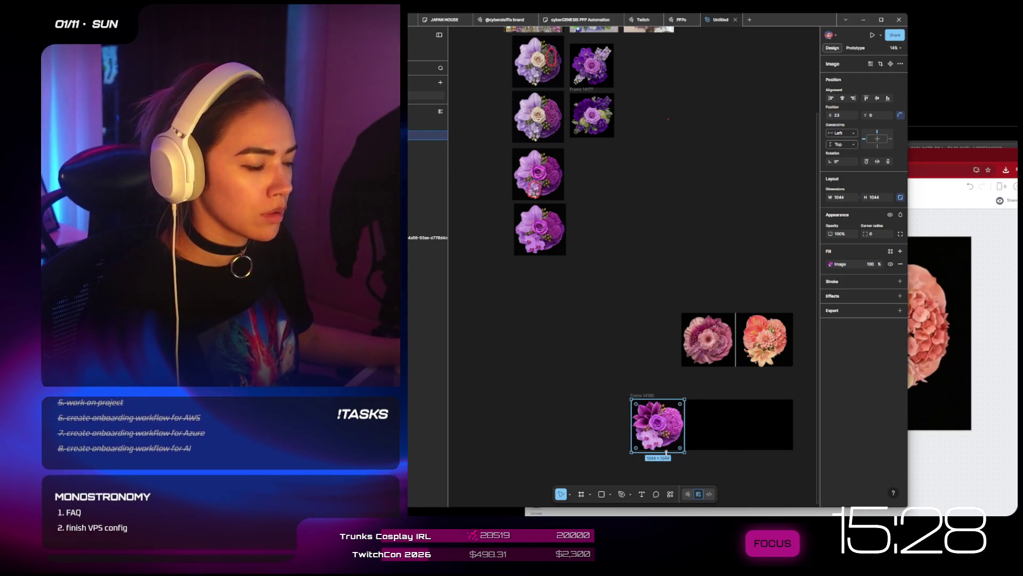
pyautogui.moveTo(670, 451); pyautogui.dragTo(667, 449)
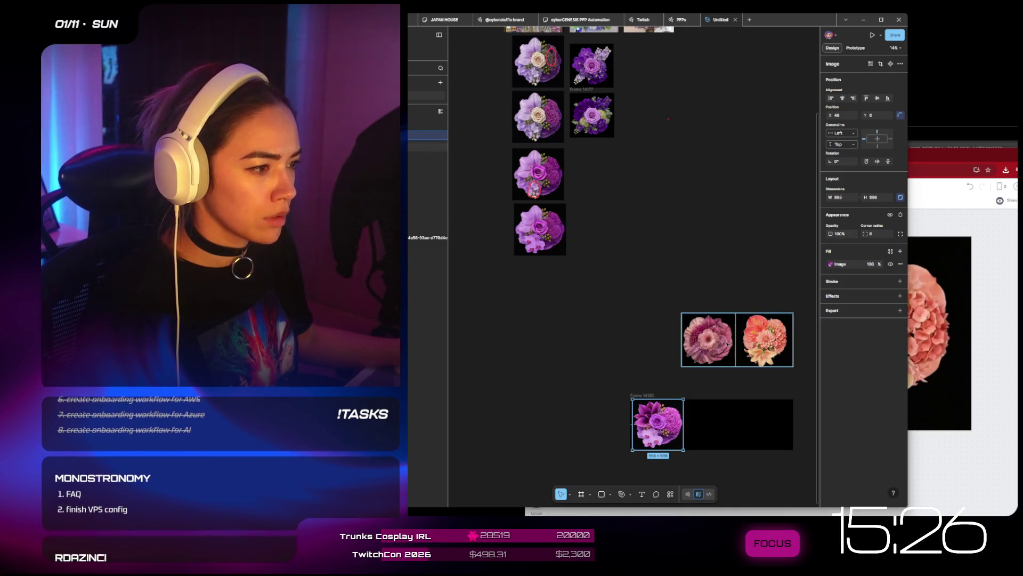
# - Check the coral pair's image adjustments, then bring the Milanote flower board forward
pyautogui.doubleClick(704, 333)
pyautogui.press('Escape')
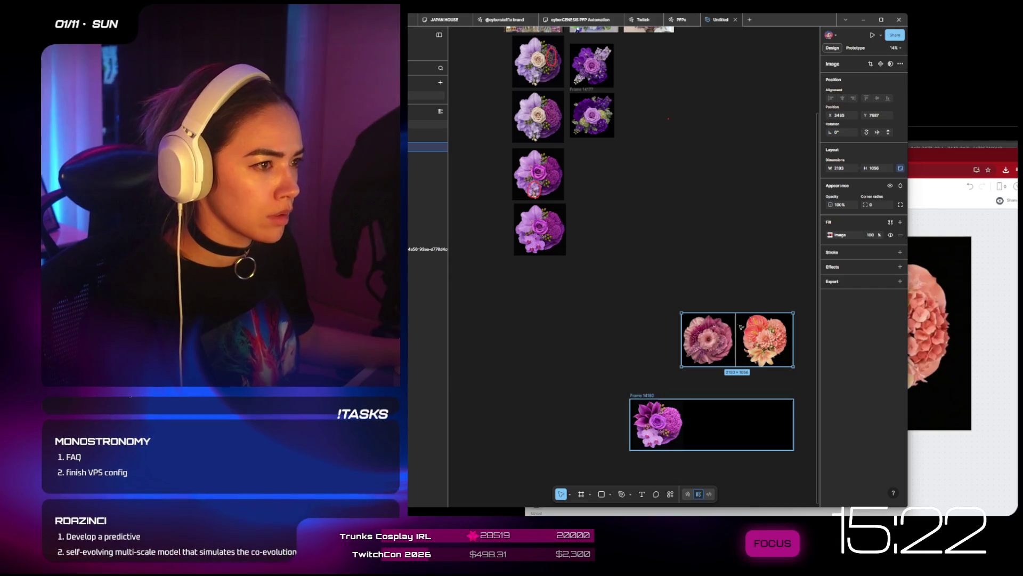
pyautogui.click(743, 291)
pyautogui.scroll(-3, 743, 291)
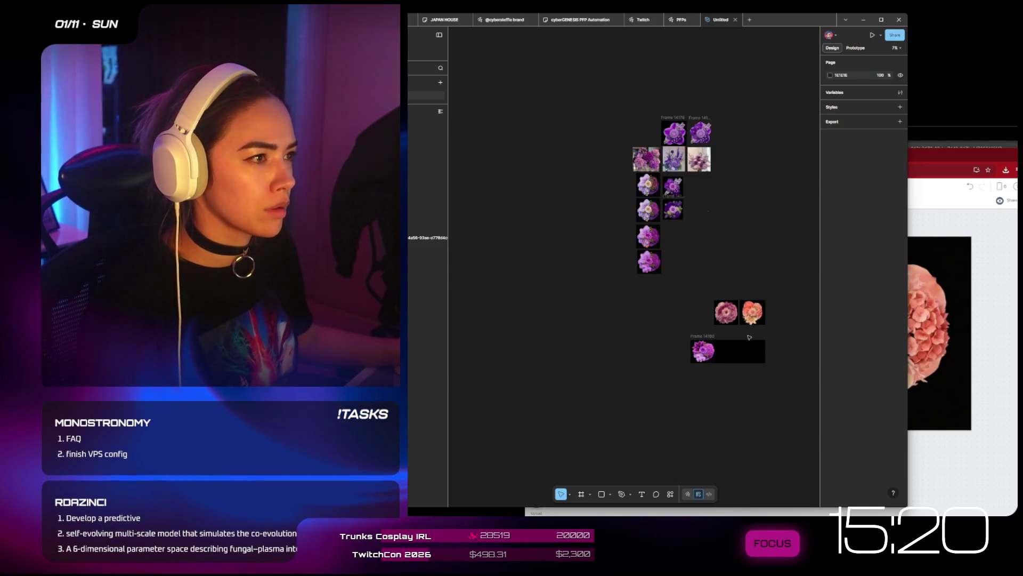
pyautogui.scroll(3, 742, 393)
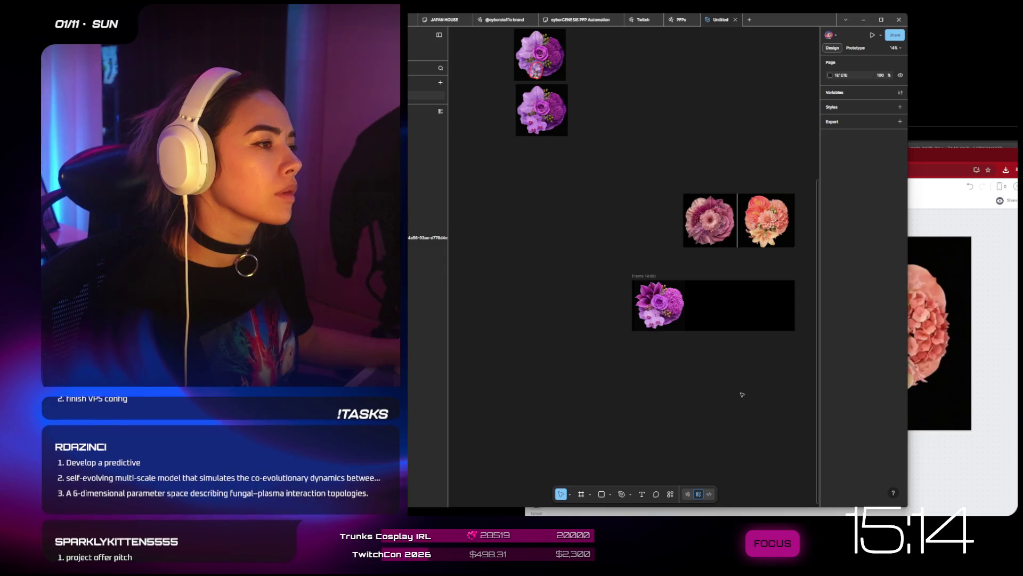
pyautogui.click(1005, 351)
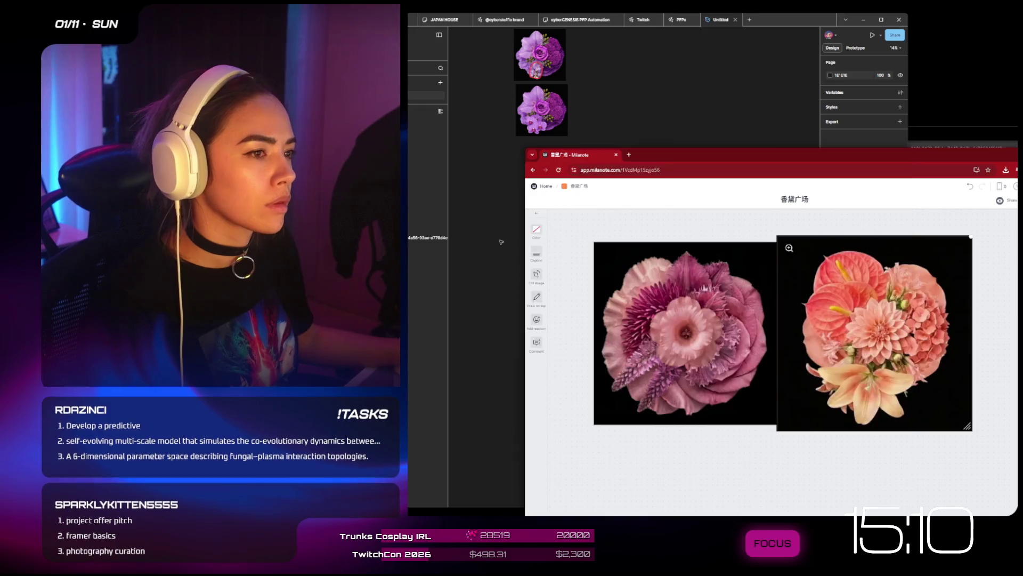
# - Paste the 1024×1024 coral bouquet on green from Milanote onto the Figma canvas
pyautogui.click(511, 320)
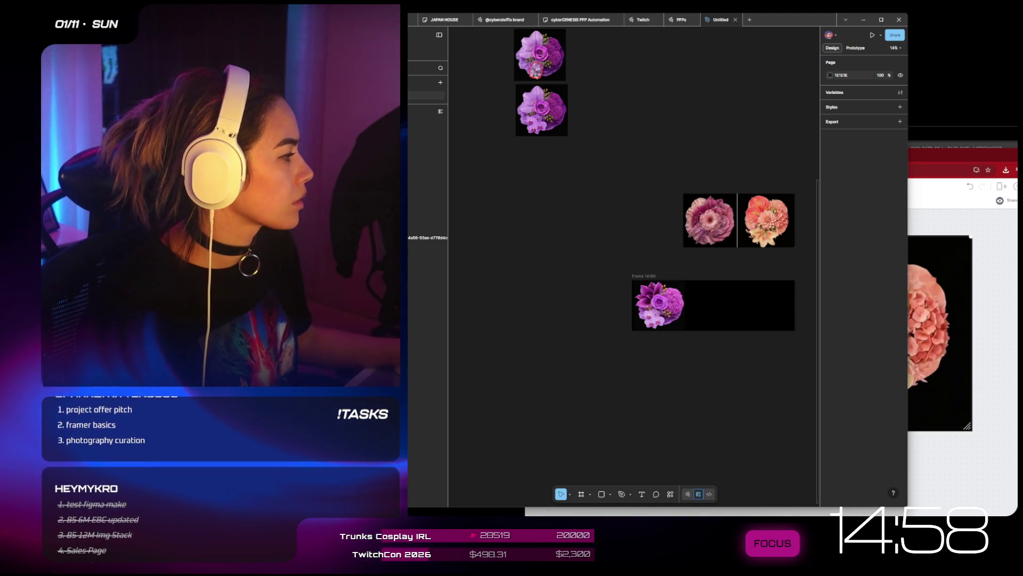
pyautogui.hotkey('ctrl', 'v')
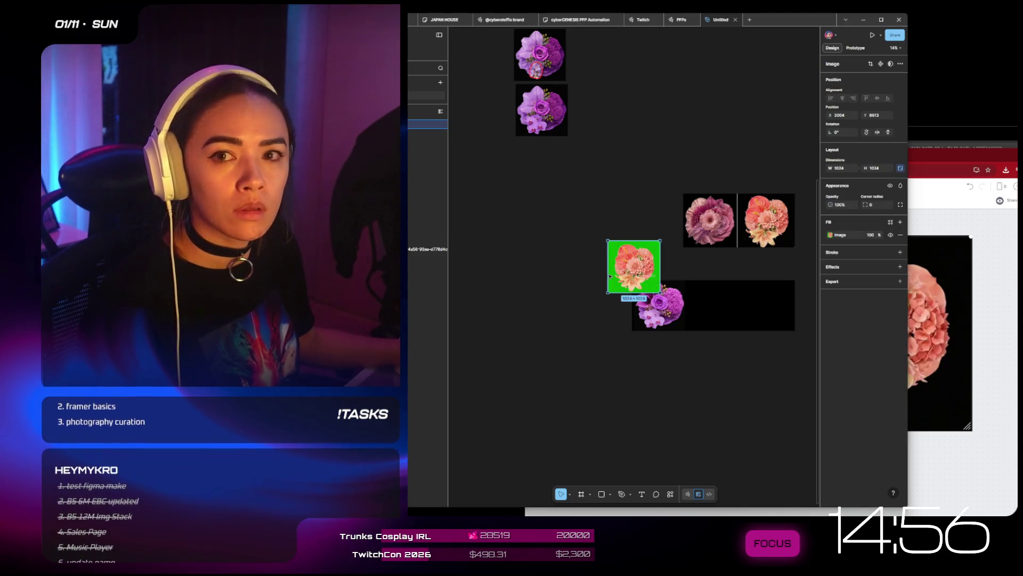
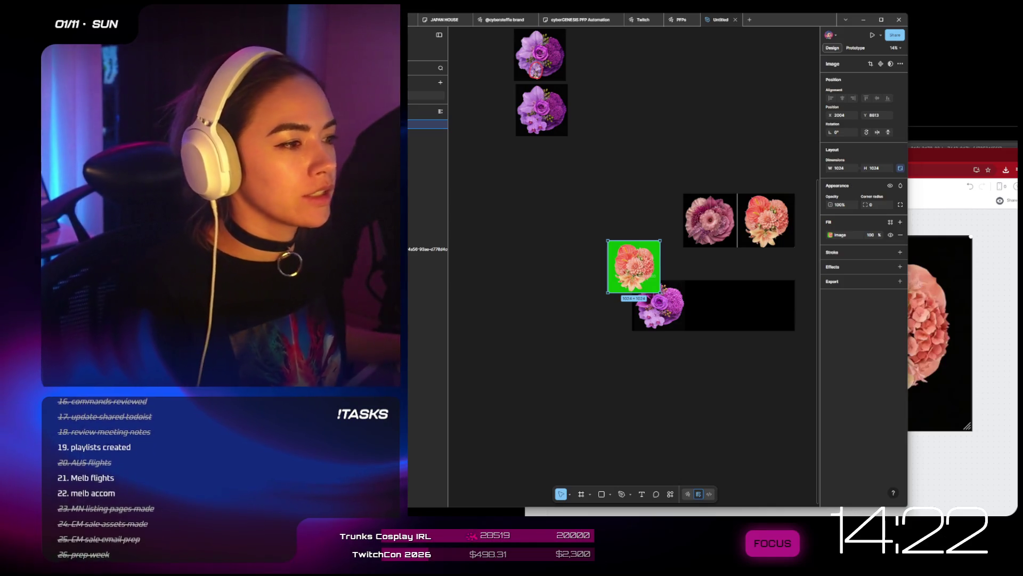
# - Remove the green background from the peach bouquet image with the Remove BG plugin
pyautogui.moveTo(645, 254); pyautogui.dragTo(608, 247)
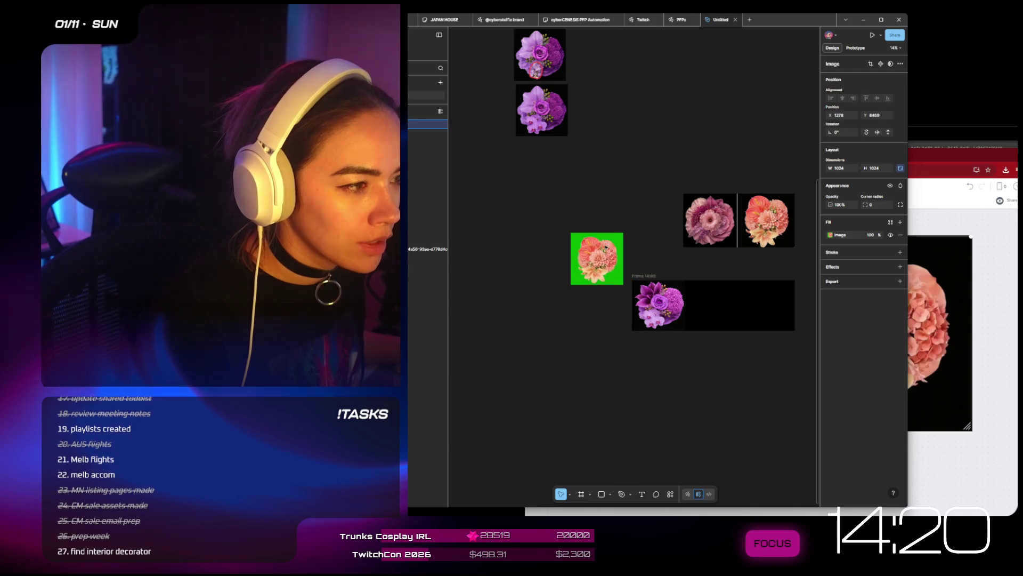
pyautogui.rightClick(609, 248)
pyautogui.moveTo(639, 389)
pyautogui.moveTo(704, 290)
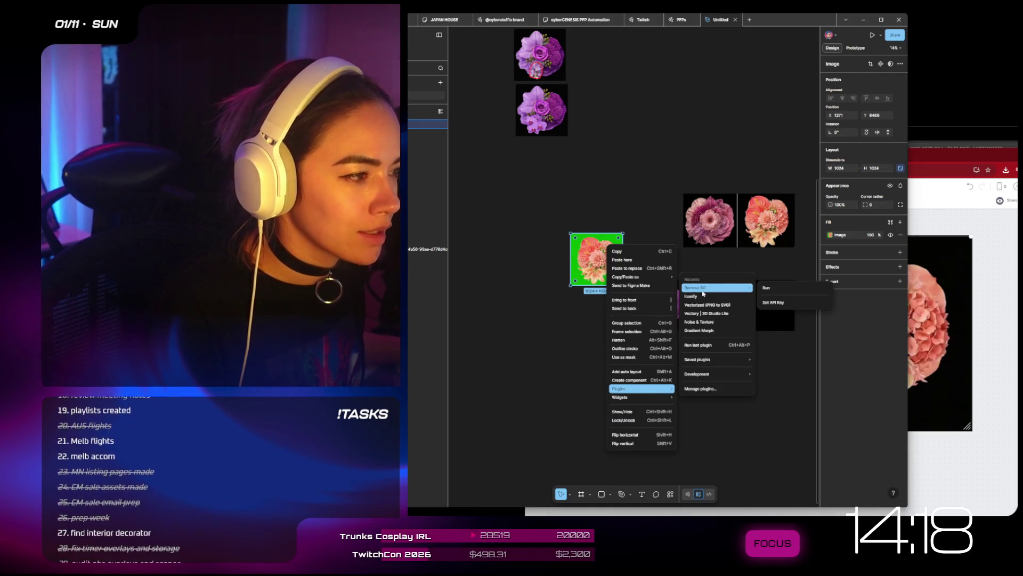
pyautogui.click(770, 289)
# - Place the background-free peach bouquet at the right end of Frame 14180
pyautogui.moveTo(597, 258)
pyautogui.mouseDown()
pyautogui.moveTo(690, 346)
pyautogui.moveTo(736, 358)
pyautogui.mouseUp()
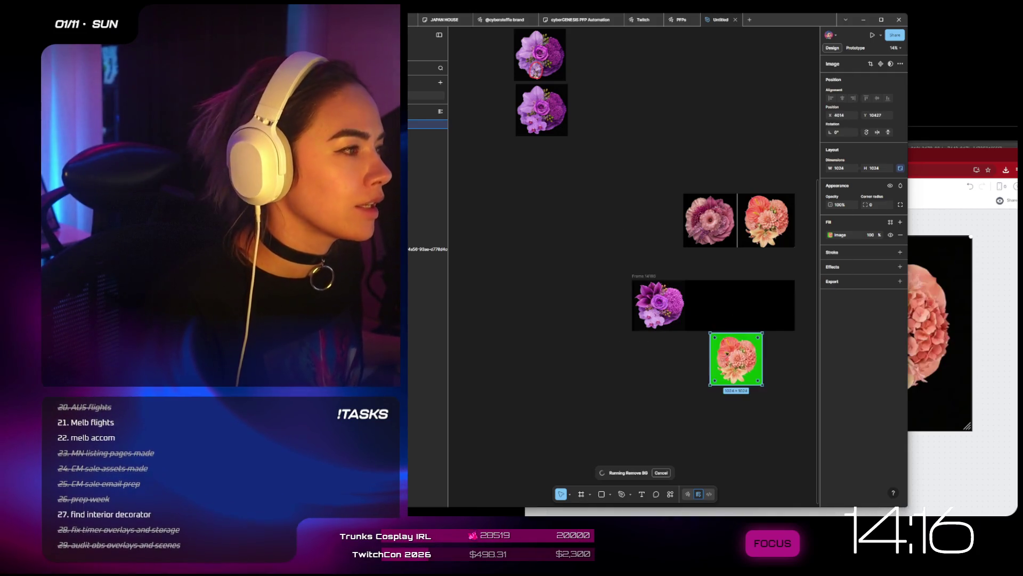
pyautogui.scroll(-3, 743, 325)
pyautogui.scroll(5, 742, 324)
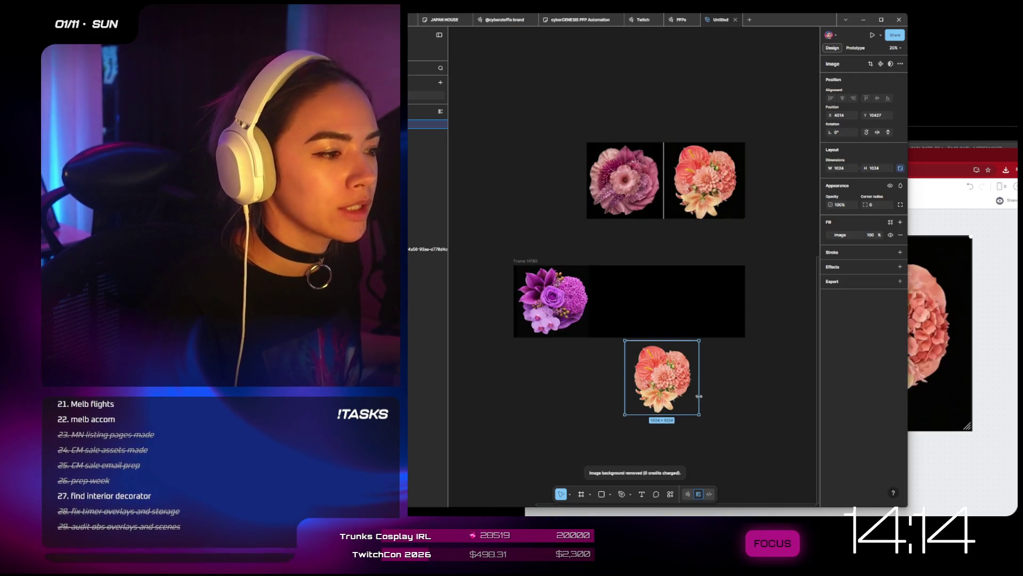
pyautogui.press('Delete')
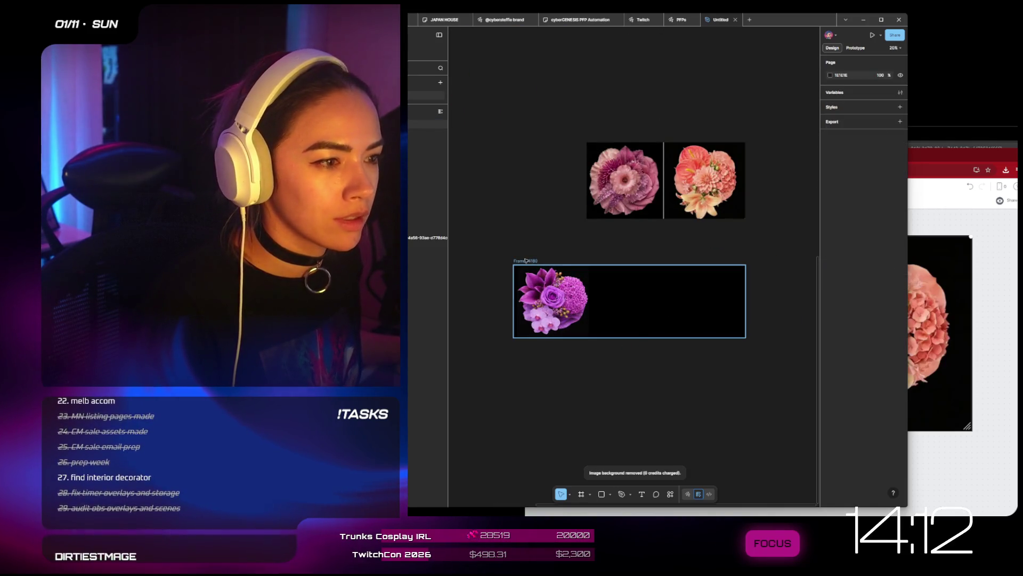
pyautogui.hotkey('ctrl', 'z')
pyautogui.moveTo(674, 379)
pyautogui.mouseDown()
pyautogui.moveTo(675, 304)
pyautogui.moveTo(720, 310)
pyautogui.mouseUp()
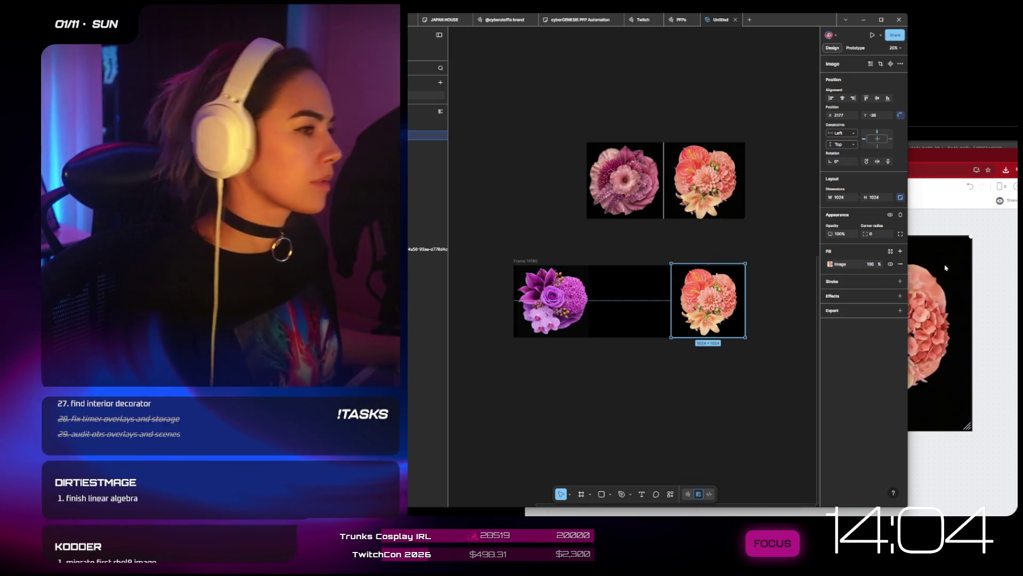
# - Check a bouquet image on the Milanote reference board, then return to Figma
pyautogui.click(981, 243)
pyautogui.scroll(-3, 970, 271)
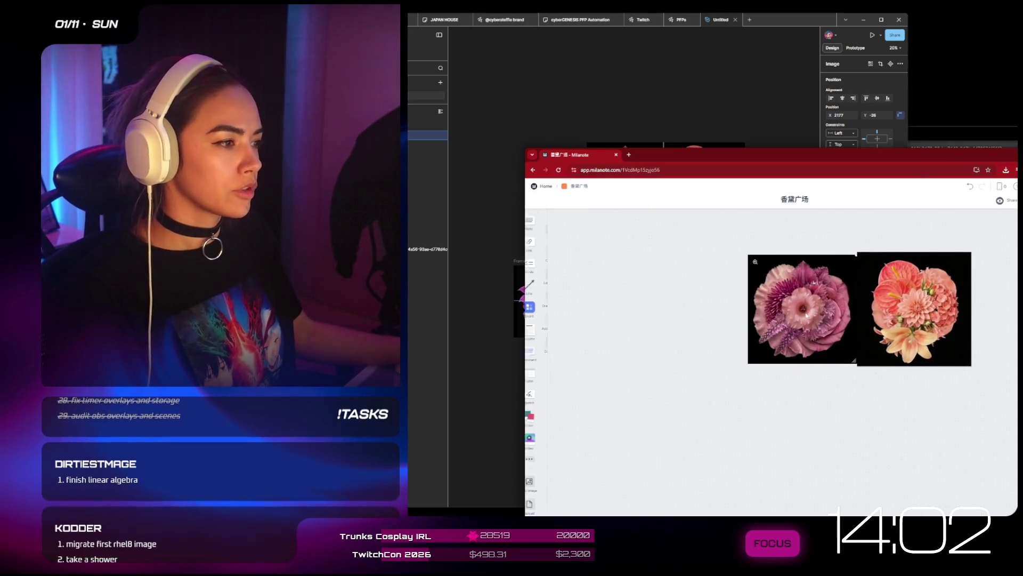
pyautogui.rightClick(806, 316)
pyautogui.click(832, 355)
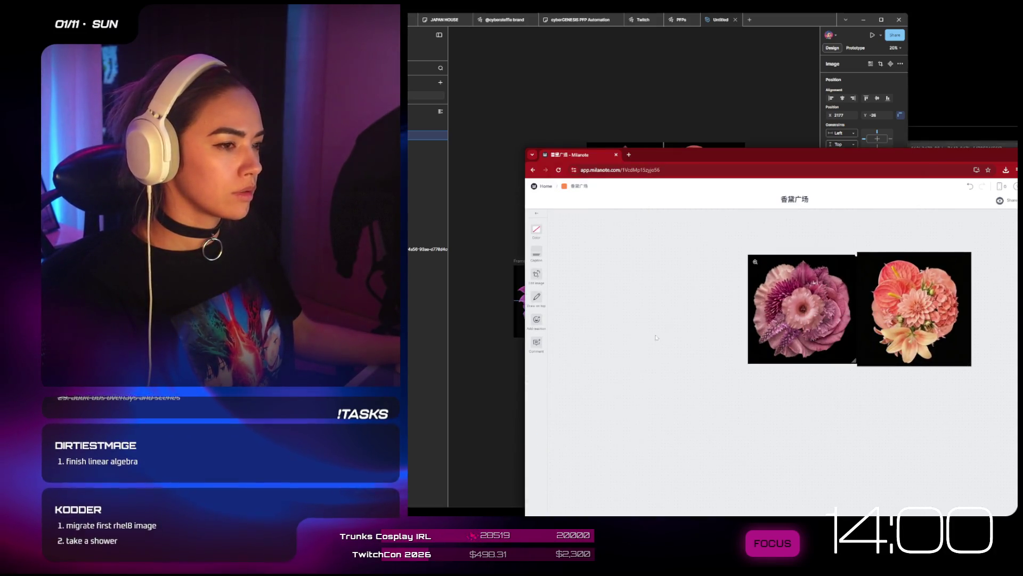
pyautogui.click(505, 362)
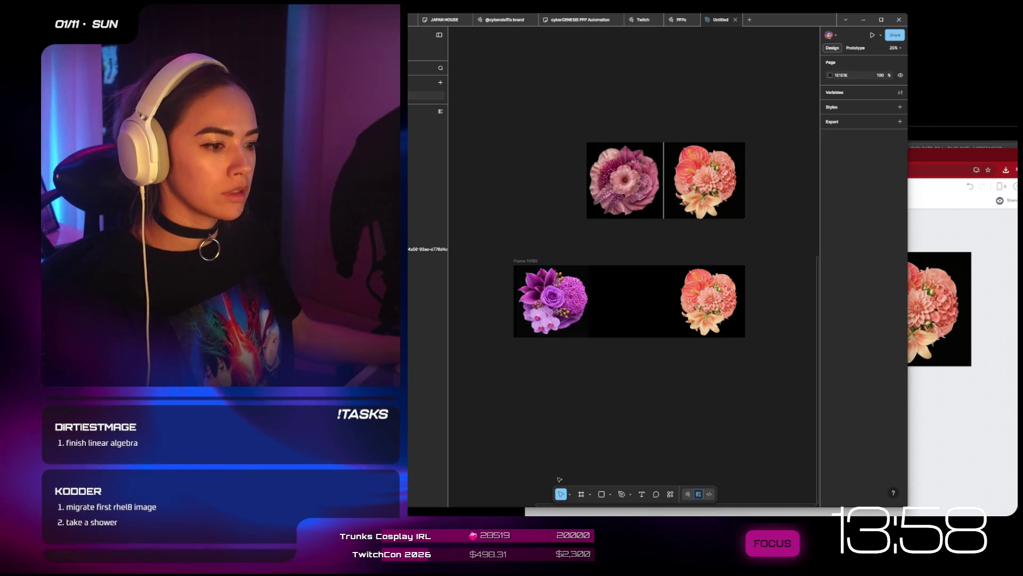
pyautogui.click(610, 494)
# - Draw a rectangle in the middle of Frame 14180 and fill it with the pink bouquet image from Downloads
pyautogui.click(624, 427)
pyautogui.moveTo(603, 271); pyautogui.dragTo(672, 332)
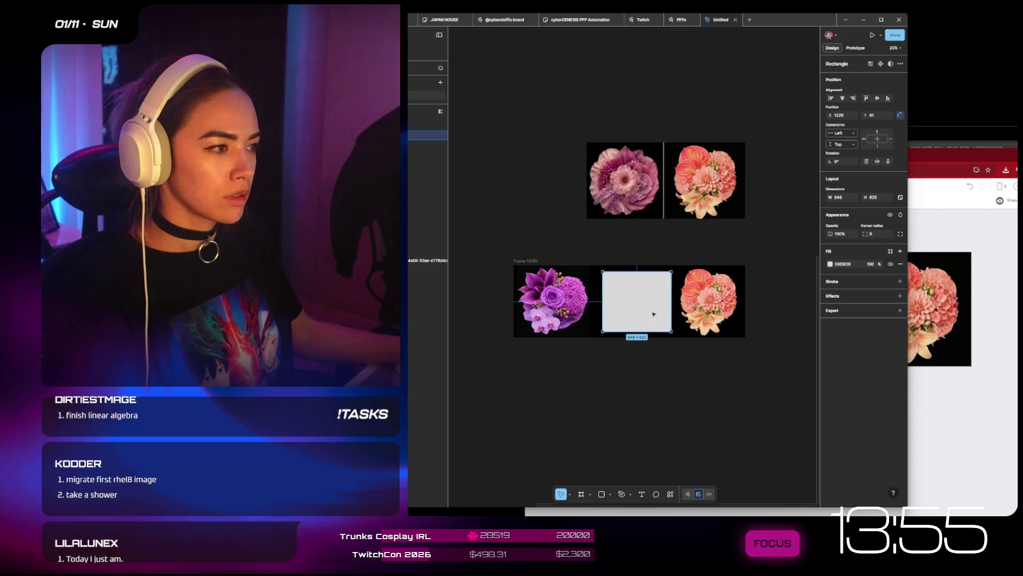
pyautogui.click(830, 264)
pyautogui.click(752, 279)
pyautogui.click(782, 280)
pyautogui.click(772, 280)
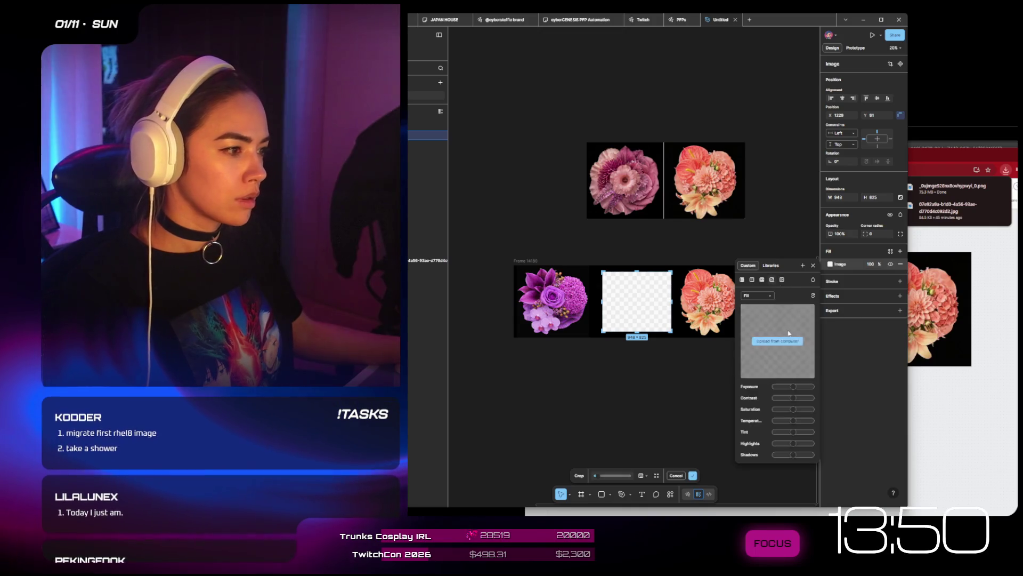
pyautogui.click(777, 338)
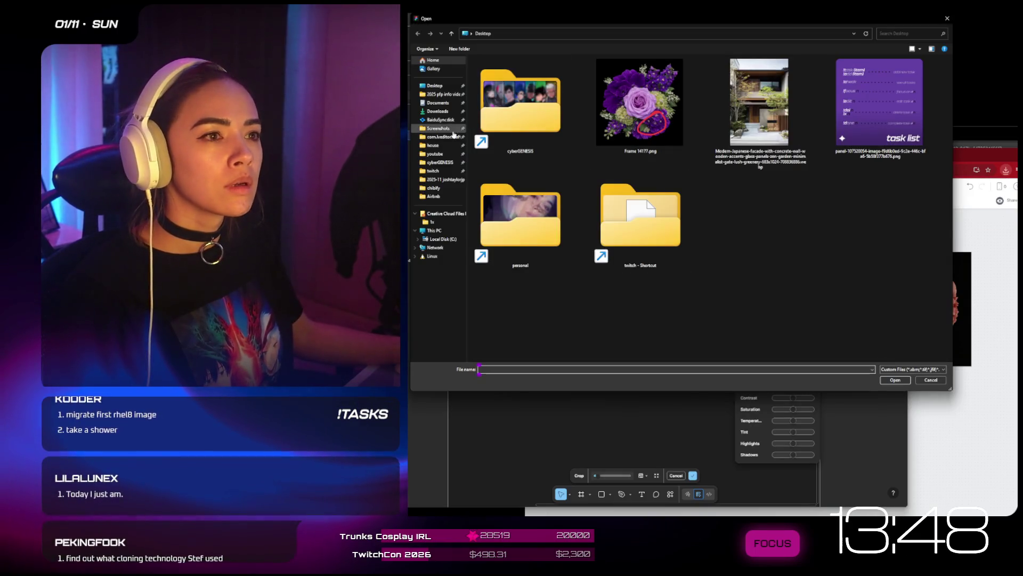
pyautogui.click(448, 112)
pyautogui.click(520, 306)
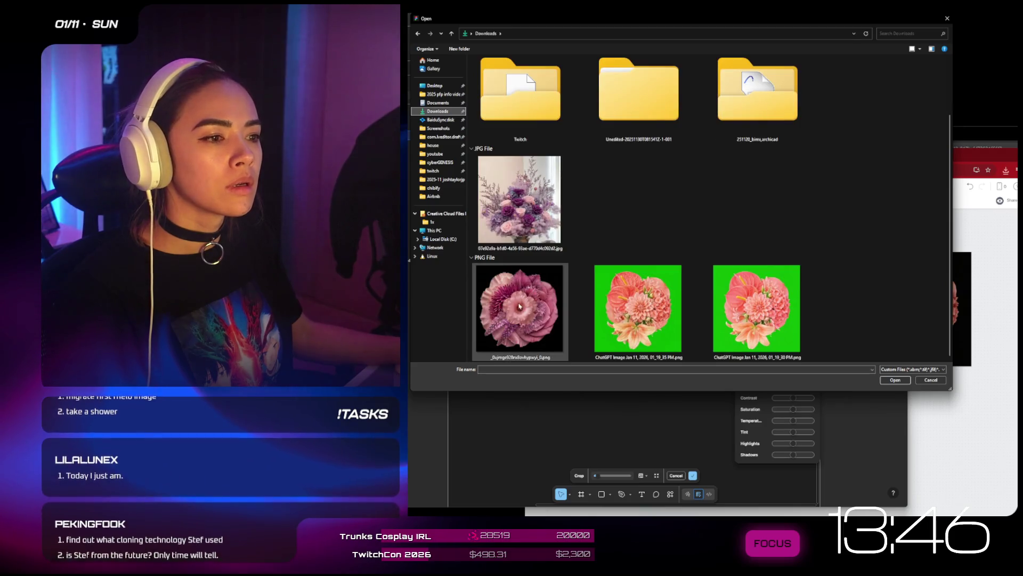
pyautogui.doubleClick(519, 307)
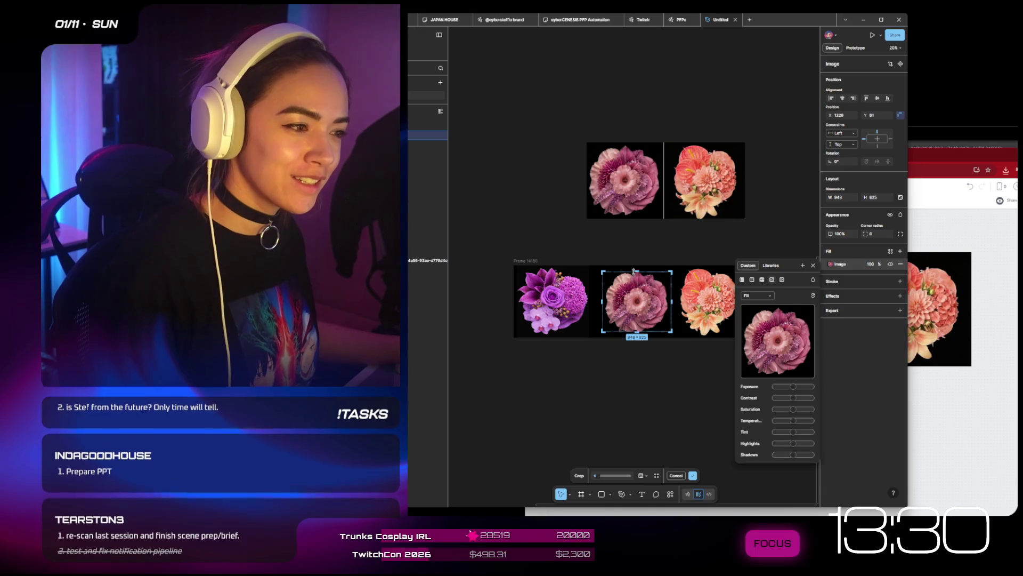
# - Crop the pink bouquet and space it evenly at 93 between the other two bouquets
pyautogui.moveTo(635, 267); pyautogui.dragTo(635, 267)
pyautogui.press('Return')
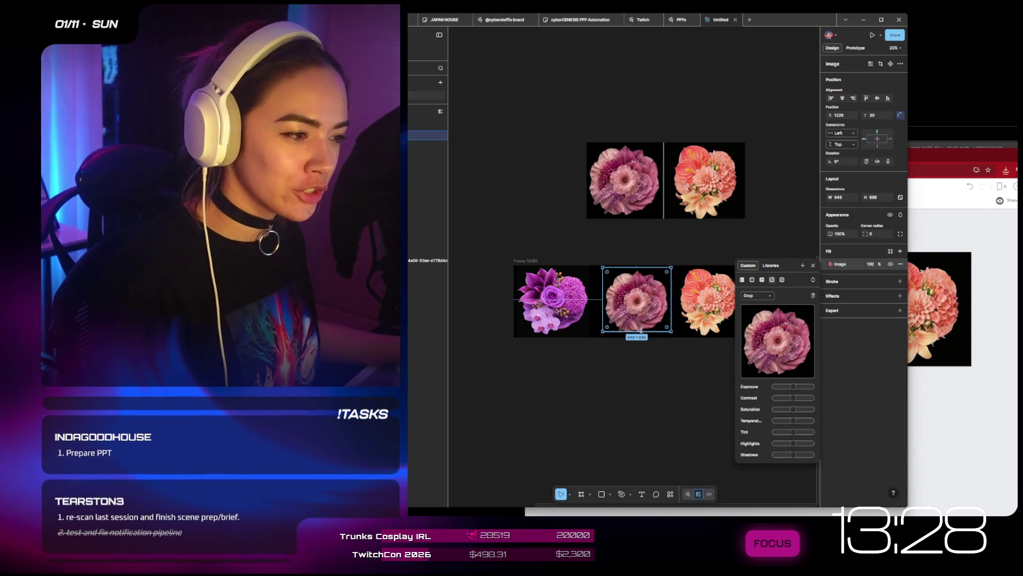
pyautogui.doubleClick(645, 315)
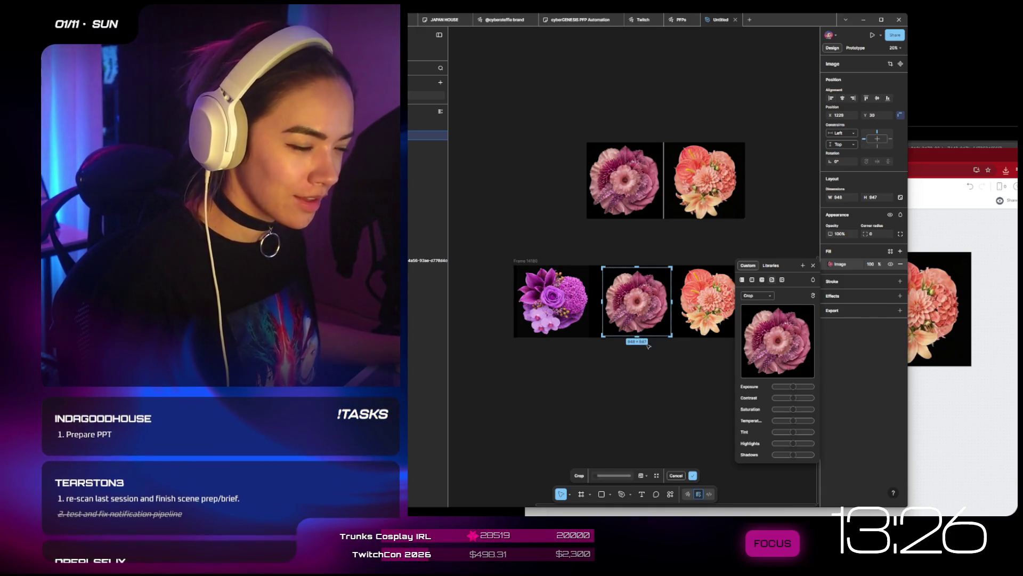
pyautogui.click(659, 358)
pyautogui.moveTo(626, 291); pyautogui.dragTo(619, 286)
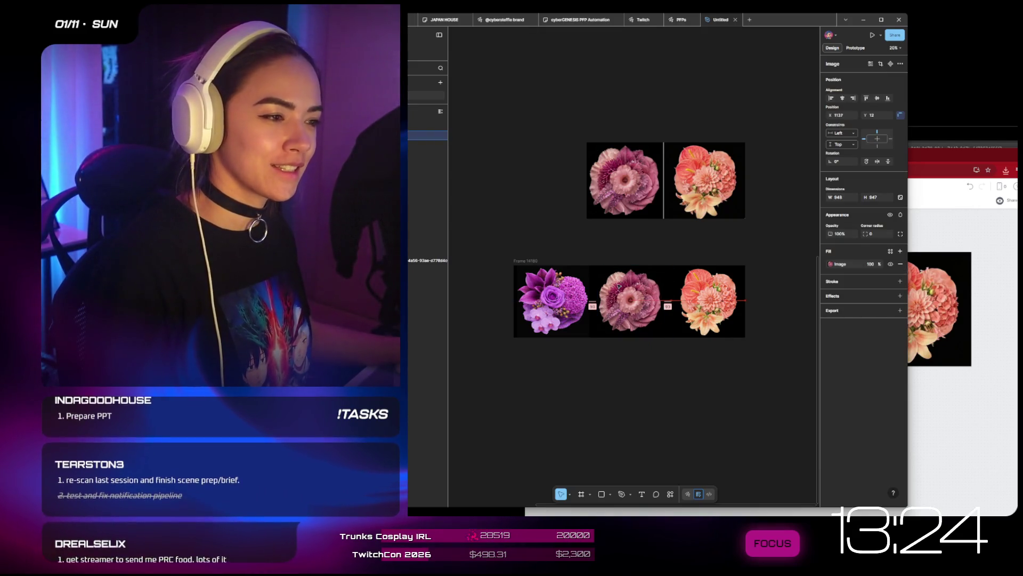
pyautogui.click(640, 383)
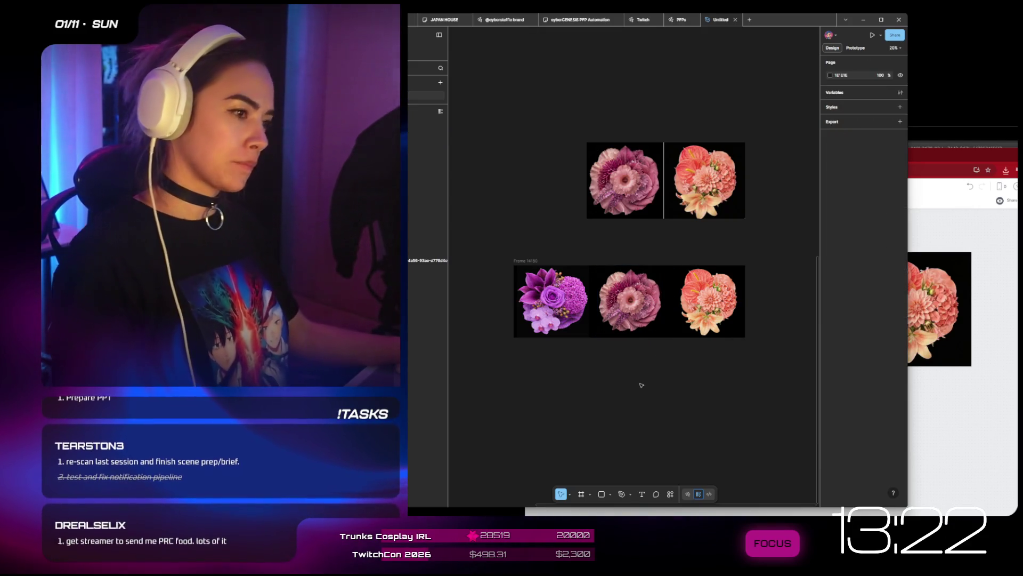
# - Move Frame 14180 up beside the purple flower frames
pyautogui.scroll(-1, 640, 384)
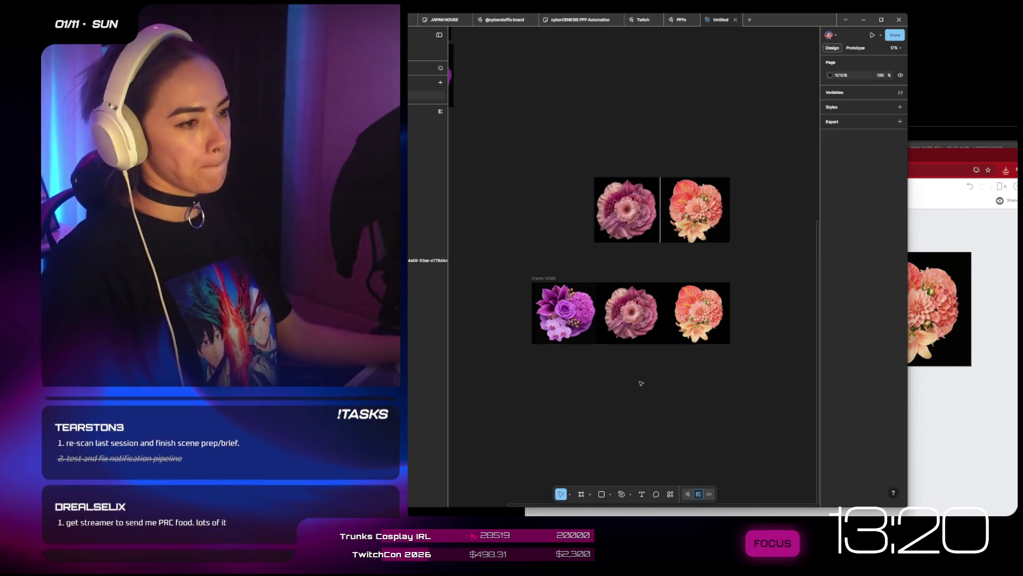
pyautogui.moveTo(555, 277); pyautogui.dragTo(589, 85)
pyautogui.scroll(-4, 592, 166)
pyautogui.scroll(2, 592, 167)
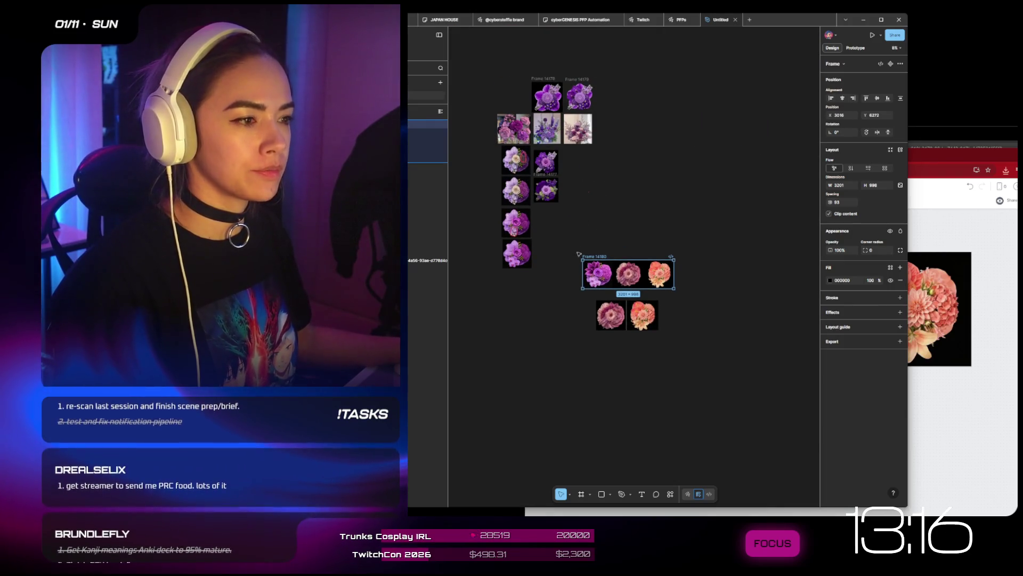
pyautogui.moveTo(598, 256); pyautogui.dragTo(642, 80)
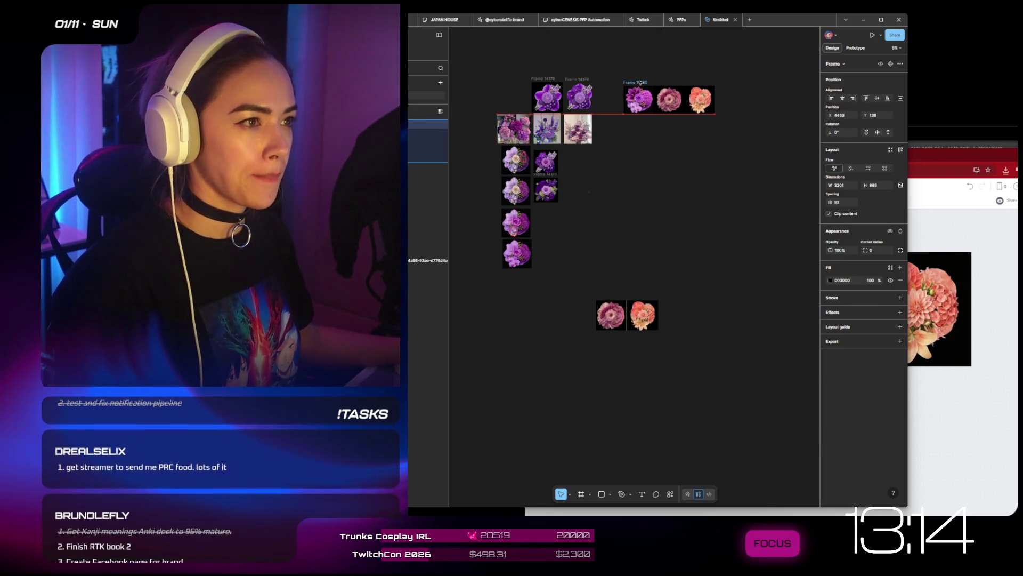
pyautogui.hscroll(-2, 642, 80)
pyautogui.scroll(3, 642, 80)
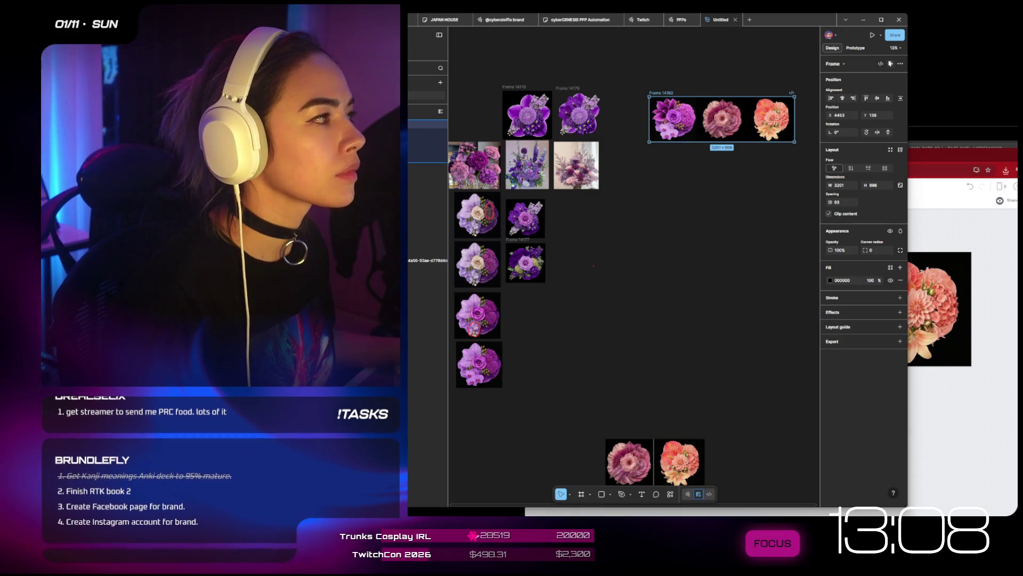
# - Turn Frame 14180 into a component with a second variant, then select each variant's first bouquet
pyautogui.press('Escape')
pyautogui.click(670, 93)
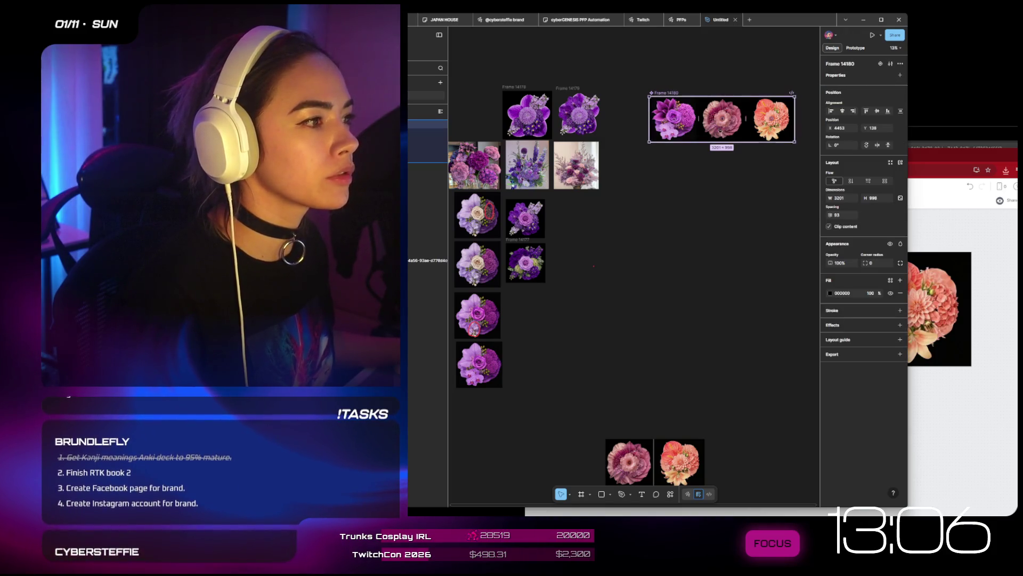
pyautogui.click(880, 64)
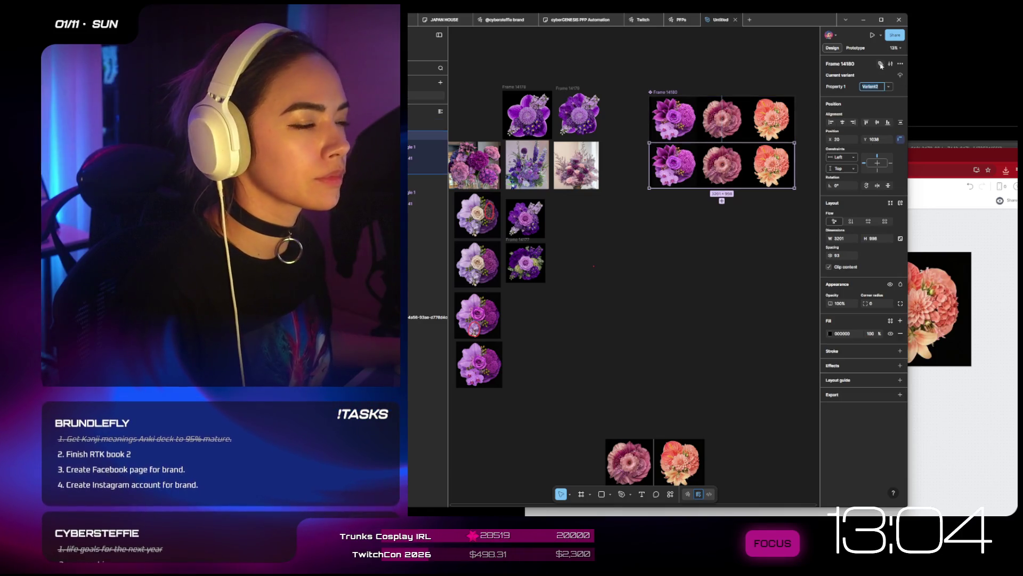
pyautogui.click(881, 64)
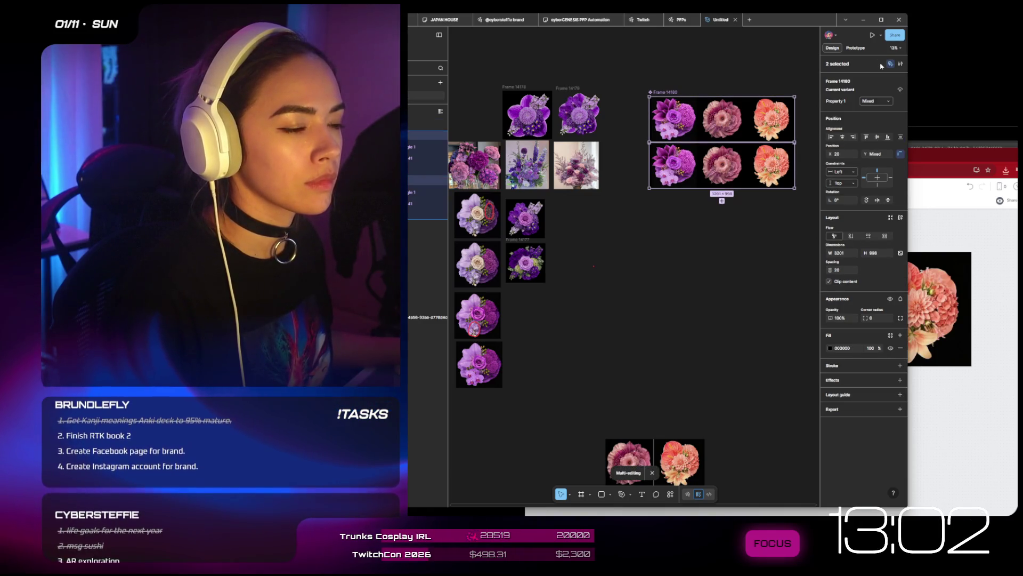
pyautogui.click(676, 166)
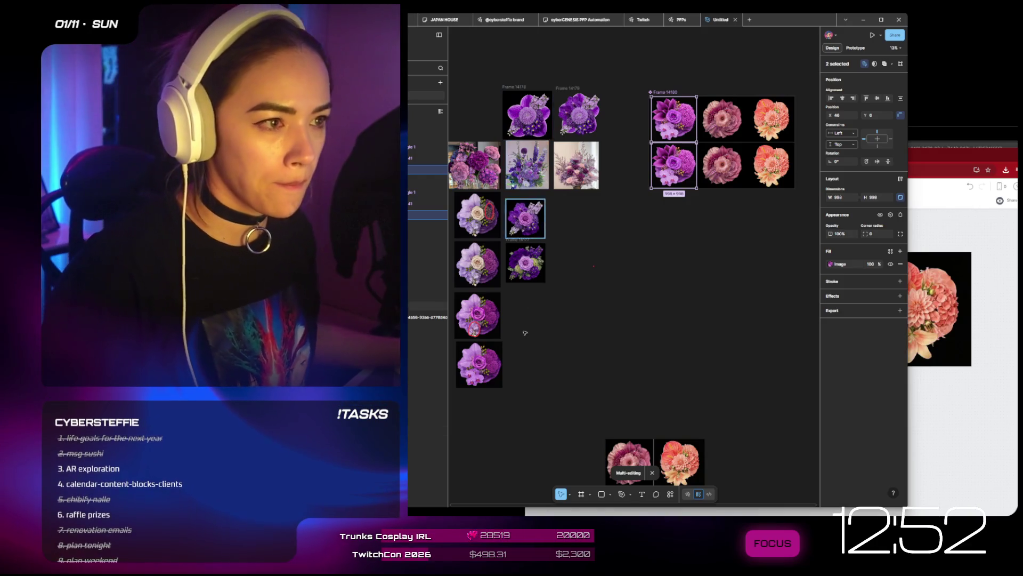
pyautogui.click(479, 364)
pyautogui.click(674, 161)
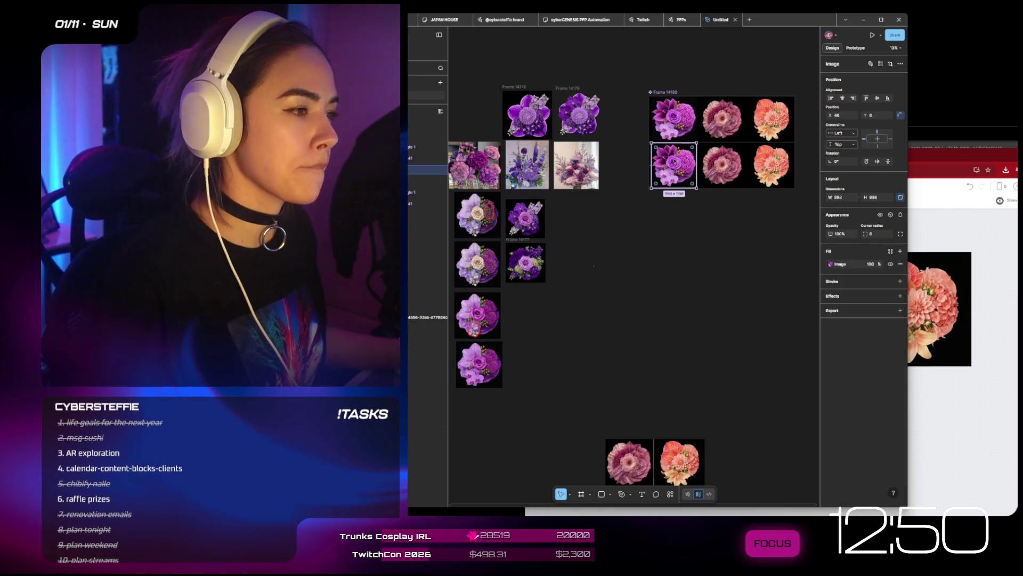
pyautogui.click(479, 363)
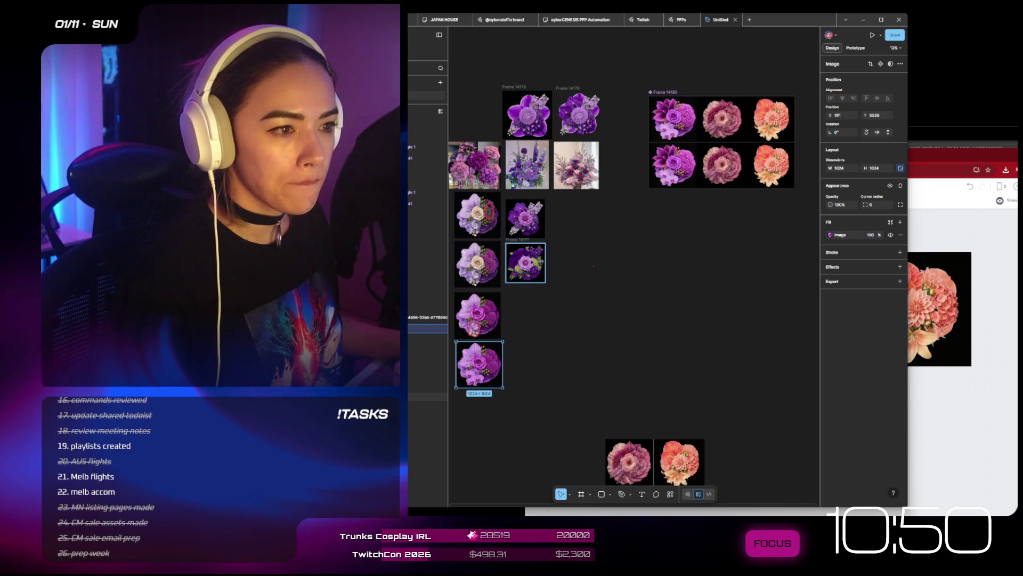
# - Replace the second row's first image with the copied purple bouquet via Paste to replace
pyautogui.click(525, 261)
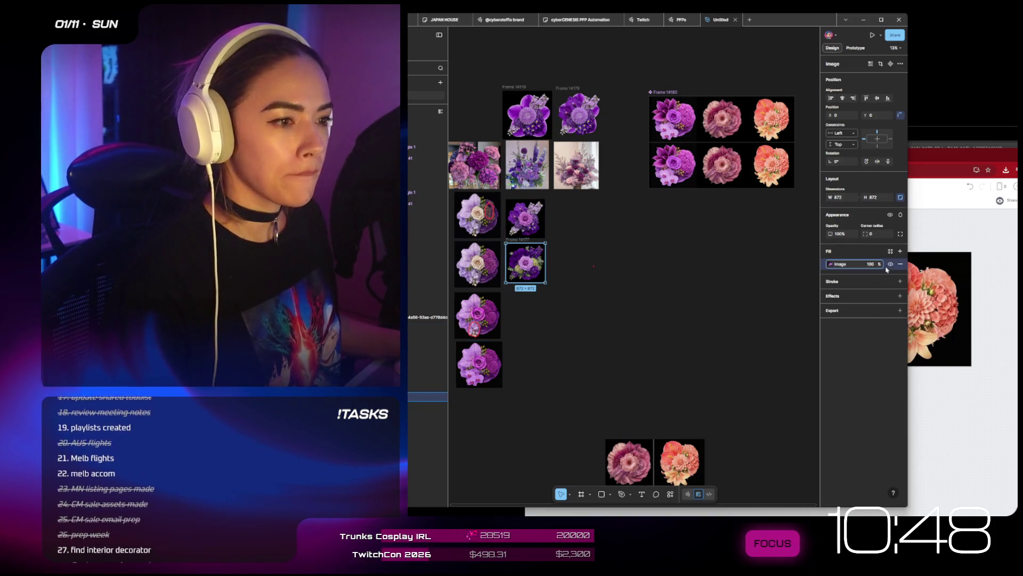
pyautogui.click(687, 160)
pyautogui.rightClick(684, 160)
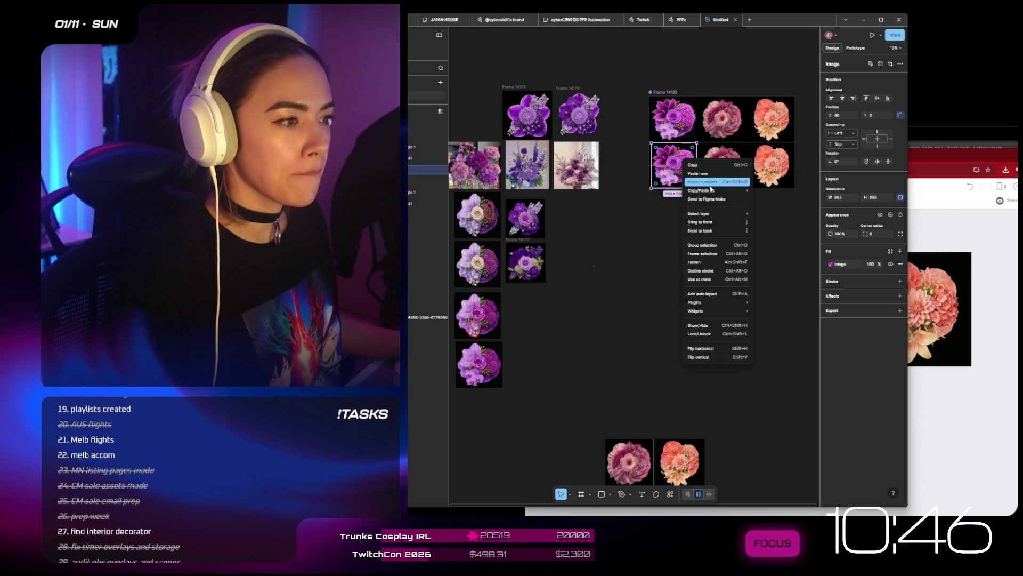
pyautogui.click(703, 181)
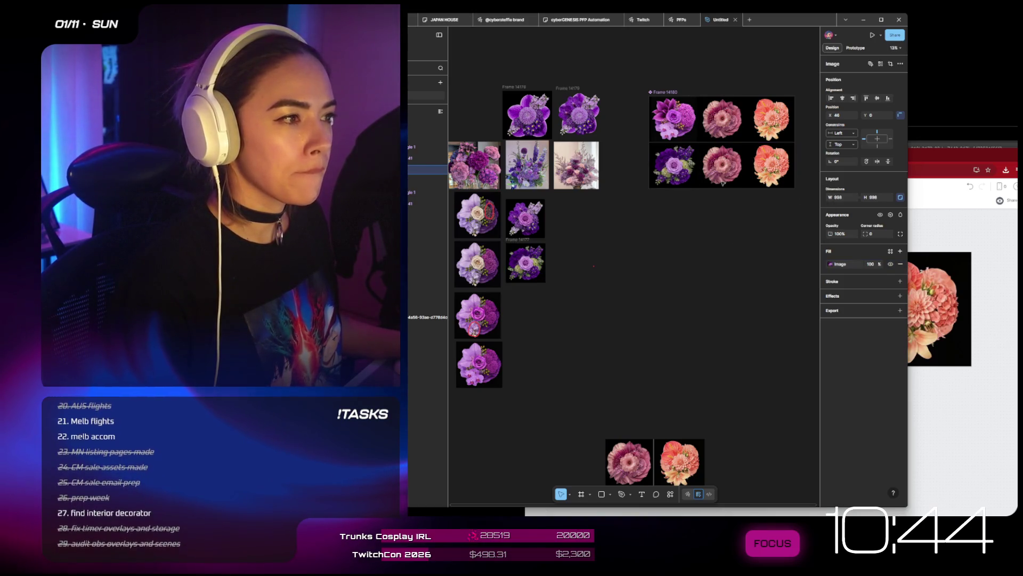
pyautogui.click(721, 189)
# - Add a third variant to the Frame 14180 component set
pyautogui.click(664, 93)
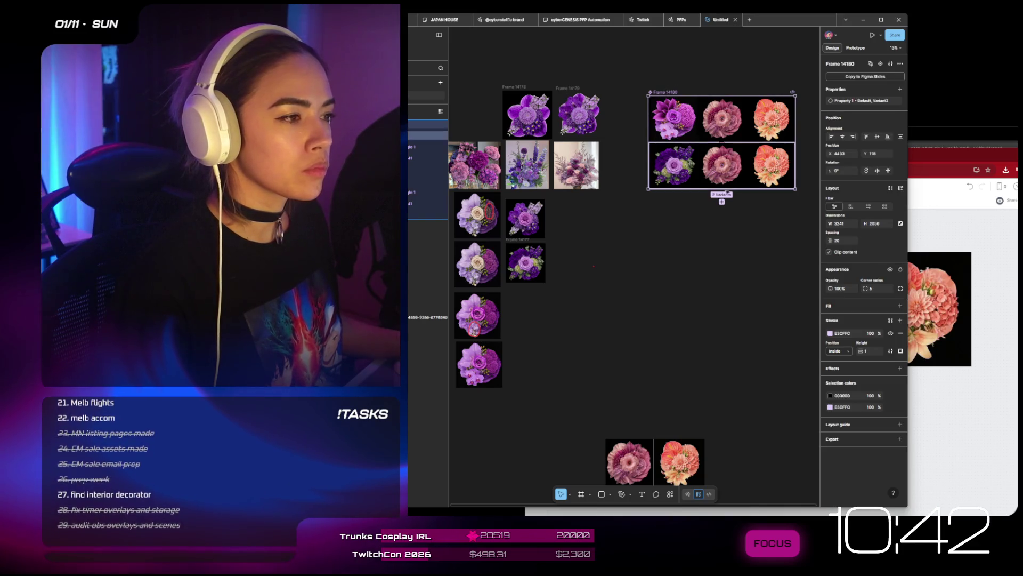
pyautogui.click(722, 202)
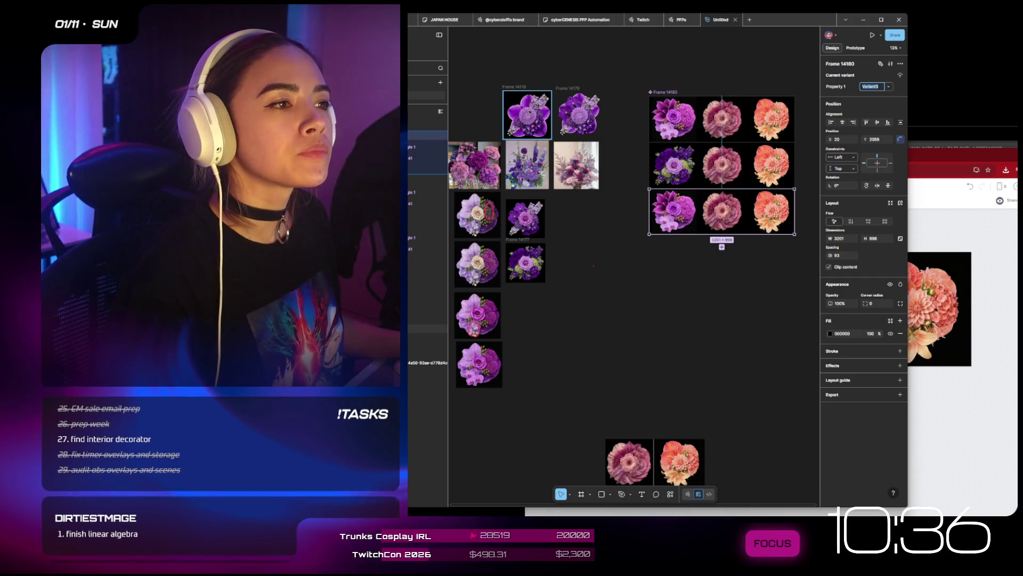
pyautogui.scroll(5, 530, 112)
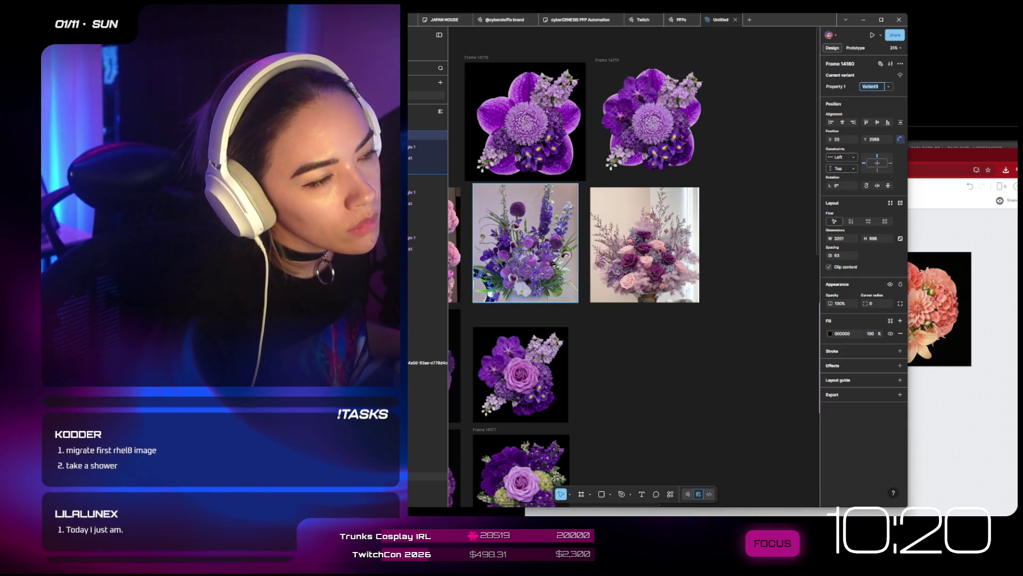
# - Raise img 7's exposure and adjust its contrast in the image fill settings
pyautogui.click(525, 122)
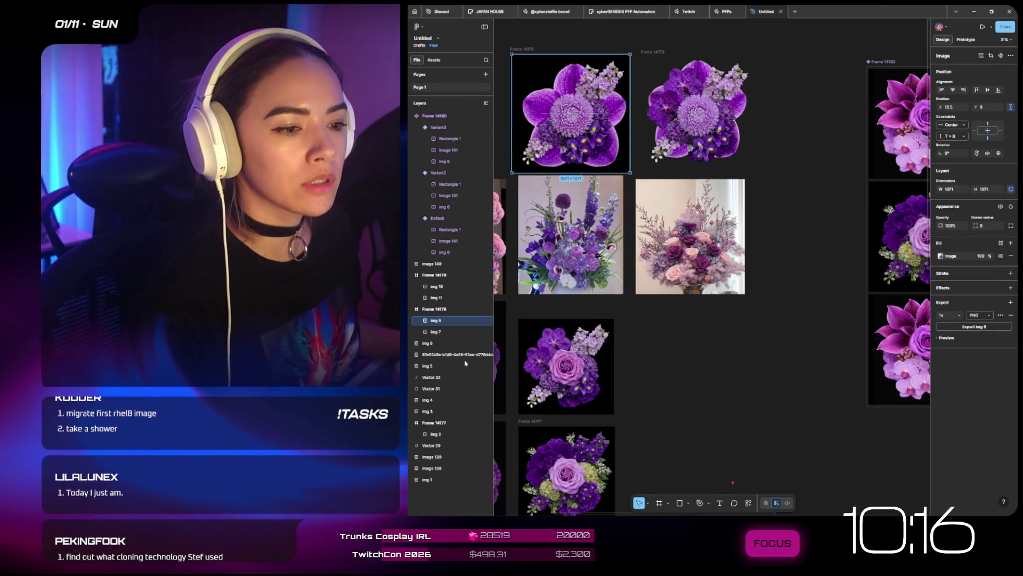
pyautogui.click(438, 333)
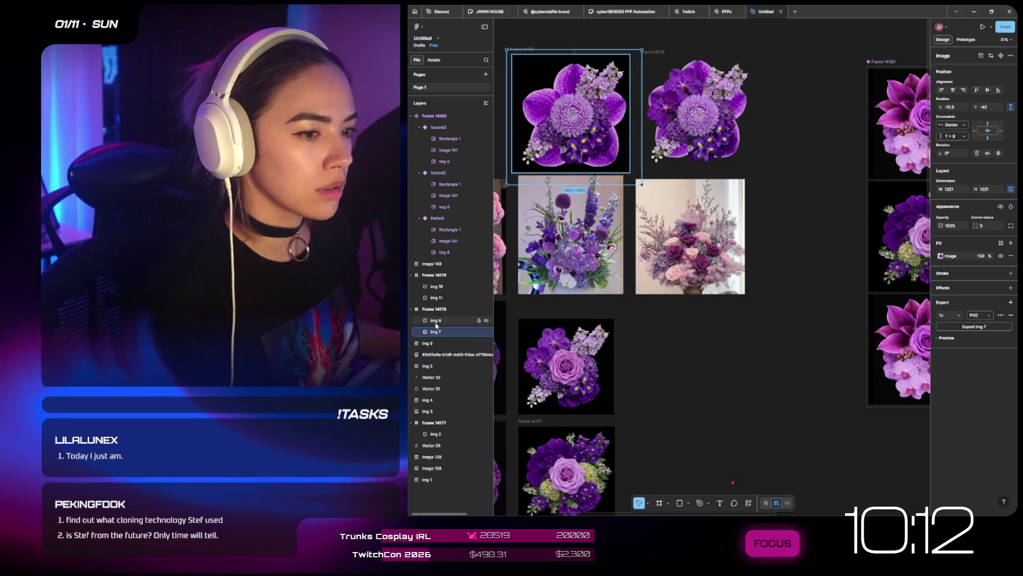
pyautogui.click(438, 322)
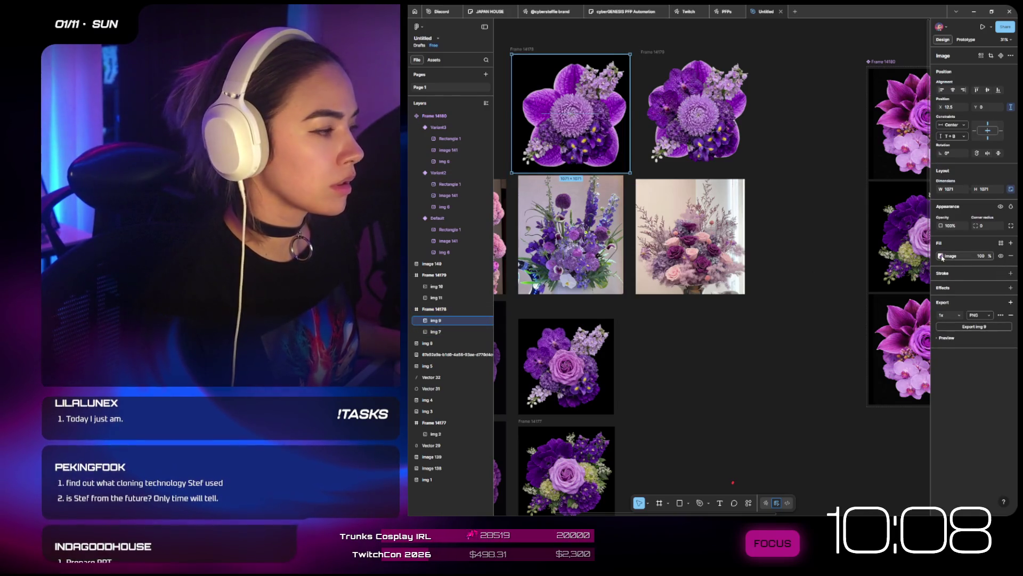
pyautogui.click(941, 255)
pyautogui.press('Escape')
pyautogui.click(423, 331)
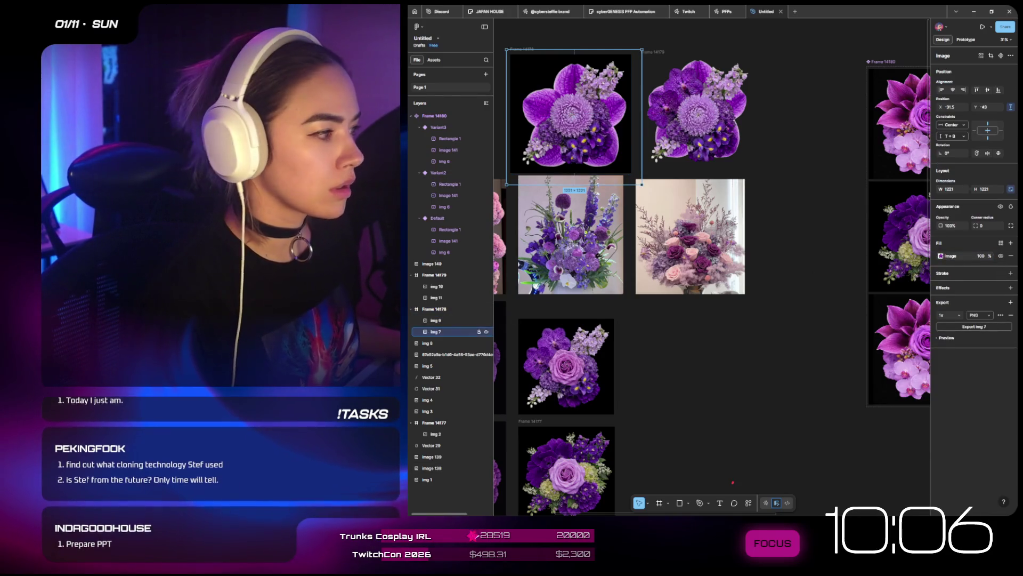
pyautogui.click(940, 256)
pyautogui.moveTo(904, 379)
pyautogui.mouseDown()
pyautogui.moveTo(914, 380)
pyautogui.moveTo(899, 381)
pyautogui.mouseUp()
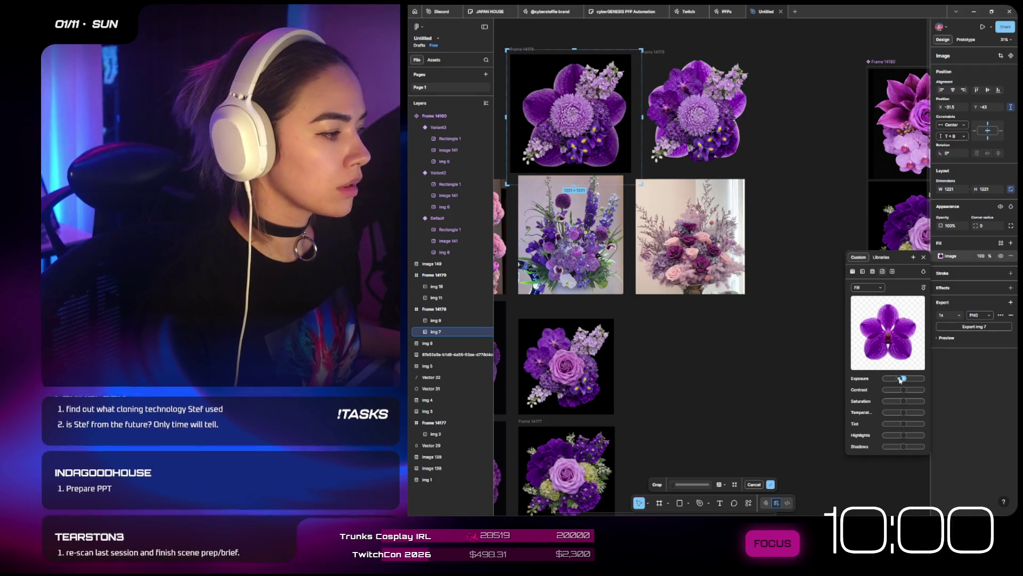
pyautogui.moveTo(903, 389); pyautogui.dragTo(922, 390)
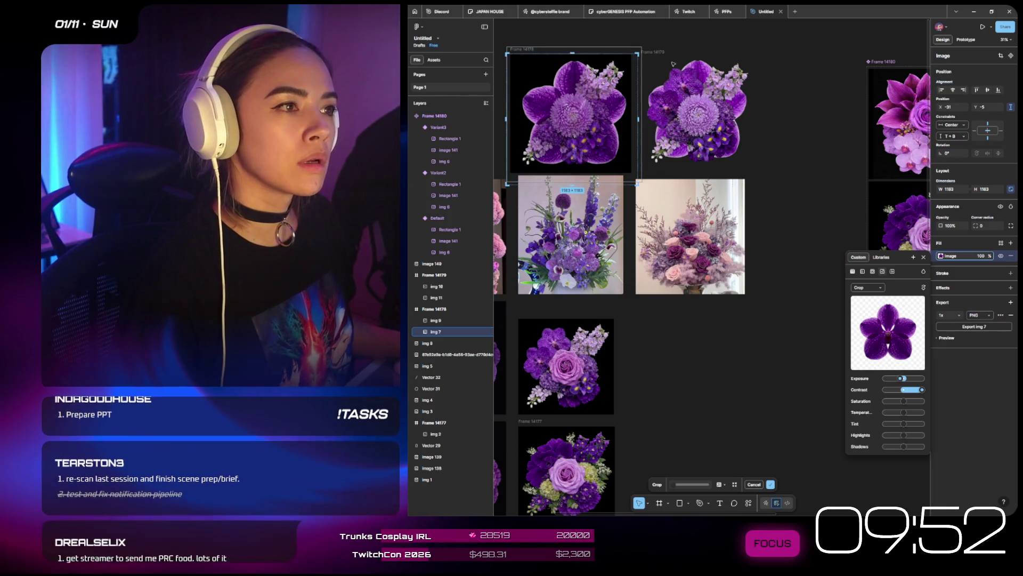
pyautogui.press('Return')
# - Move the top-left image to 0, 0 and try tilting it, undoing the rotation
pyautogui.moveTo(574, 116); pyautogui.dragTo(574, 80)
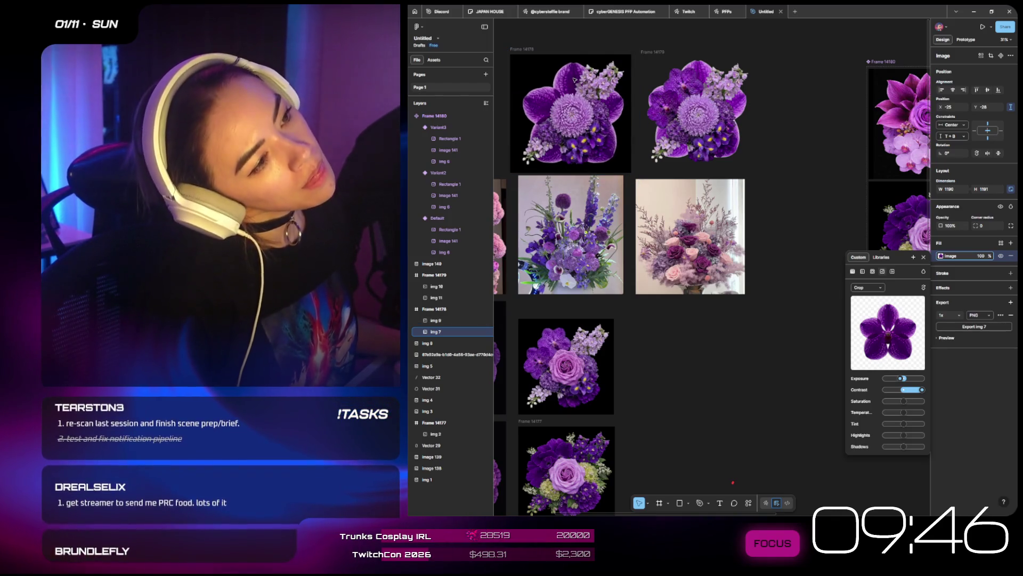
pyautogui.moveTo(574, 80); pyautogui.dragTo(575, 80)
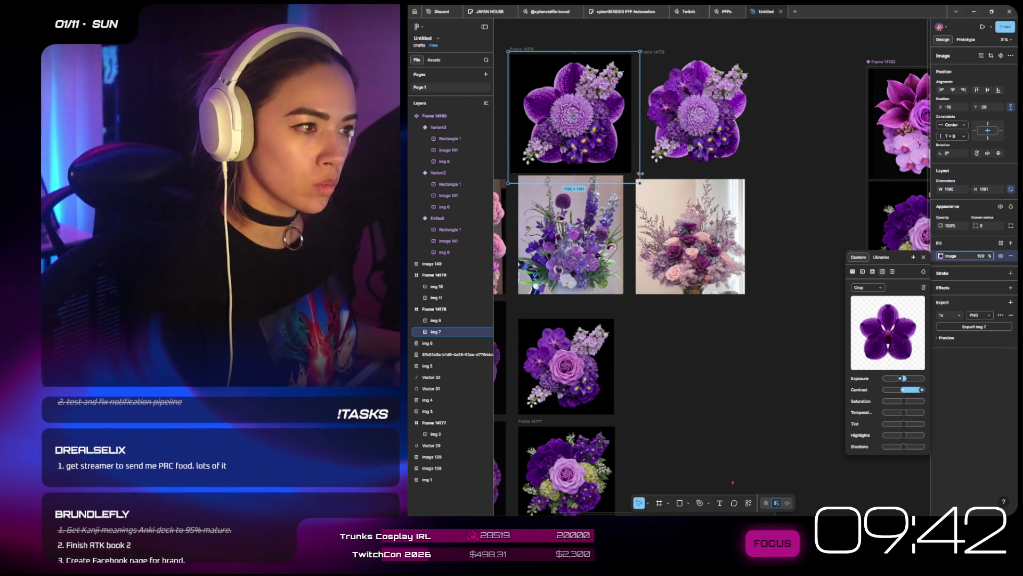
pyautogui.moveTo(642, 183)
pyautogui.mouseDown()
pyautogui.moveTo(627, 196)
pyautogui.moveTo(651, 168)
pyautogui.mouseUp()
pyautogui.press('Escape')
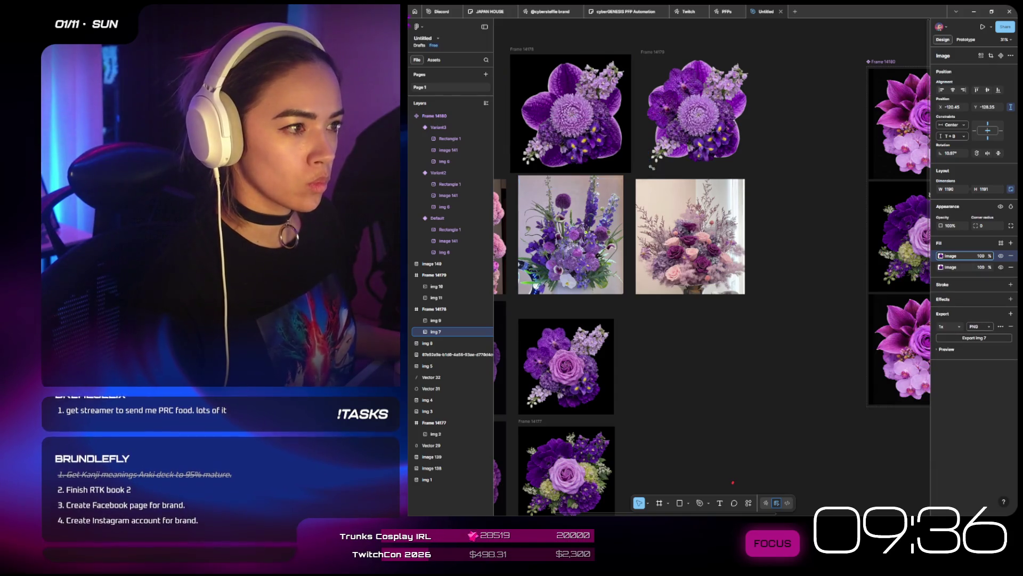
pyautogui.press('Return')
pyautogui.moveTo(633, 186); pyautogui.dragTo(630, 183)
pyautogui.hotkey('ctrl', 'z')
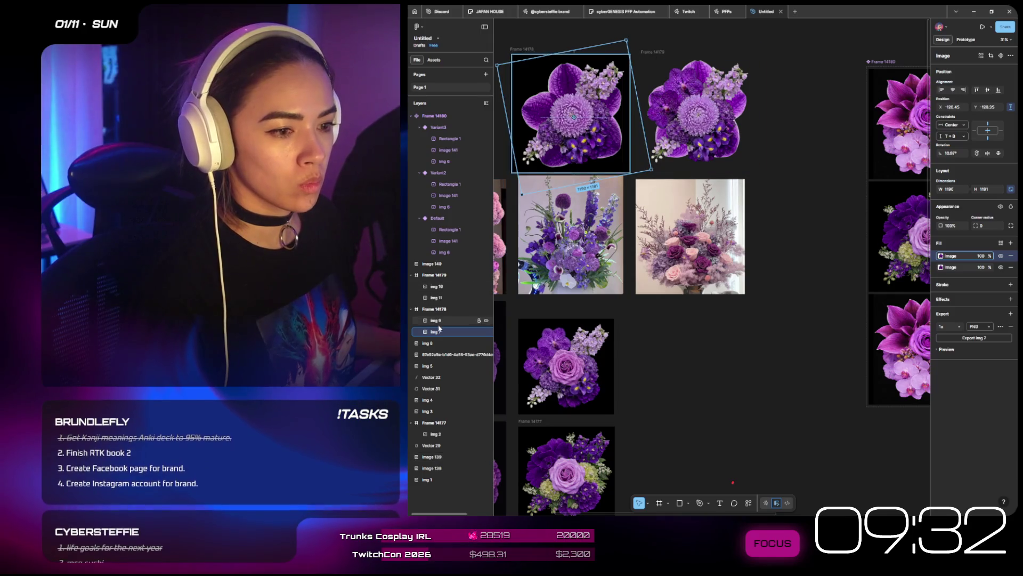
# - Undo the extra rotation and remove the extra image fill
pyautogui.click(941, 256)
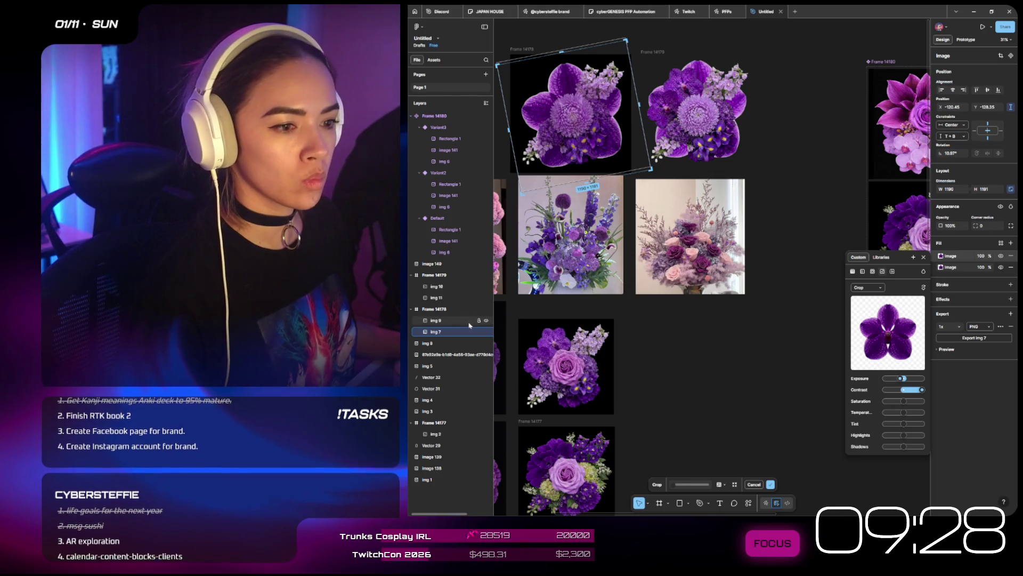
pyautogui.press('Escape')
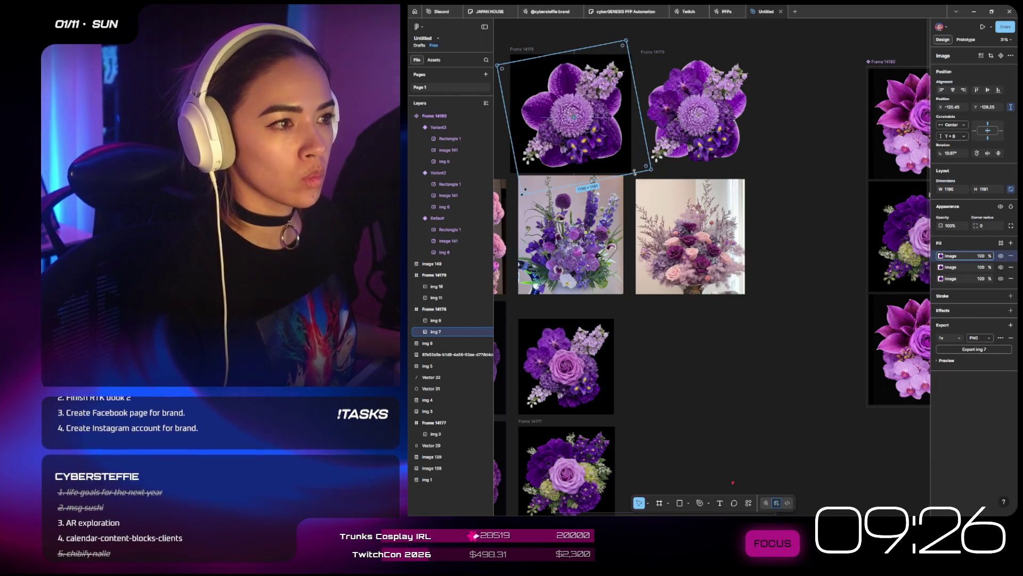
pyautogui.moveTo(656, 171)
pyautogui.mouseDown()
pyautogui.moveTo(667, 126)
pyautogui.moveTo(625, 114)
pyautogui.mouseUp()
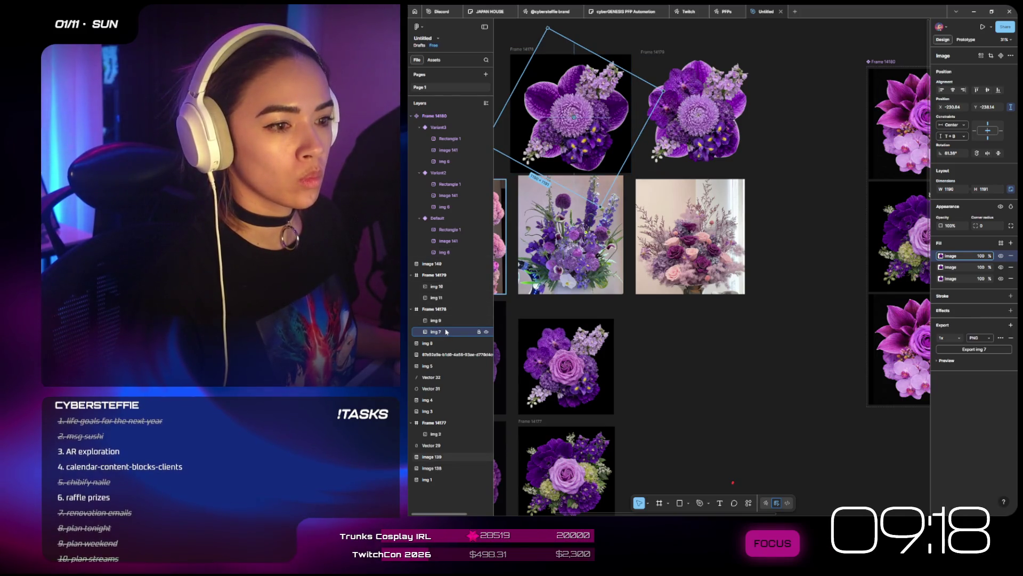
pyautogui.hotkey('ctrl', 'z')
pyautogui.click(1011, 256)
pyautogui.click(1012, 256)
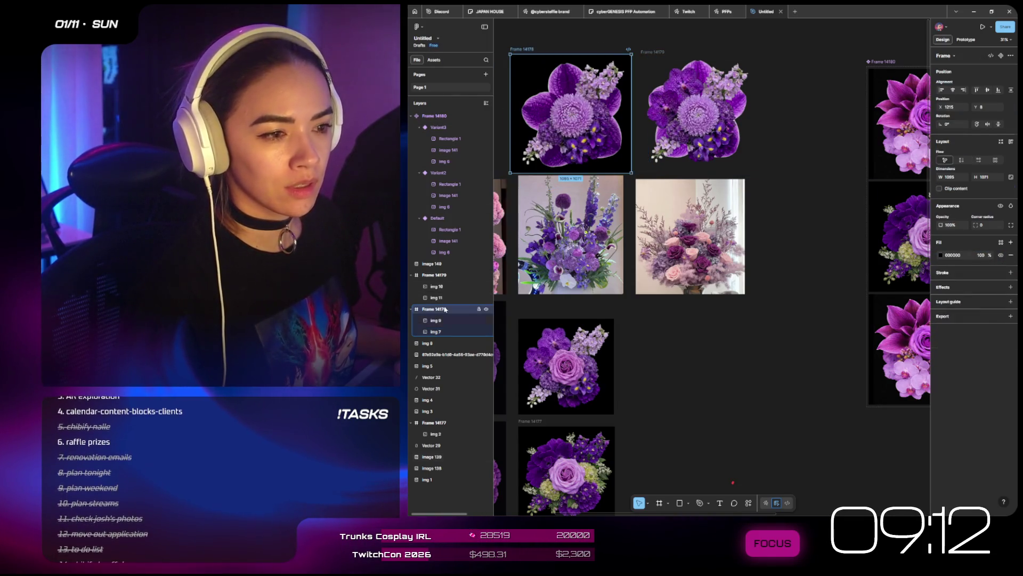
# - Paste the orchid image into Frame 14178 as img 10, send it to the back, and tilt it
pyautogui.hotkey('ctrl', 'v')
pyautogui.press('[')
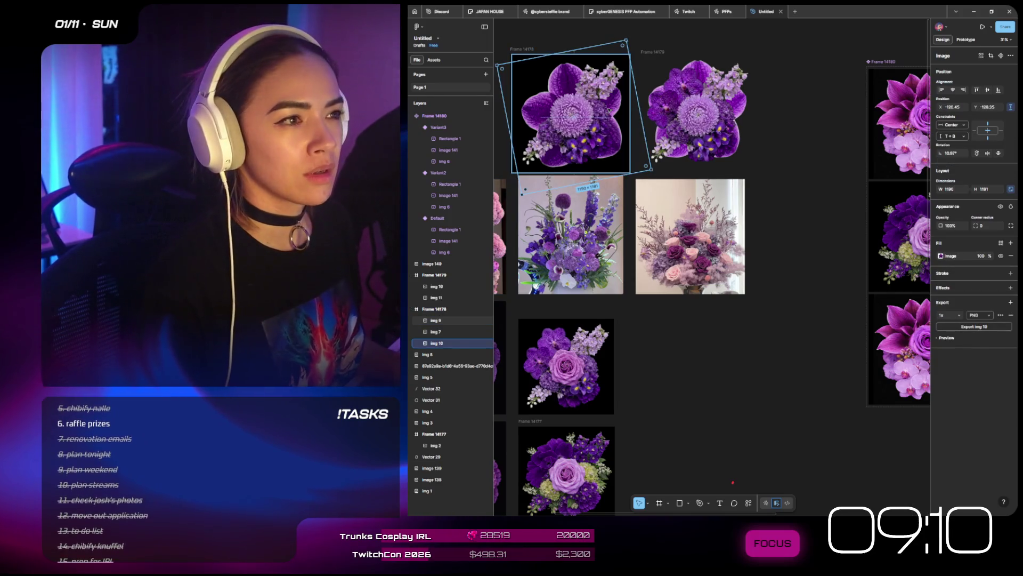
pyautogui.moveTo(655, 172); pyautogui.dragTo(619, 198)
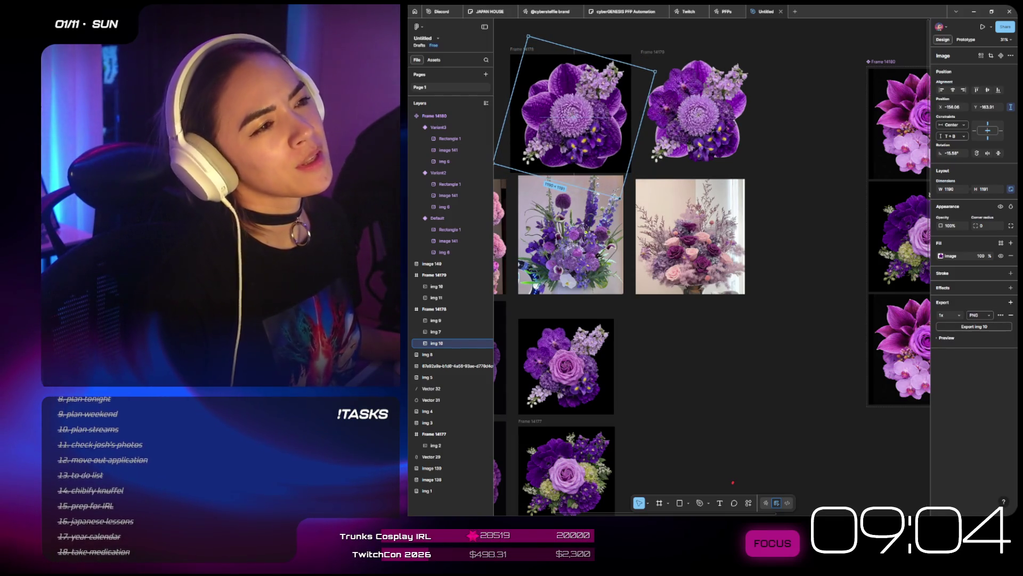
pyautogui.scroll(-5, 606, 153)
pyautogui.hscroll(-3, 559, 92)
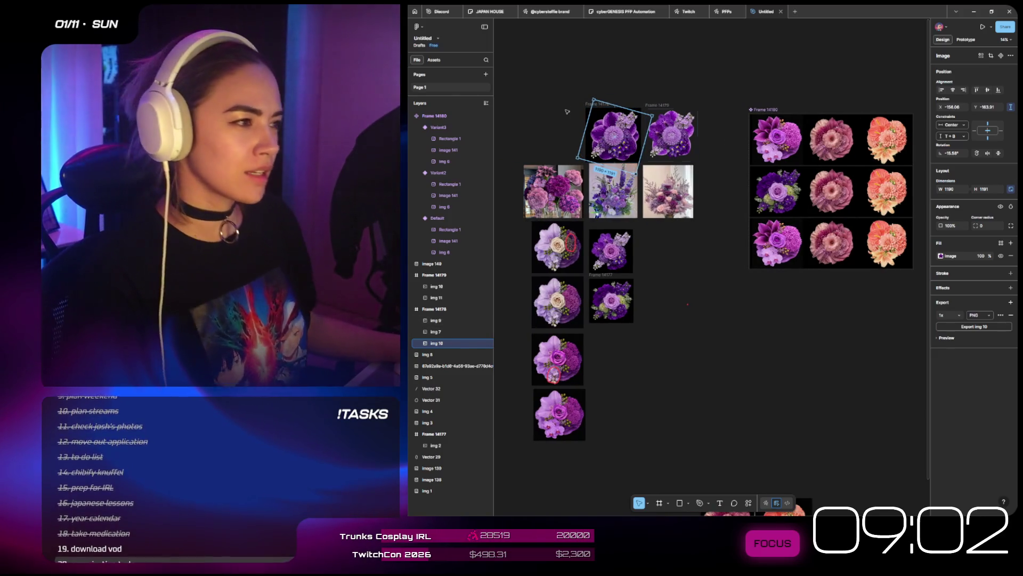
# - Shrink the rotated image and crop img 7 to 849 px tall with its right side trimmed
pyautogui.scroll(3, 559, 92)
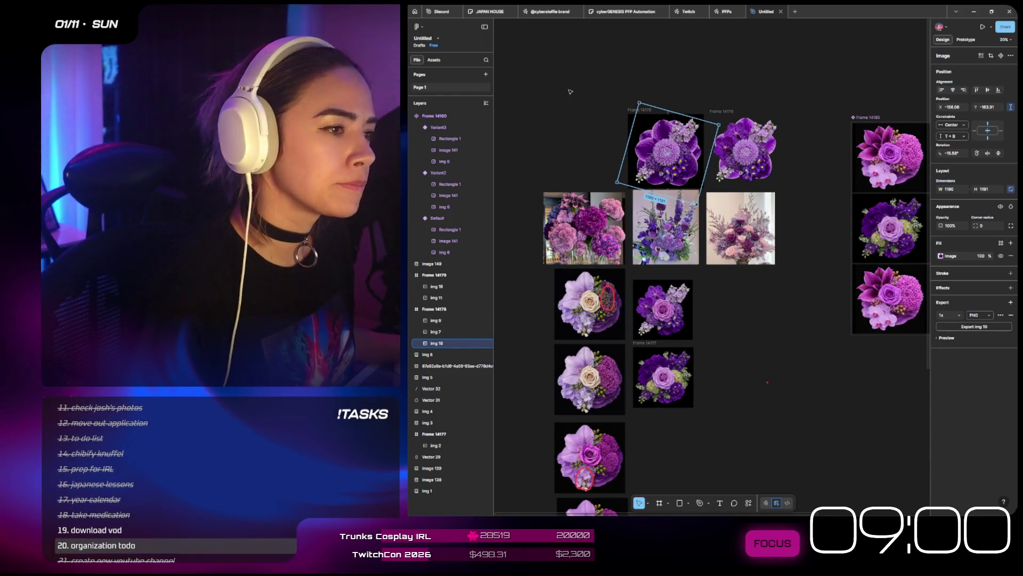
pyautogui.scroll(5, 654, 99)
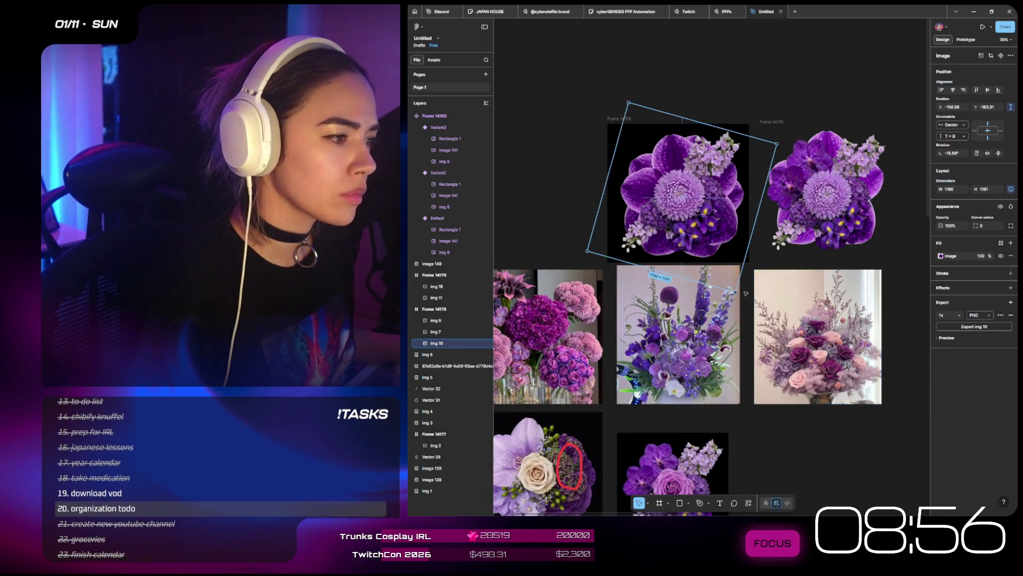
pyautogui.moveTo(738, 288); pyautogui.dragTo(726, 274)
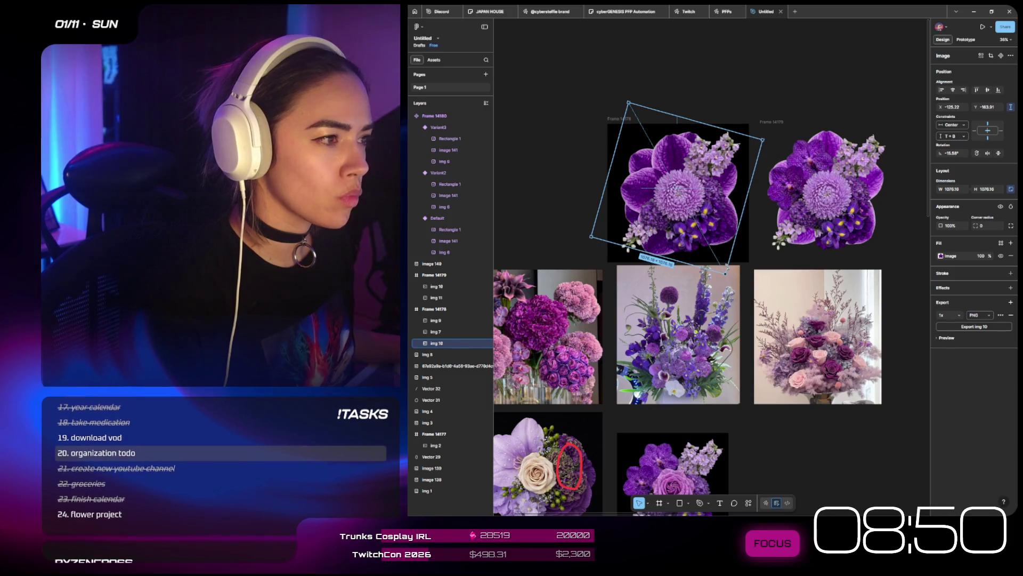
pyautogui.click(757, 213)
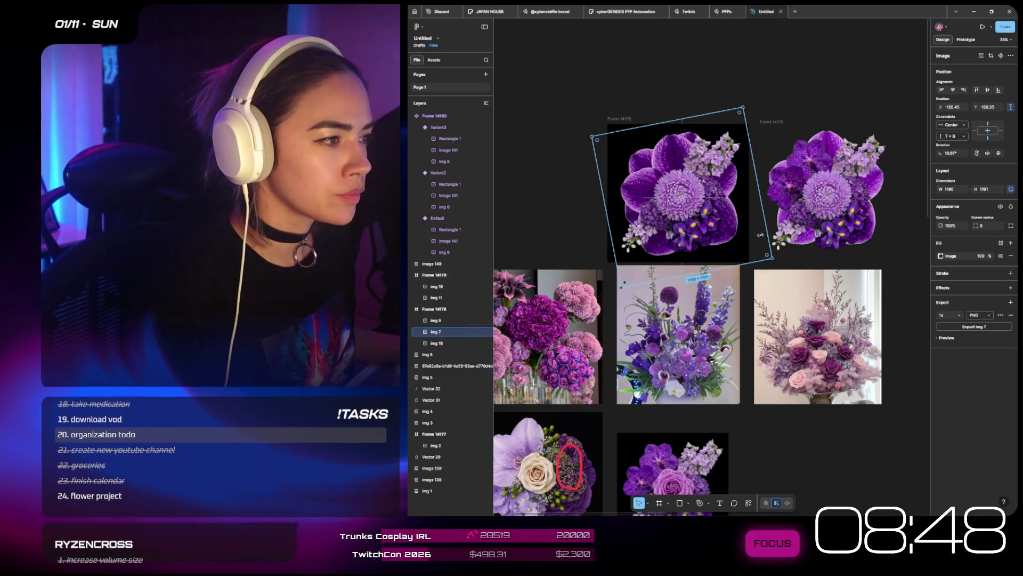
pyautogui.click(991, 56)
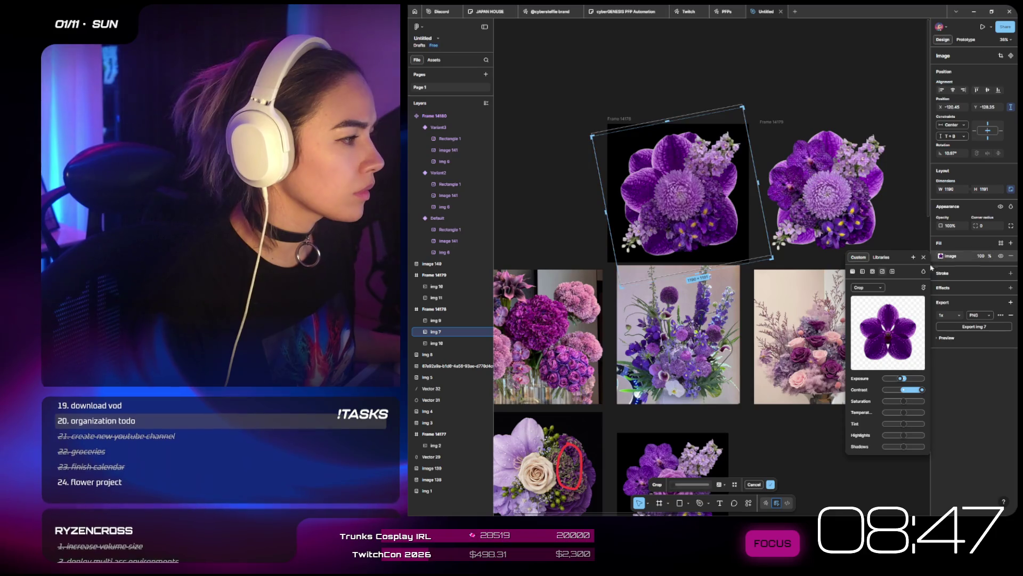
pyautogui.click(873, 289)
pyautogui.click(873, 288)
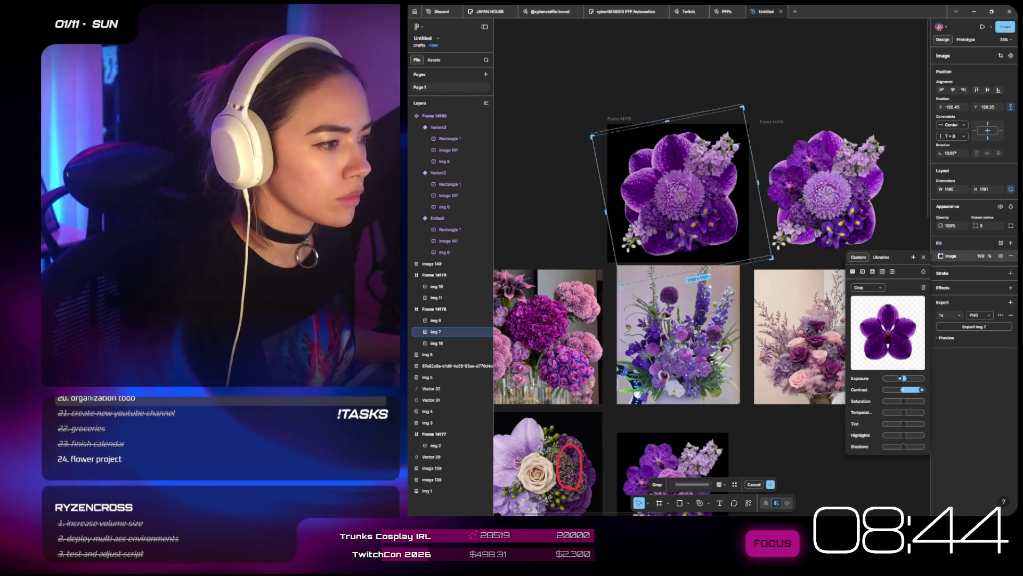
pyautogui.moveTo(694, 252); pyautogui.dragTo(693, 222)
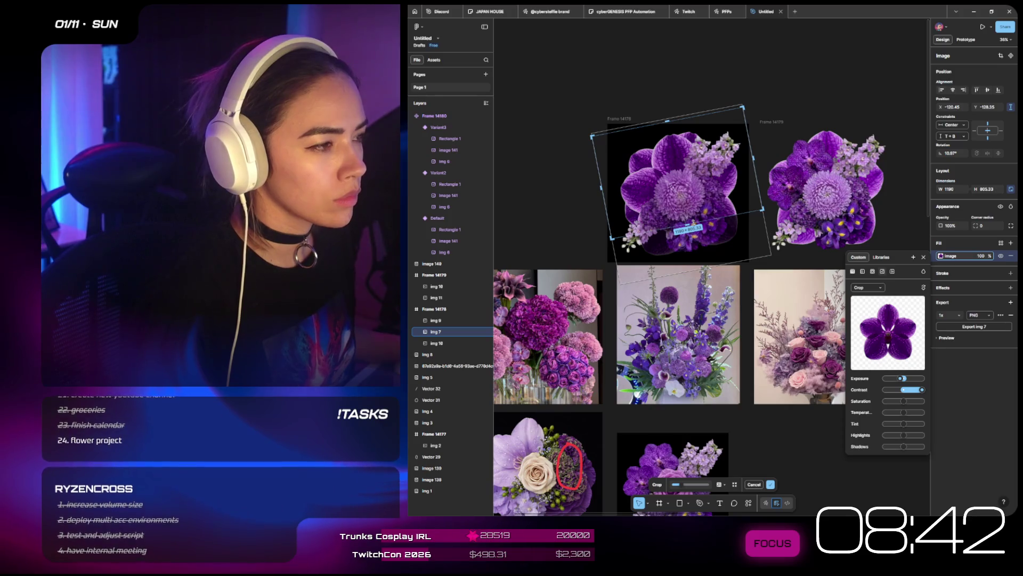
pyautogui.moveTo(751, 158); pyautogui.dragTo(707, 169)
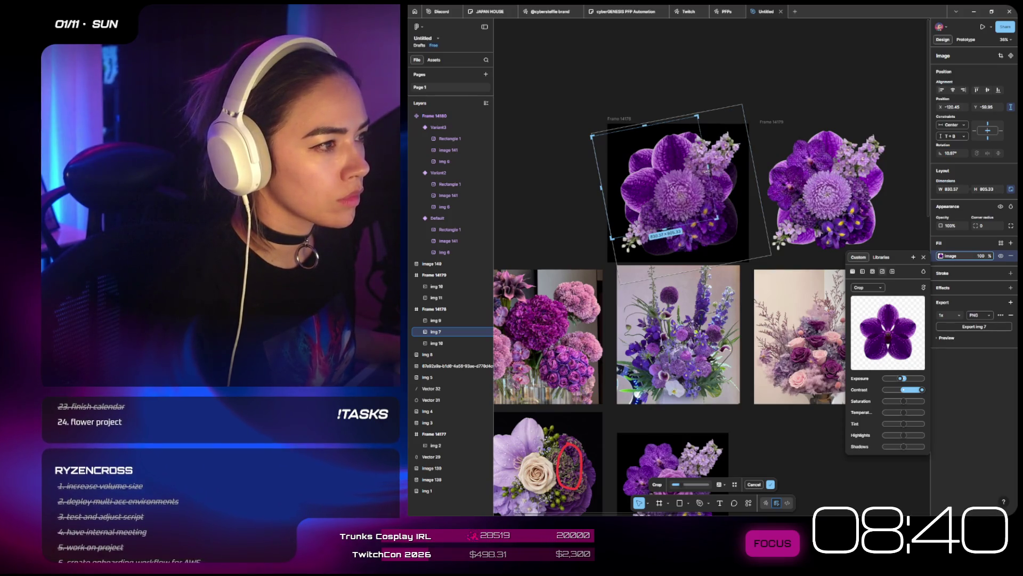
pyautogui.press('Escape')
pyautogui.press('Escape')
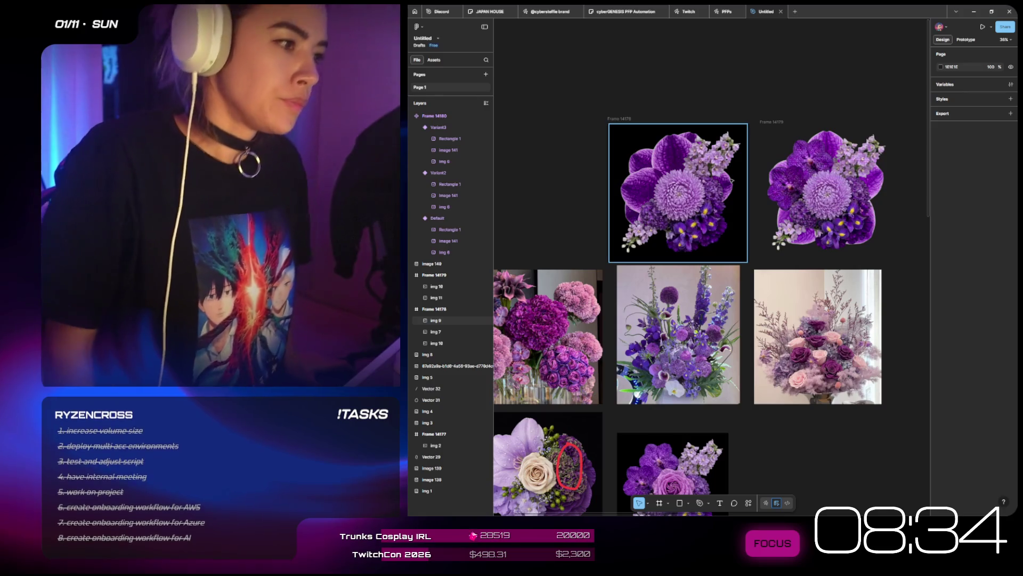
# - Nudge img 10 up and left and crop its right side narrower
pyautogui.click(436, 332)
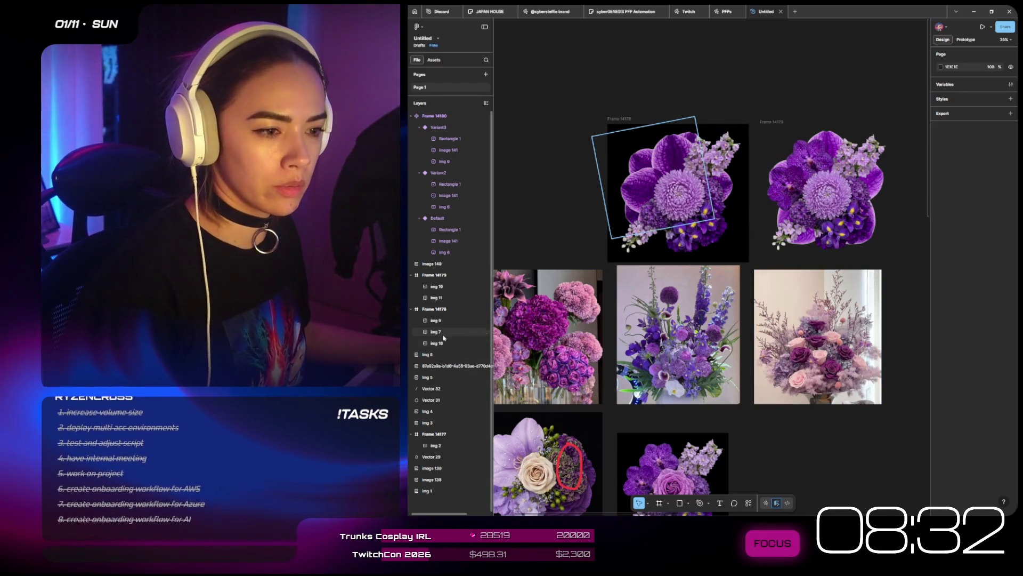
pyautogui.click(445, 342)
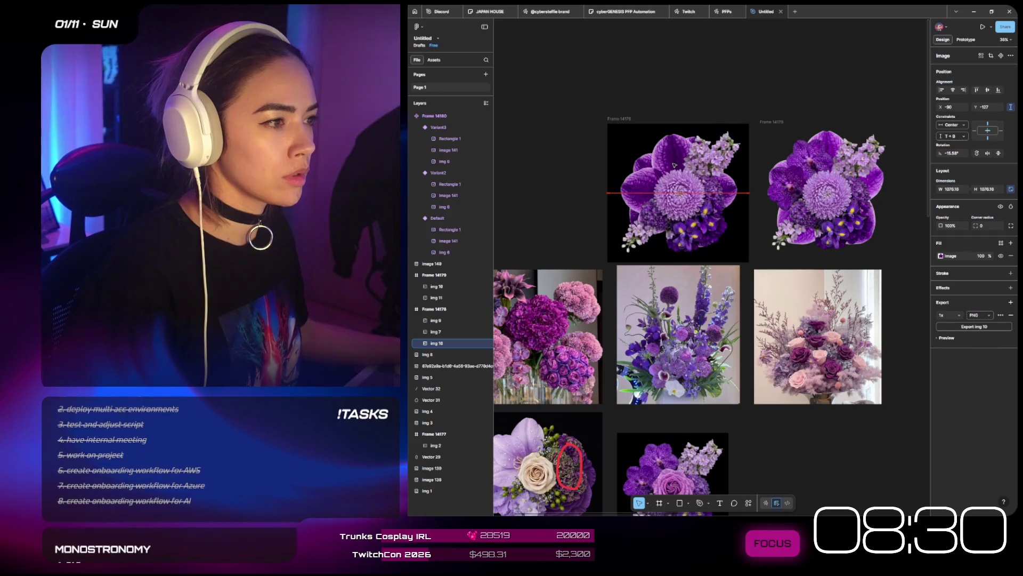
pyautogui.moveTo(674, 162); pyautogui.dragTo(672, 160)
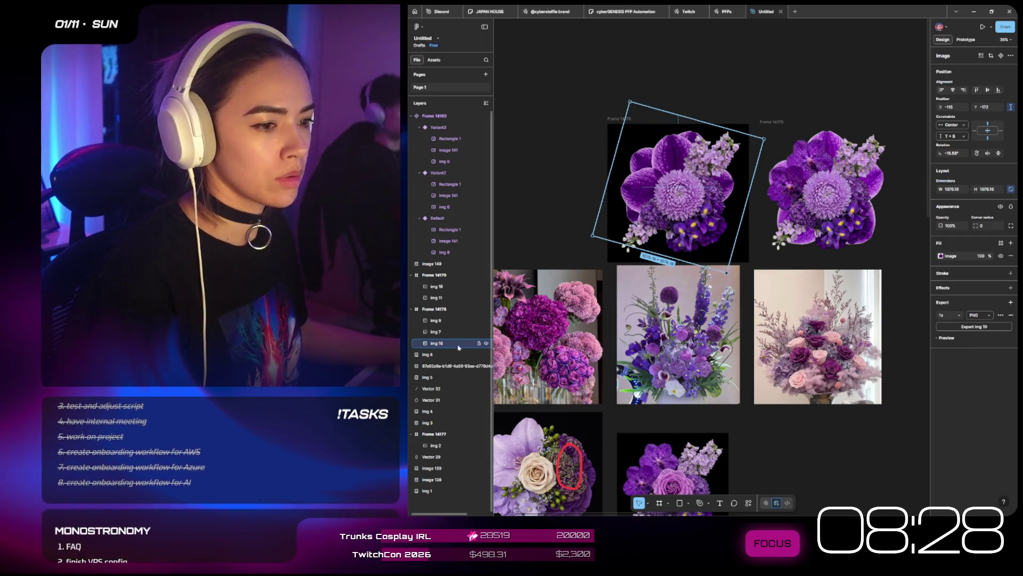
pyautogui.click(941, 256)
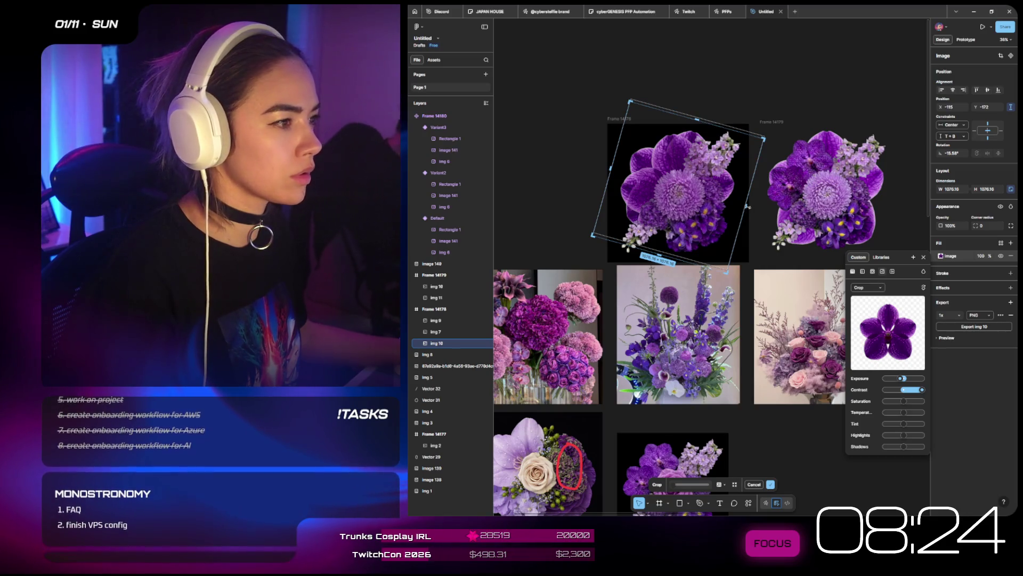
pyautogui.moveTo(750, 187); pyautogui.dragTo(710, 188)
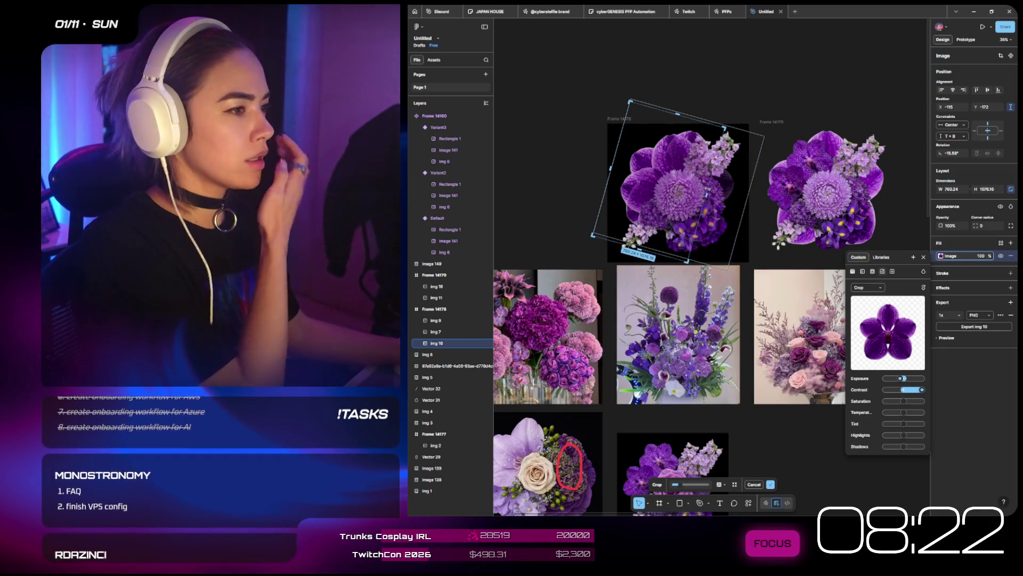
pyautogui.click(832, 78)
pyautogui.click(833, 78)
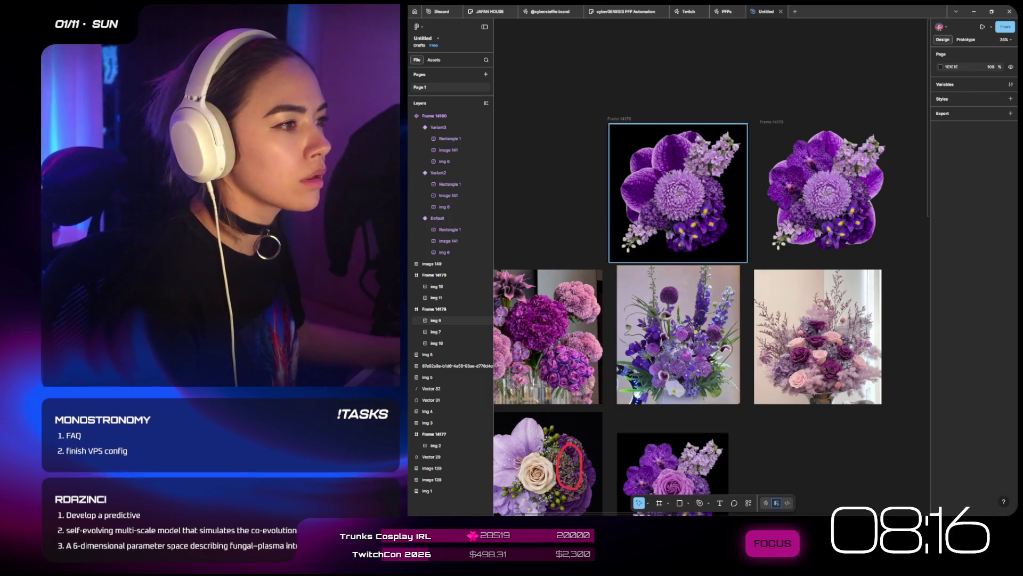
# - Select img 7 and img 10 together to compare them, then clear the selection
pyautogui.click(436, 332)
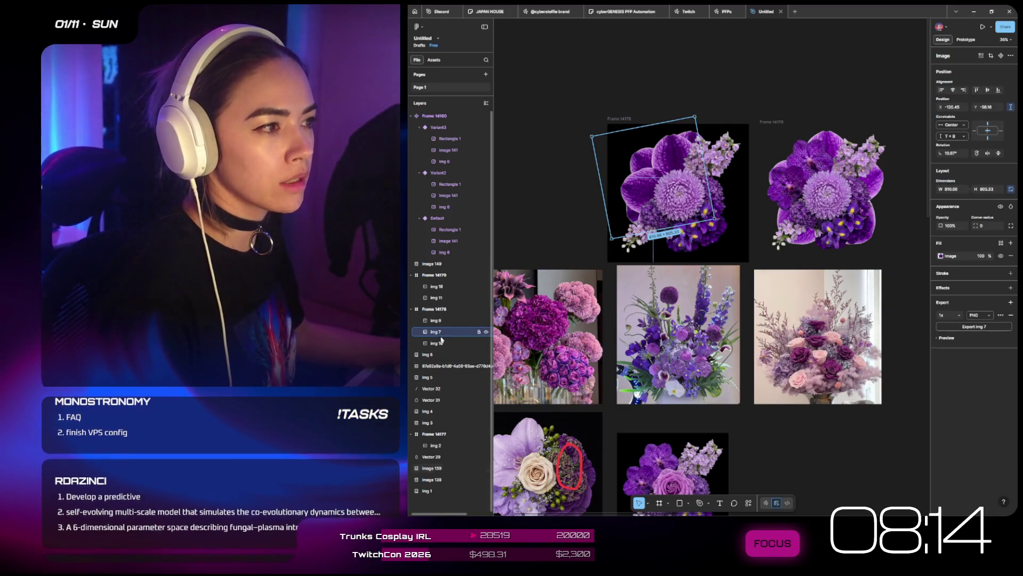
pyautogui.keyDown('shift'); pyautogui.click(444, 344); pyautogui.keyUp('shift')
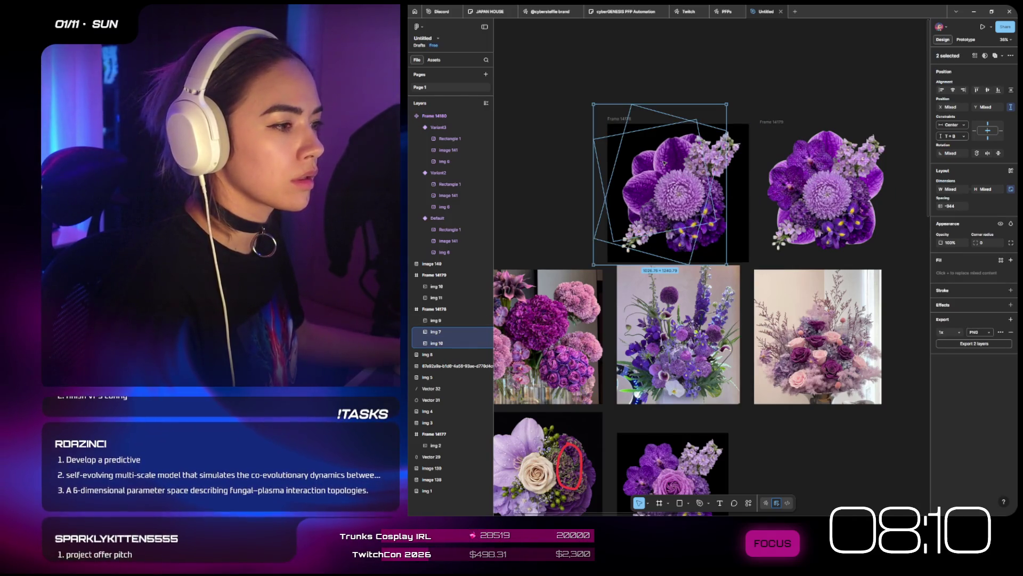
pyautogui.click(791, 413)
pyautogui.scroll(-2, 789, 384)
pyautogui.scroll(-3, 786, 355)
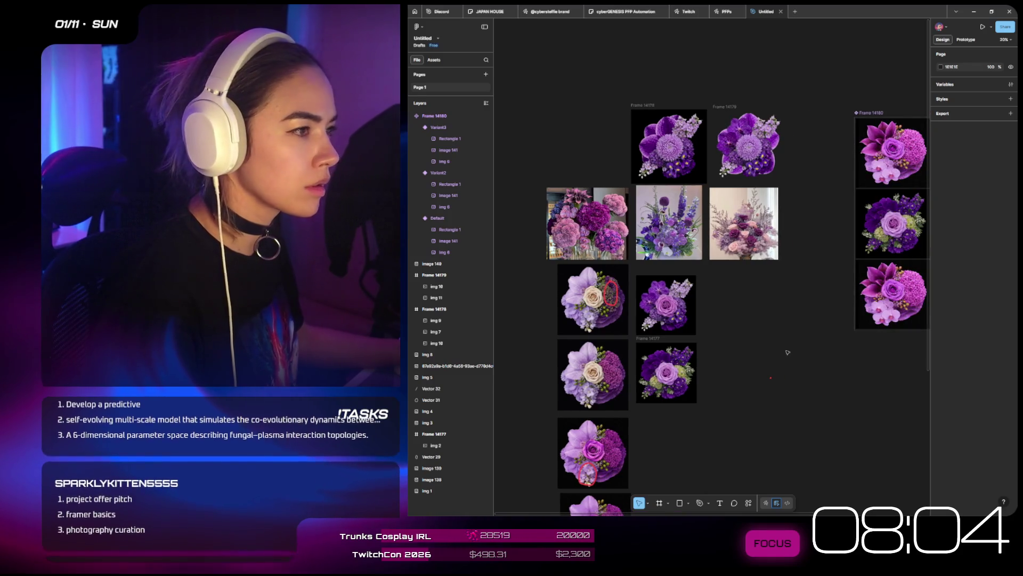
pyautogui.hscroll(3, 787, 352)
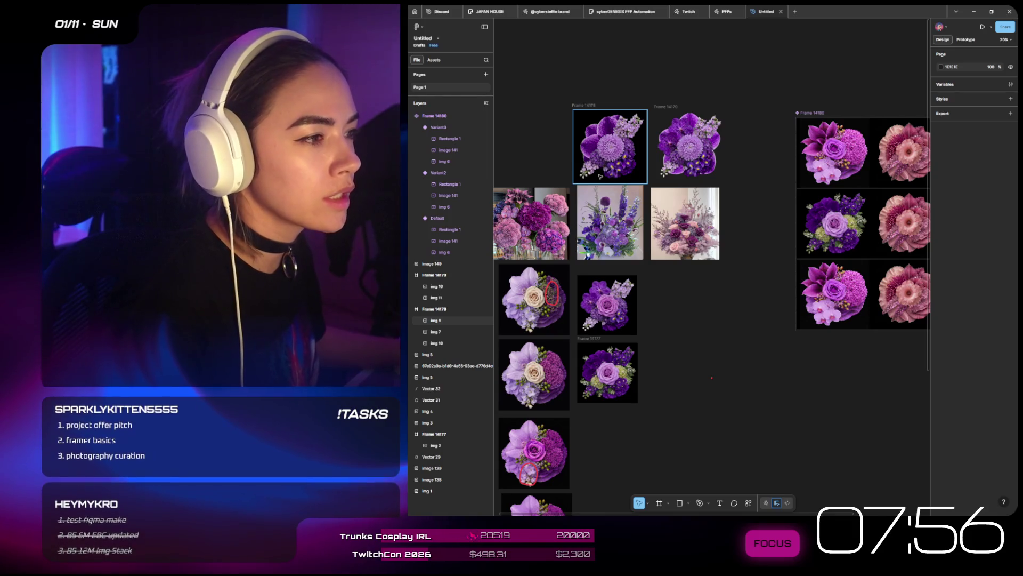
pyautogui.scroll(3, 600, 176)
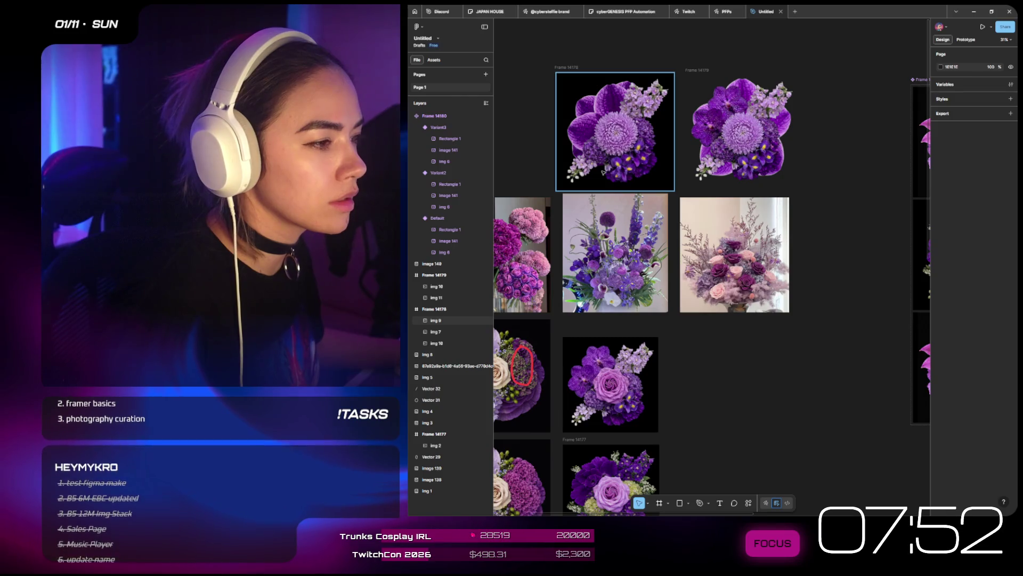
pyautogui.scroll(5, 601, 285)
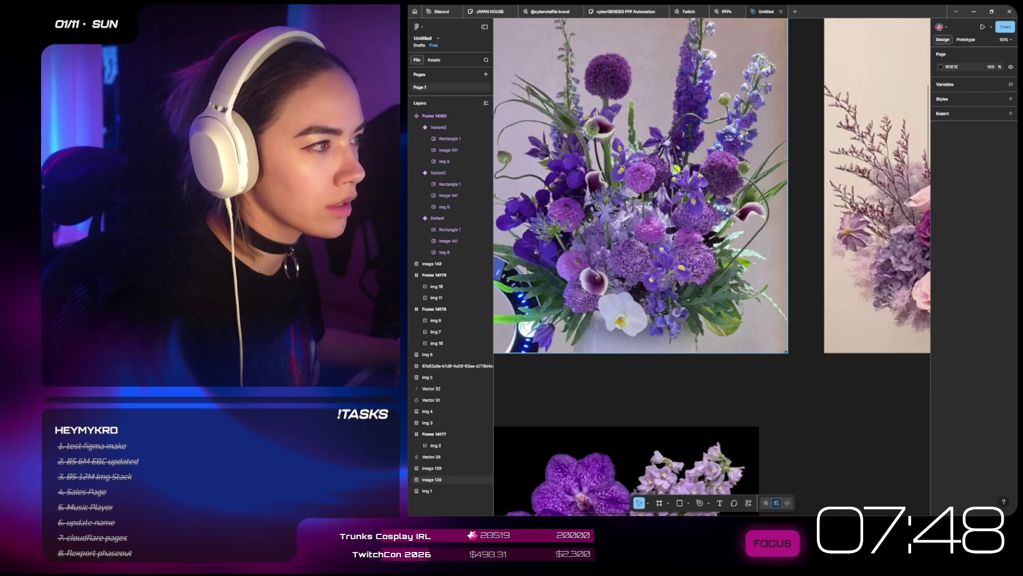
pyautogui.scroll(-5, 610, 228)
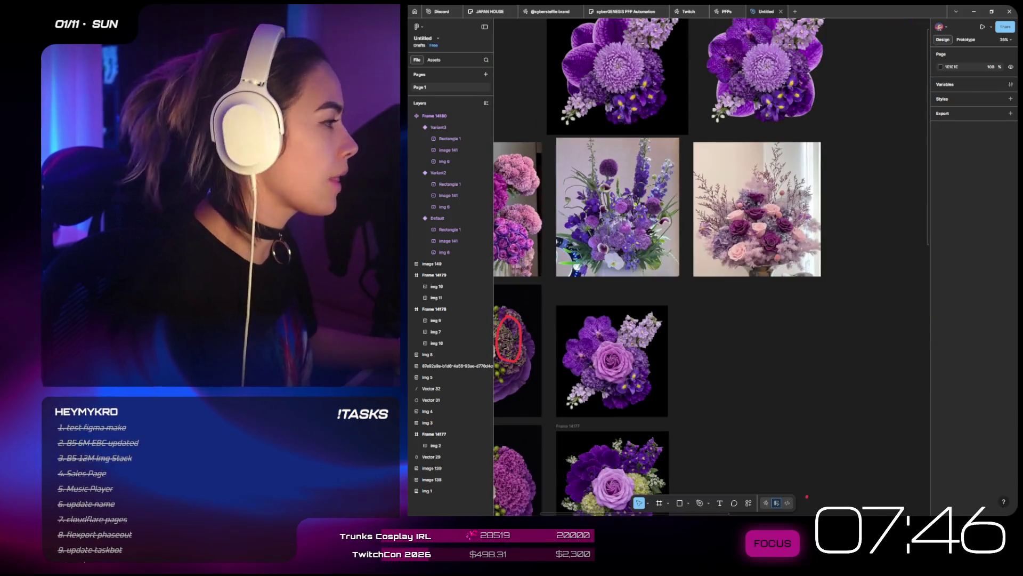
pyautogui.hotkey('alt', 'Tab')
# - Download the original Scabiosa image from the Milanote flower board as img.webp and return to Figma
pyautogui.scroll(-10, 589, 368)
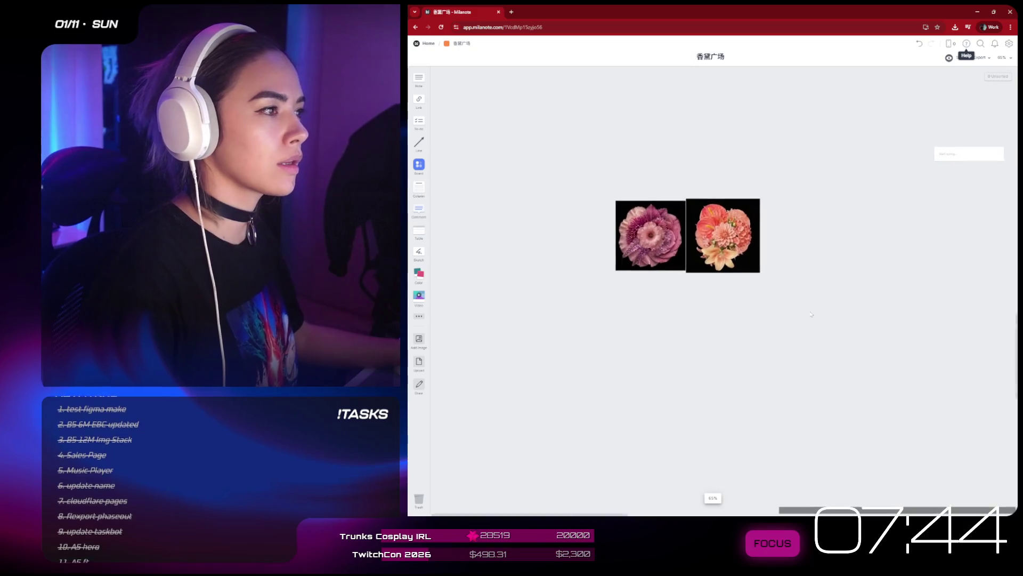
pyautogui.scroll(5, 739, 237)
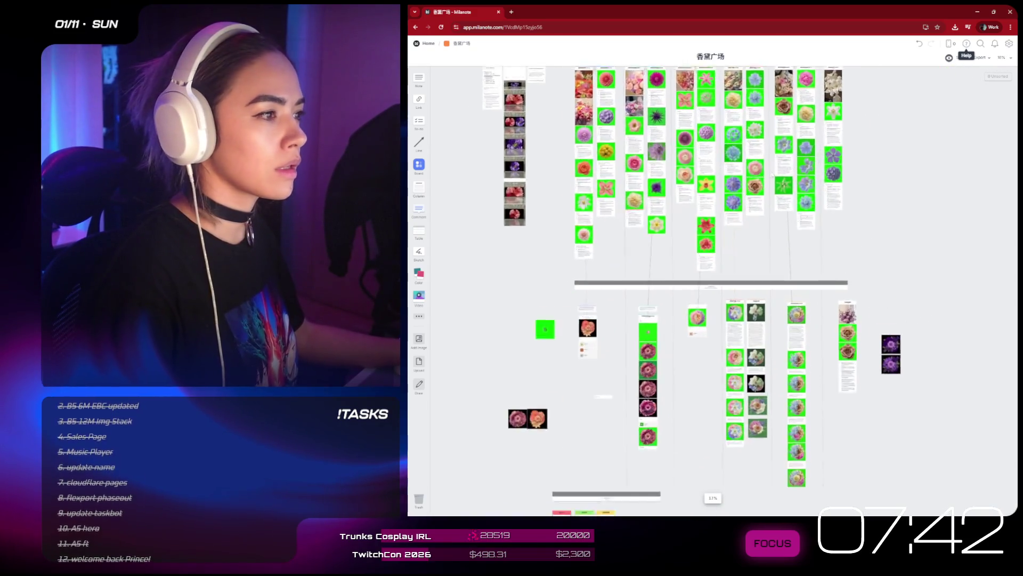
pyautogui.scroll(2, 738, 236)
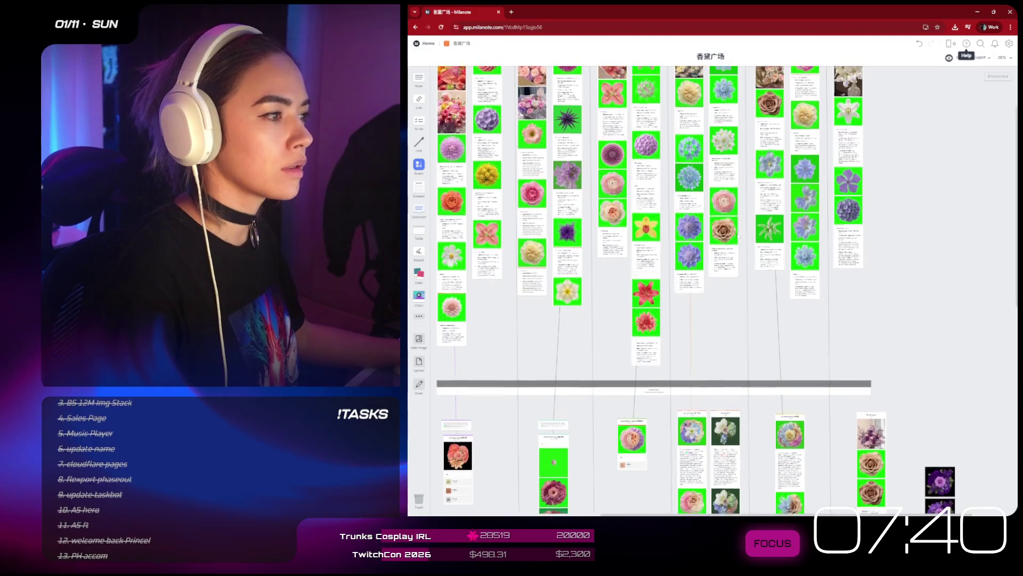
pyautogui.scroll(3, 806, 261)
pyautogui.scroll(4, 806, 262)
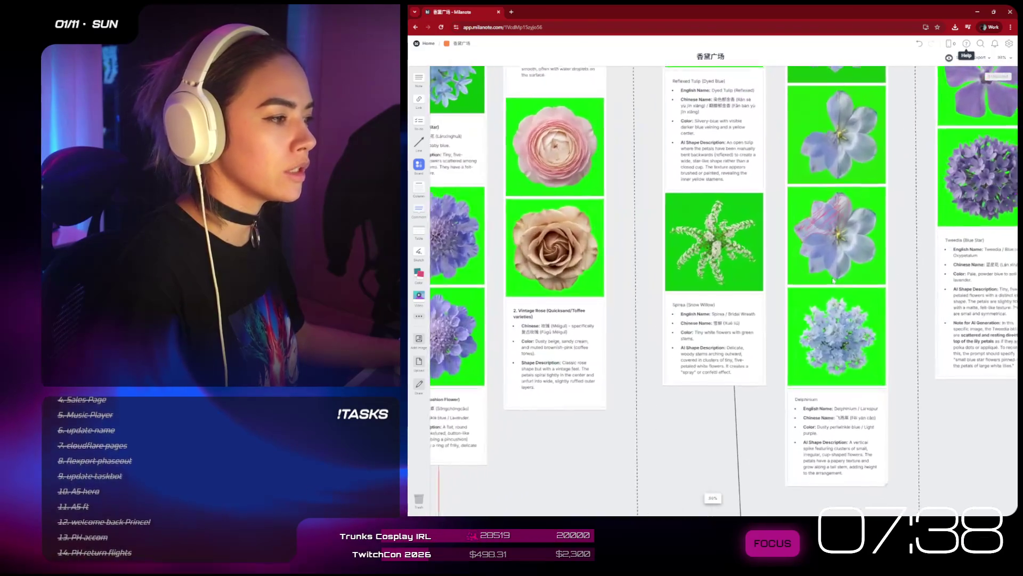
pyautogui.rightClick(850, 336)
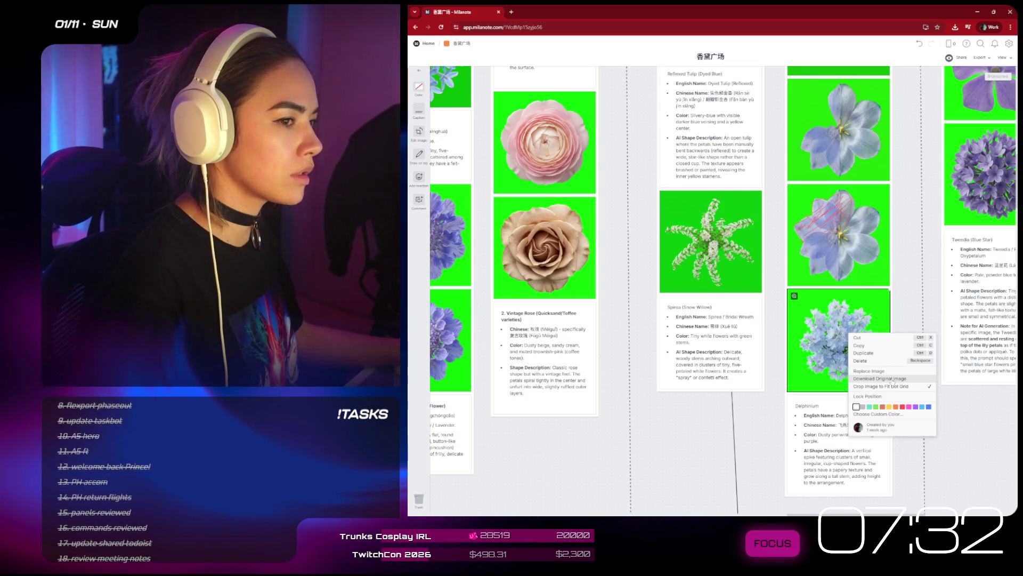
pyautogui.hscroll(-5, 670, 435)
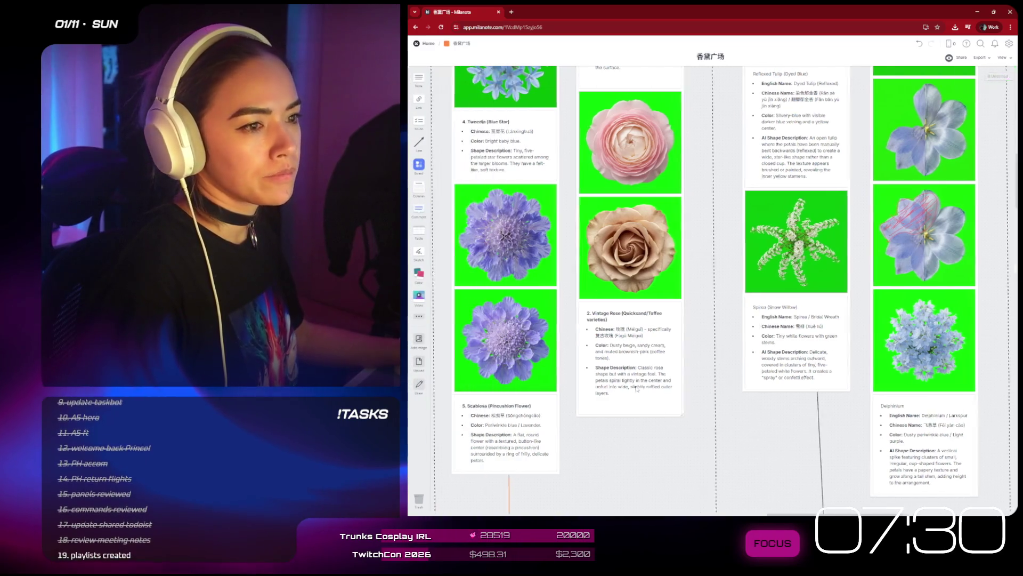
pyautogui.rightClick(603, 243)
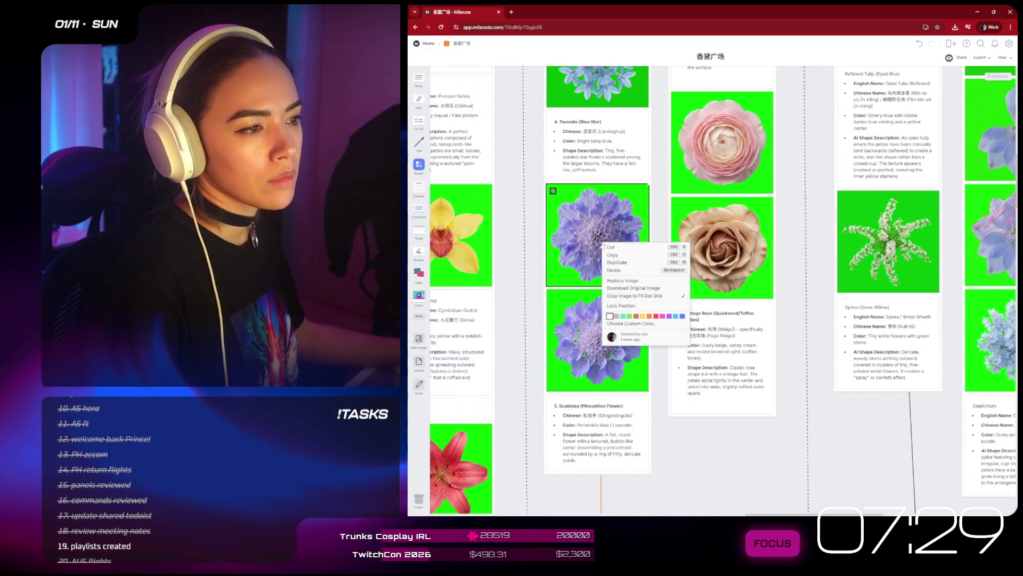
pyautogui.click(650, 291)
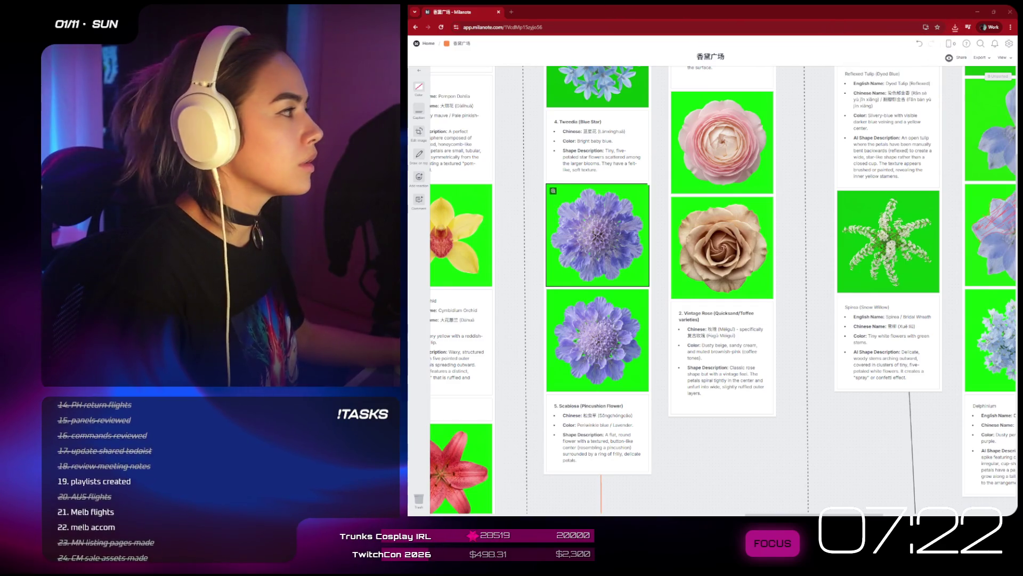
pyautogui.click(954, 28)
# - Drop the Scabiosa image onto the canvas and remove its green background with the plugin
pyautogui.moveTo(949, 51); pyautogui.dragTo(812, 362)
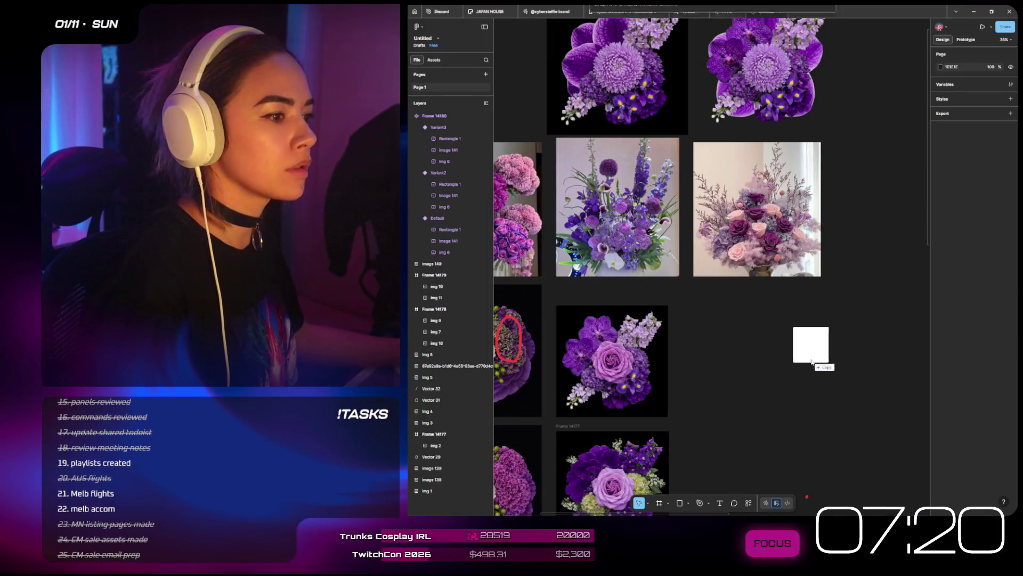
pyautogui.rightClick(808, 291)
pyautogui.moveTo(867, 428)
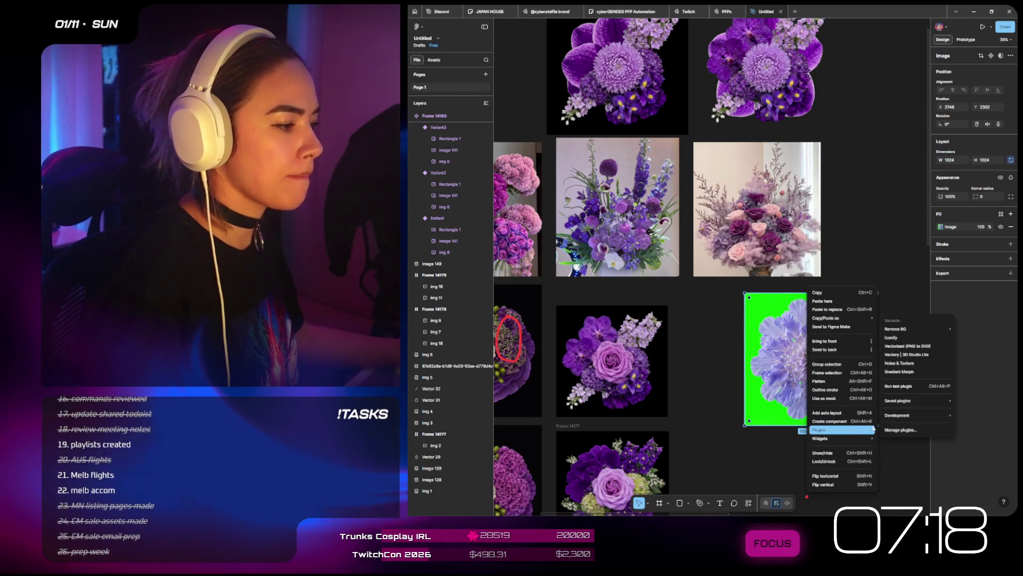
pyautogui.moveTo(924, 331)
pyautogui.click(846, 328)
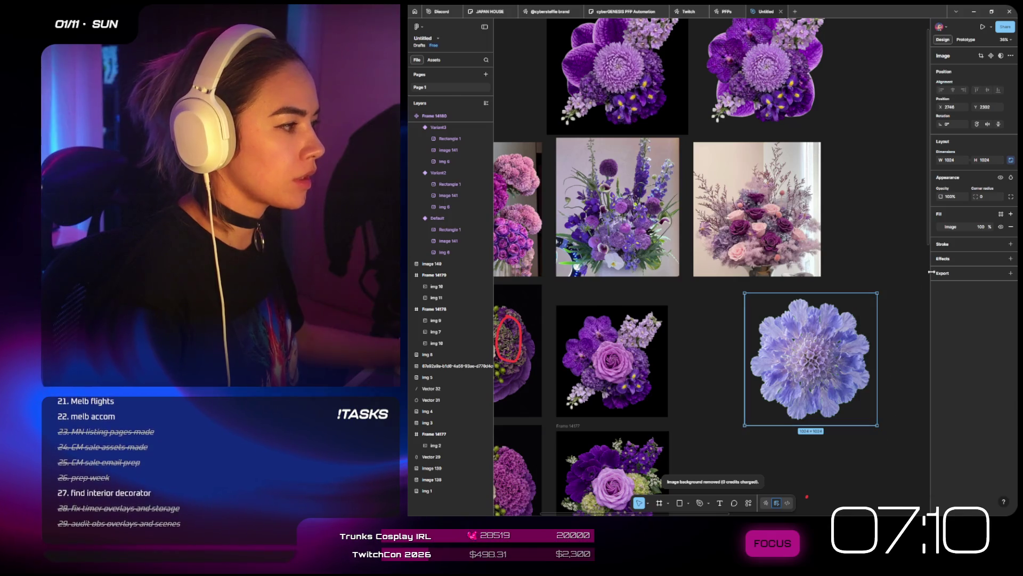
# - Keep the Scabiosa in Fill mode, boost its saturation and shift its tint toward pinkish-purple
pyautogui.click(941, 227)
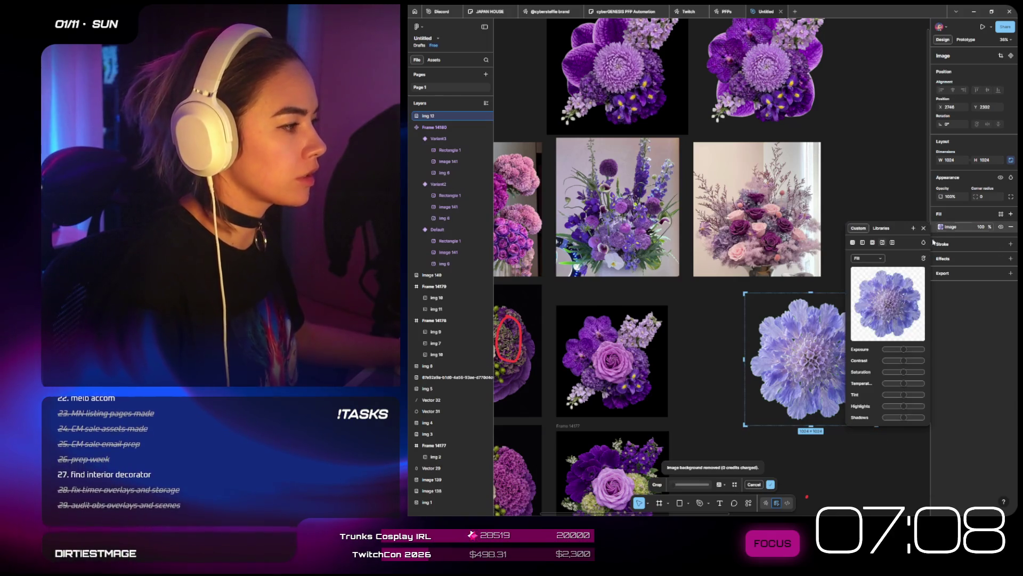
pyautogui.click(861, 258)
pyautogui.click(907, 323)
pyautogui.moveTo(904, 371); pyautogui.dragTo(917, 372)
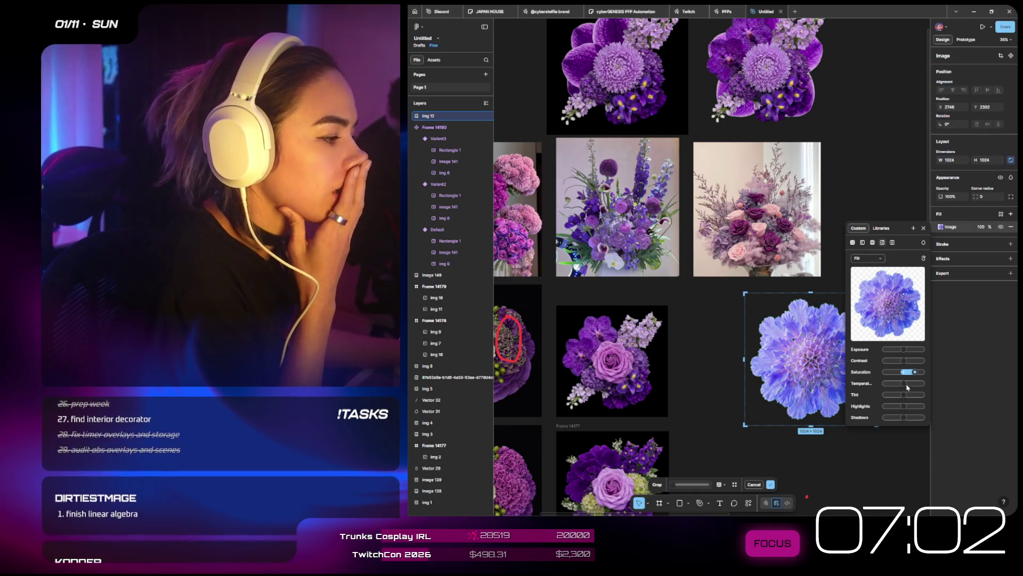
pyautogui.moveTo(904, 384); pyautogui.dragTo(910, 396)
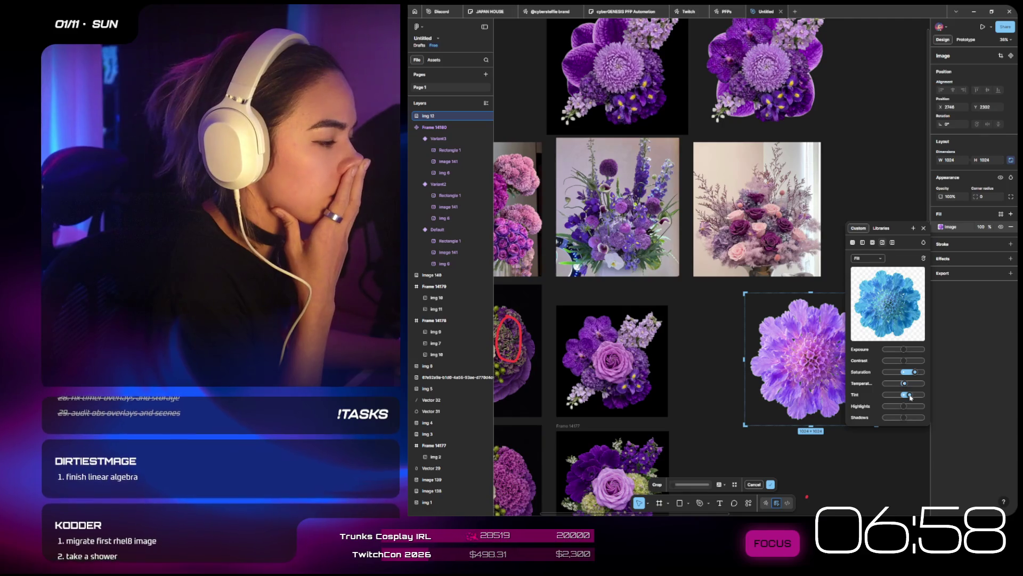
pyautogui.press('Escape')
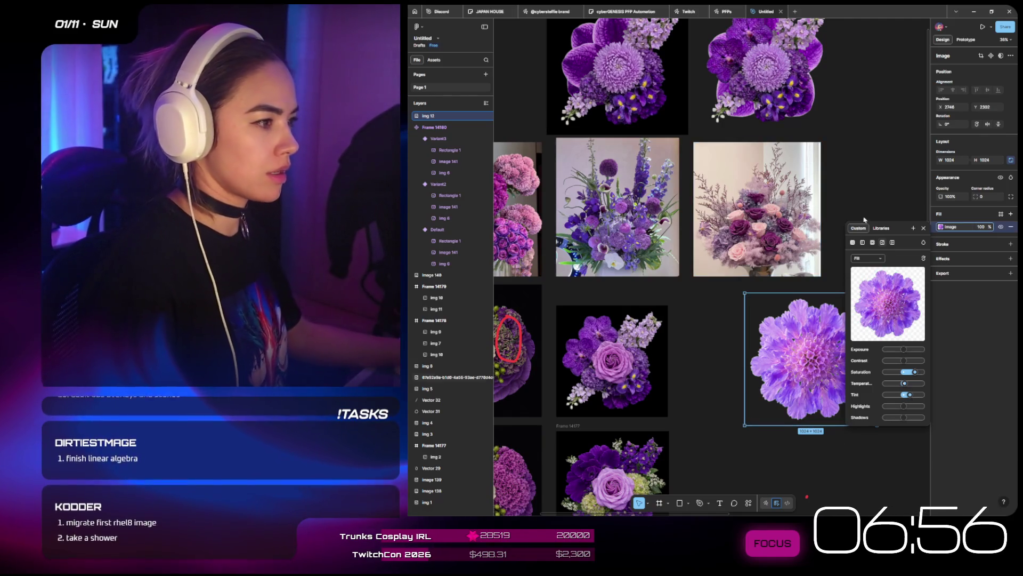
# - Move the Scabiosa into Frame 14178 behind the orchid bouquet, sized 1014×1014
pyautogui.click(873, 175)
pyautogui.click(811, 359)
pyautogui.press('Delete')
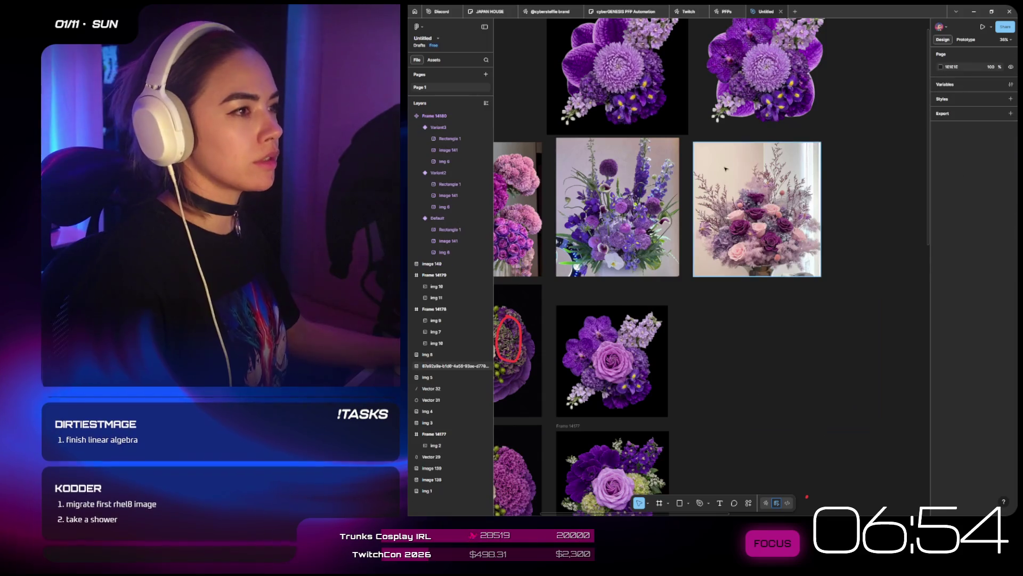
pyautogui.scroll(3, 619, 146)
pyautogui.hotkey('ctrl', 'v')
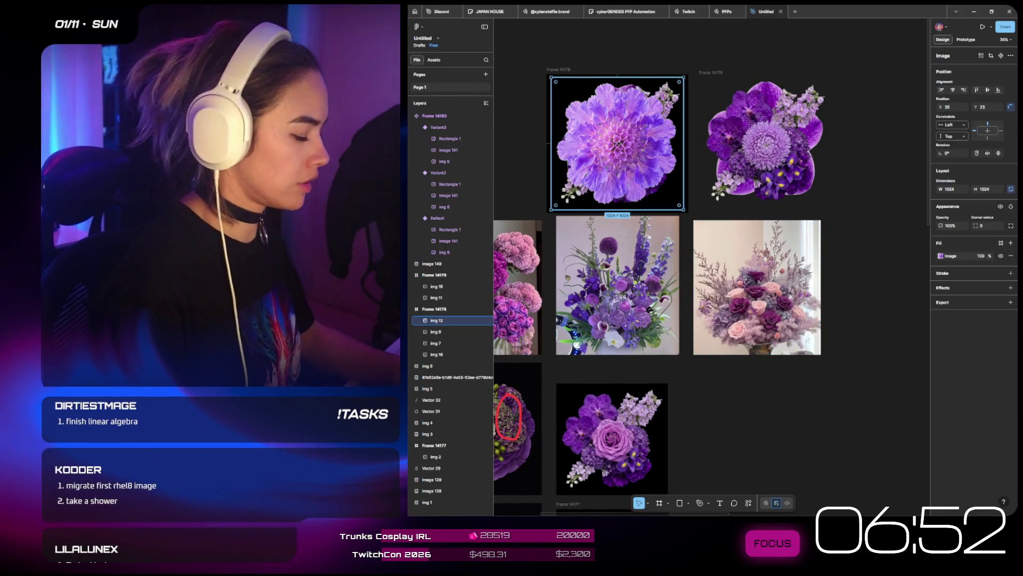
pyautogui.hotkey('ctrl', 'shift', '[')
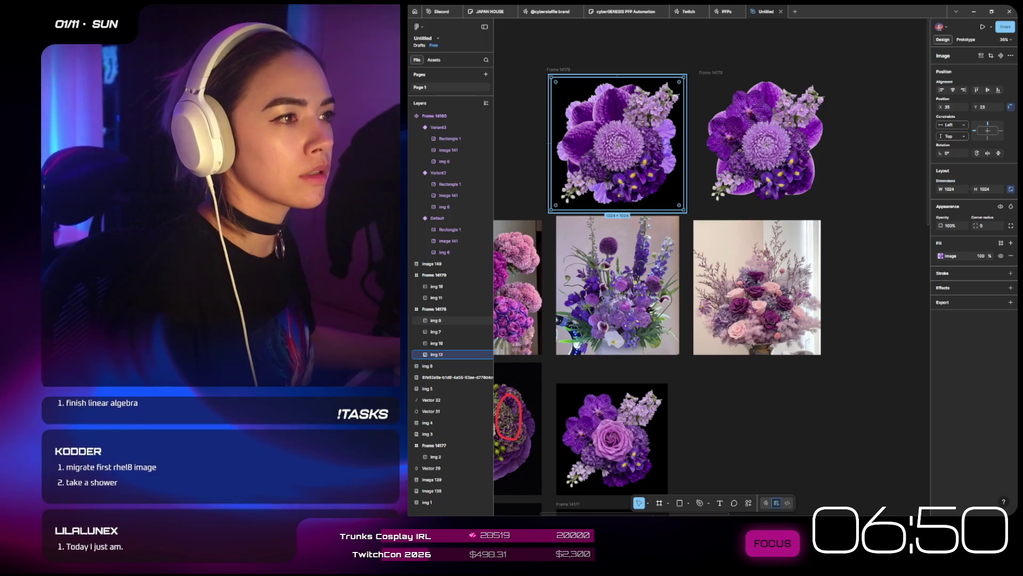
pyautogui.moveTo(551, 76); pyautogui.dragTo(549, 75)
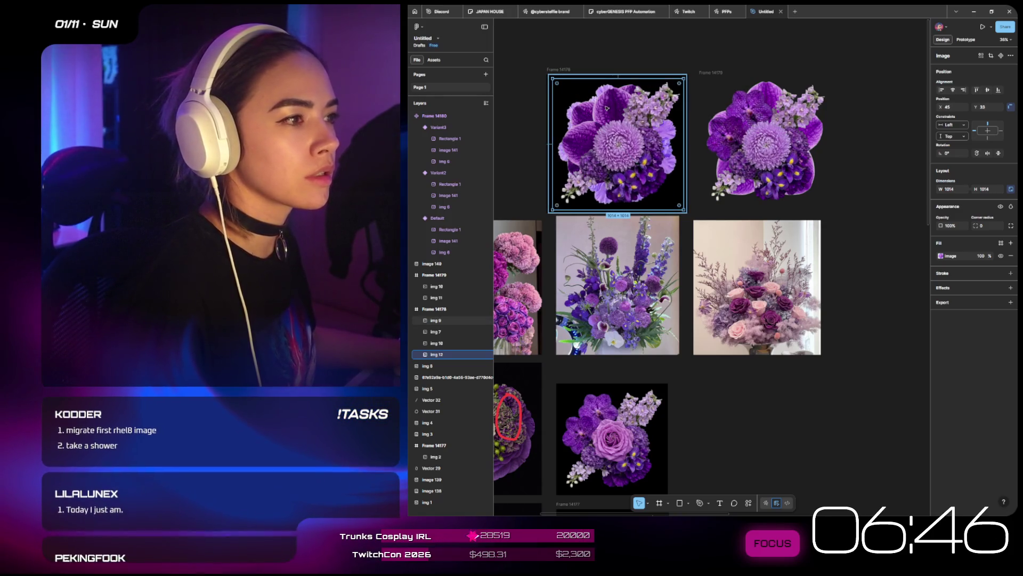
pyautogui.moveTo(612, 109); pyautogui.dragTo(610, 104)
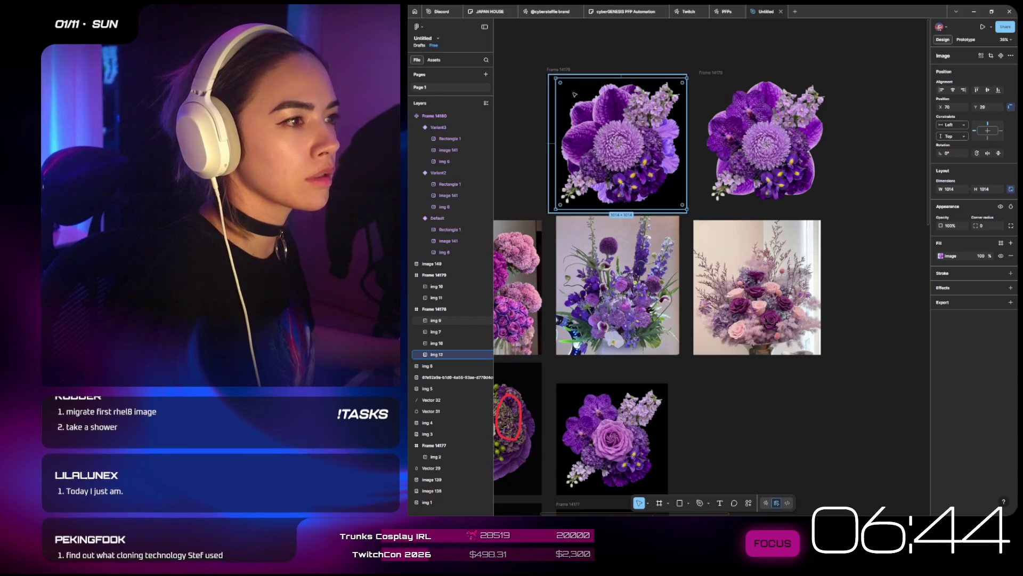
# - Set the Scabiosa image fill's scale mode to Crop
pyautogui.click(941, 256)
pyautogui.click(869, 288)
pyautogui.click(868, 304)
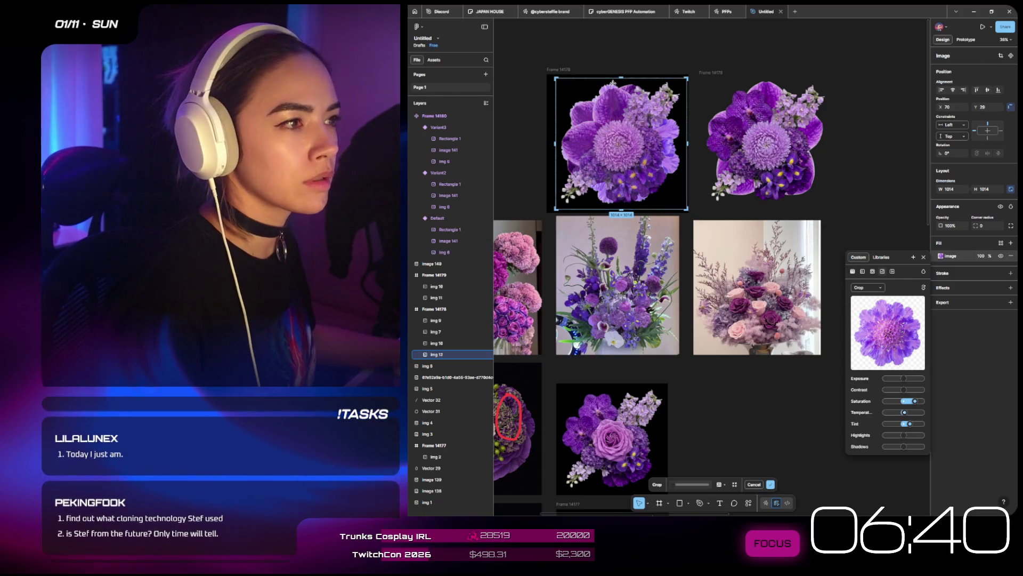
# - Crop the scabiosa image from the top and left, then nudge it upward
pyautogui.moveTo(621, 78); pyautogui.dragTo(619, 101)
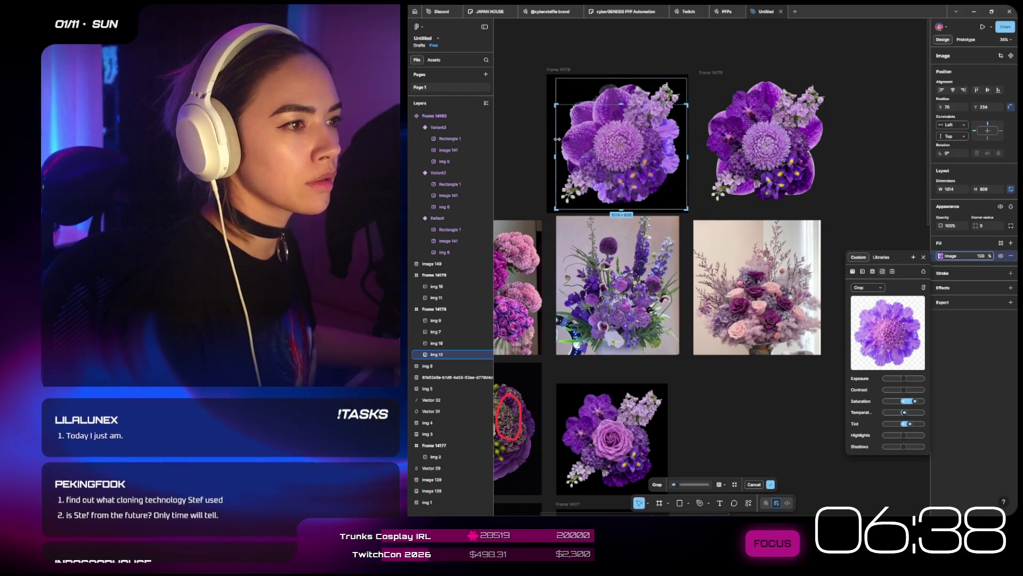
pyautogui.moveTo(556, 137); pyautogui.dragTo(589, 140)
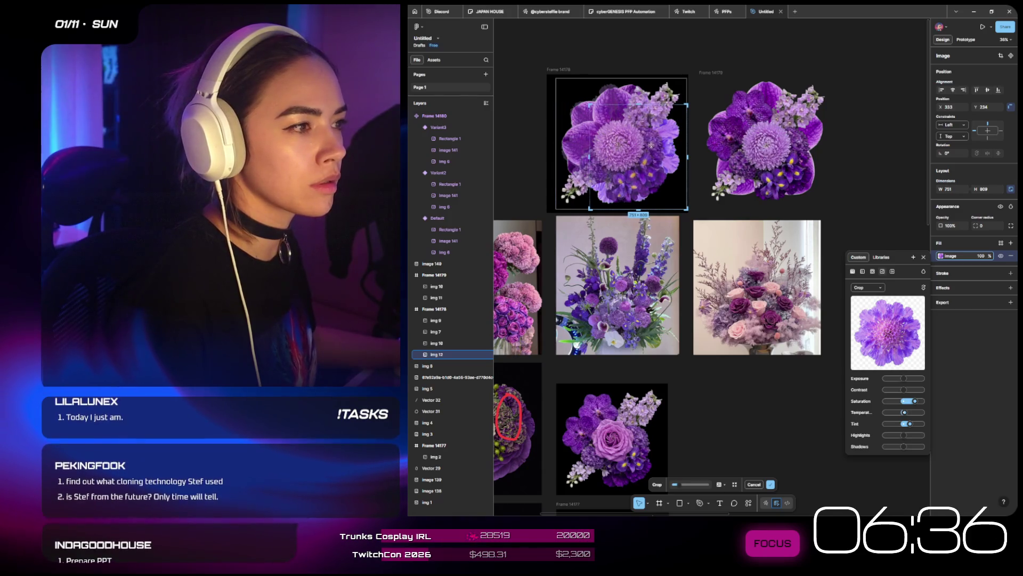
pyautogui.moveTo(663, 146); pyautogui.dragTo(439, 368)
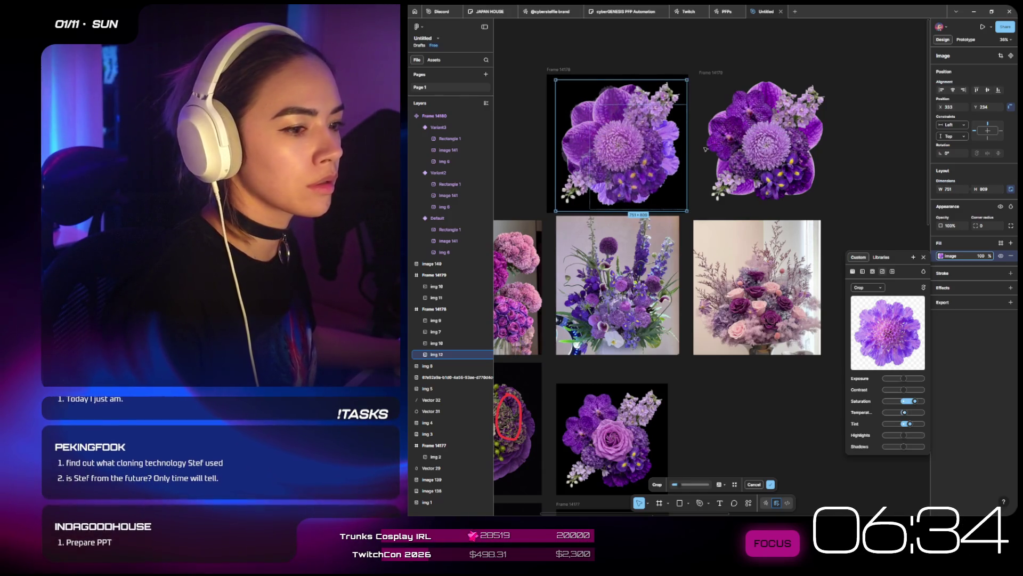
pyautogui.moveTo(659, 155); pyautogui.dragTo(659, 152)
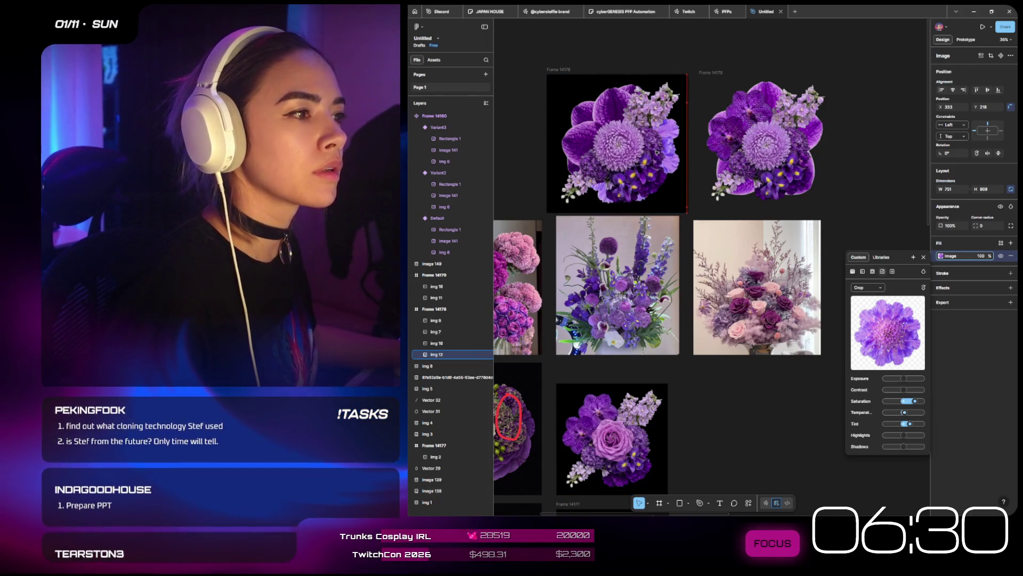
pyautogui.scroll(-3, 657, 151)
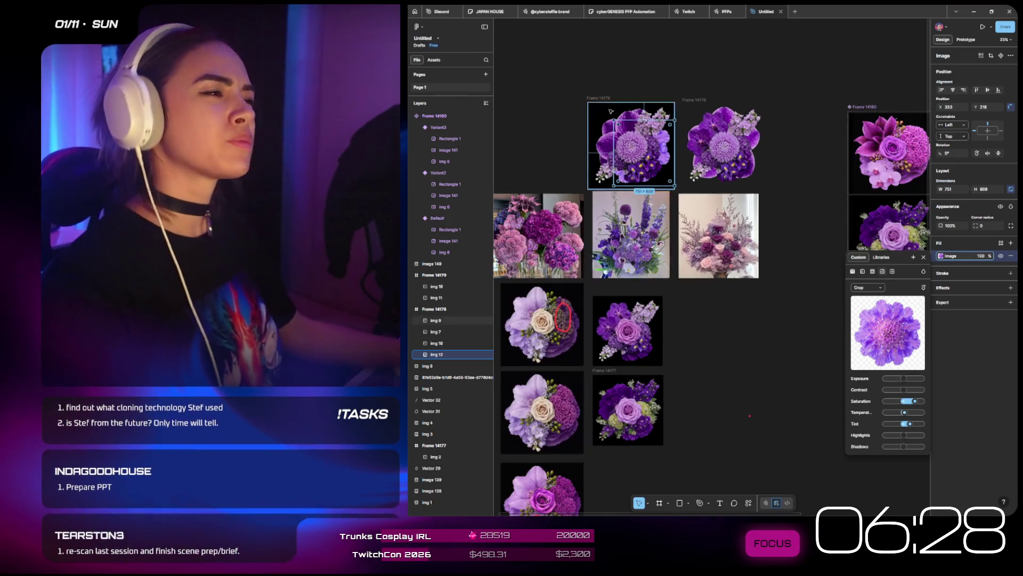
pyautogui.scroll(4, 614, 114)
pyautogui.scroll(3, 614, 115)
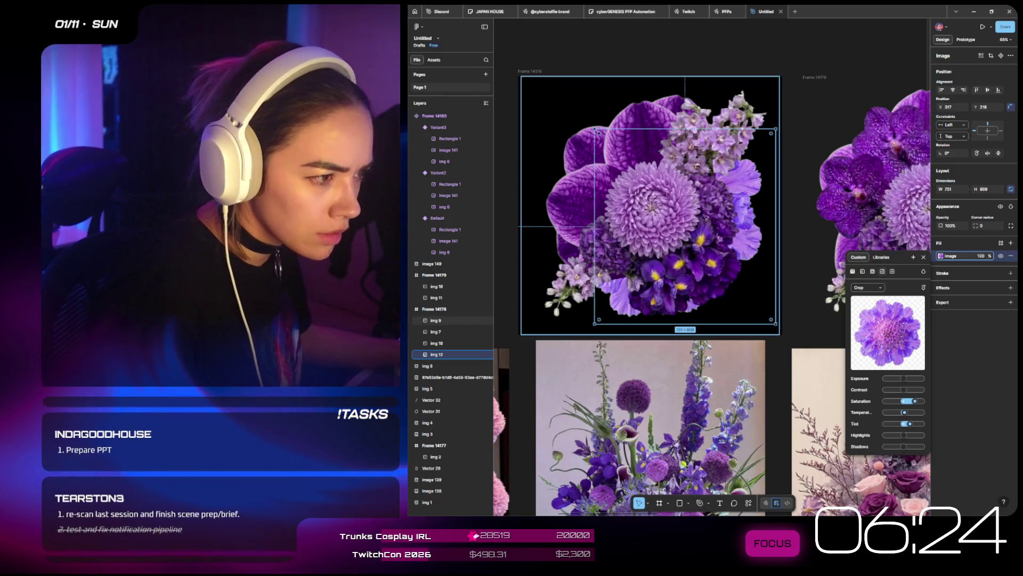
# - Crop the bottom edge of the tilted orchid image slightly shorter
pyautogui.click(436, 332)
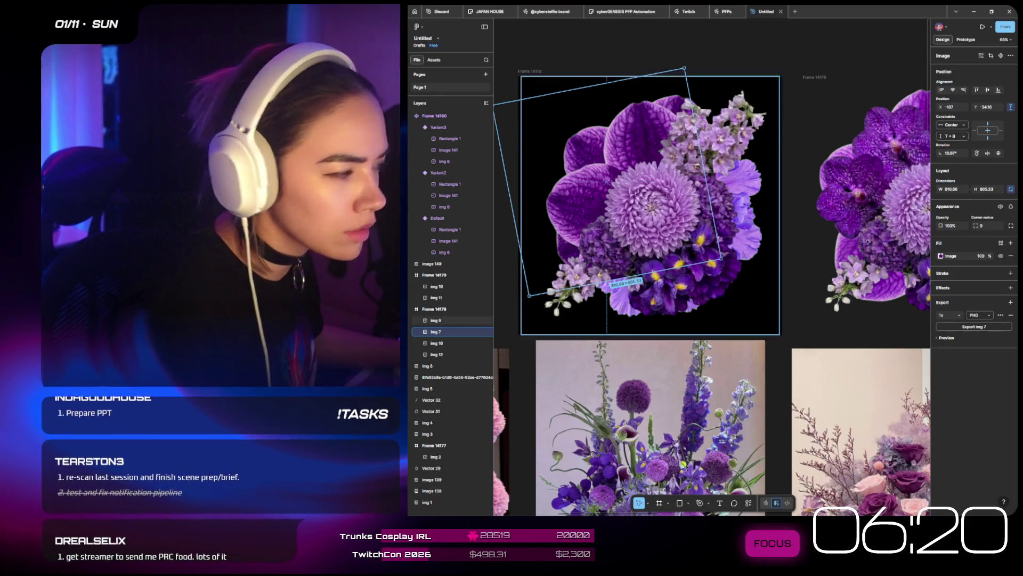
pyautogui.click(990, 56)
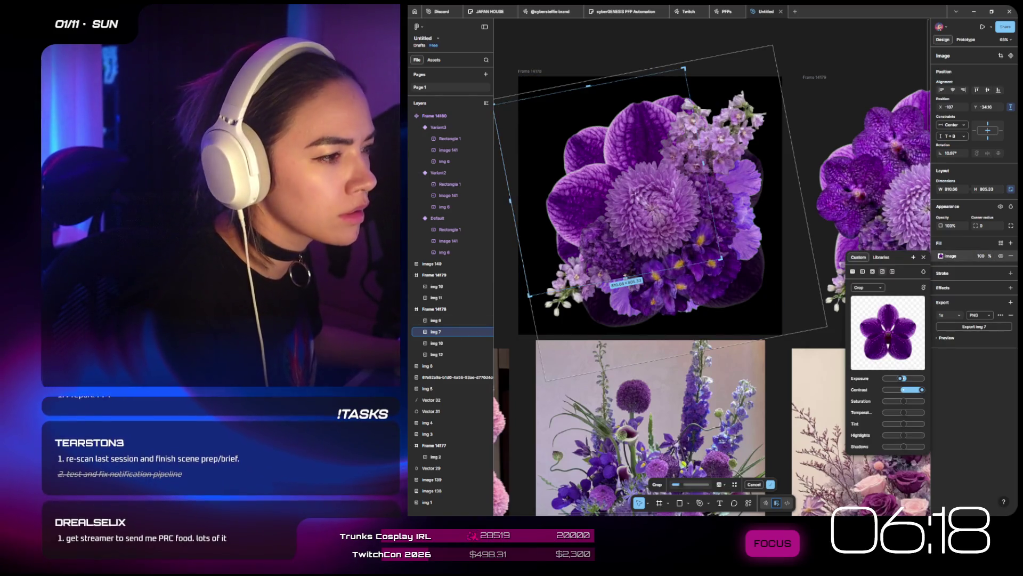
pyautogui.moveTo(623, 277); pyautogui.dragTo(623, 270)
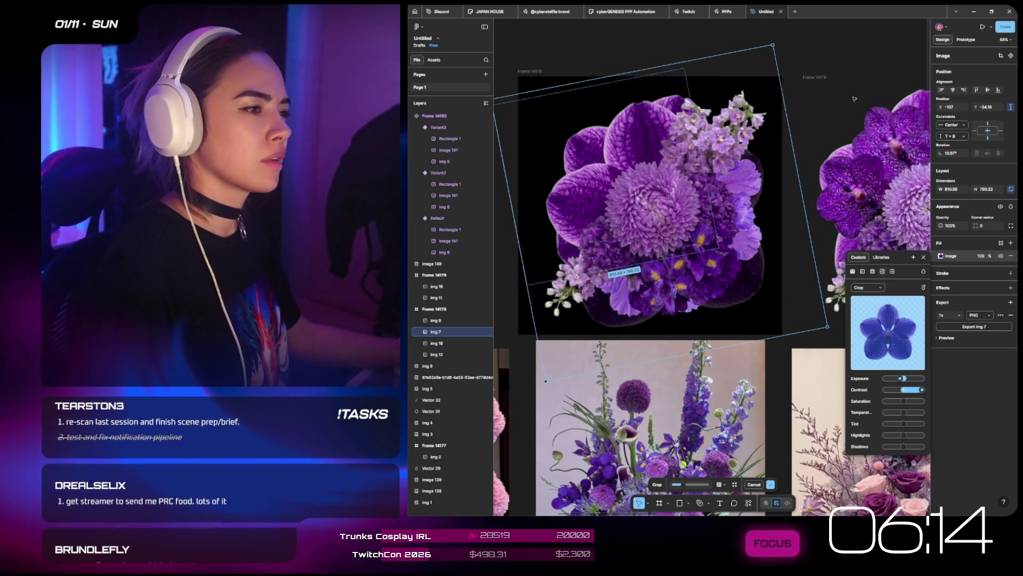
pyautogui.click(834, 299)
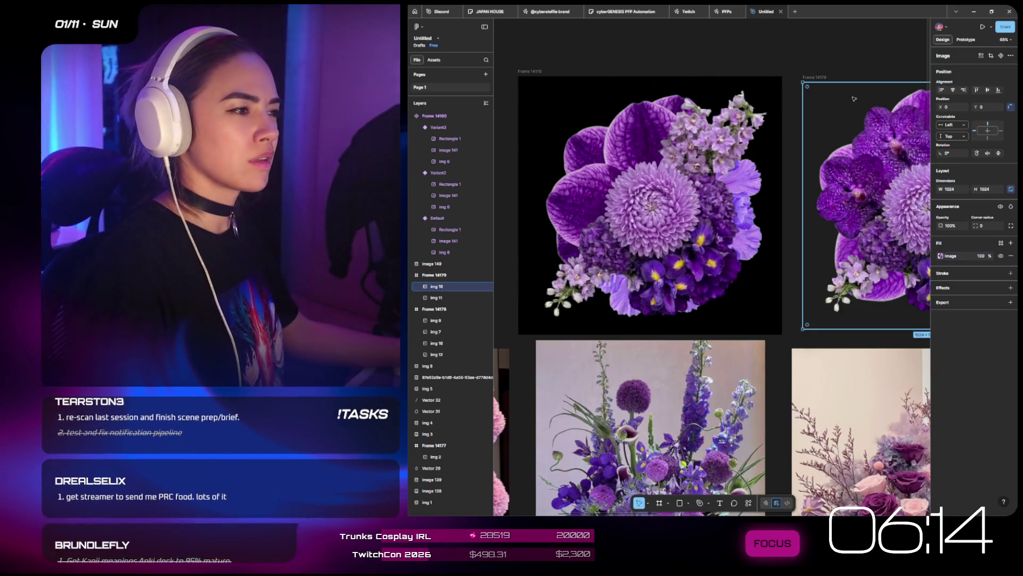
# - Lower the scabiosa image's exposure slightly to darken it
pyautogui.click(436, 354)
pyautogui.click(941, 256)
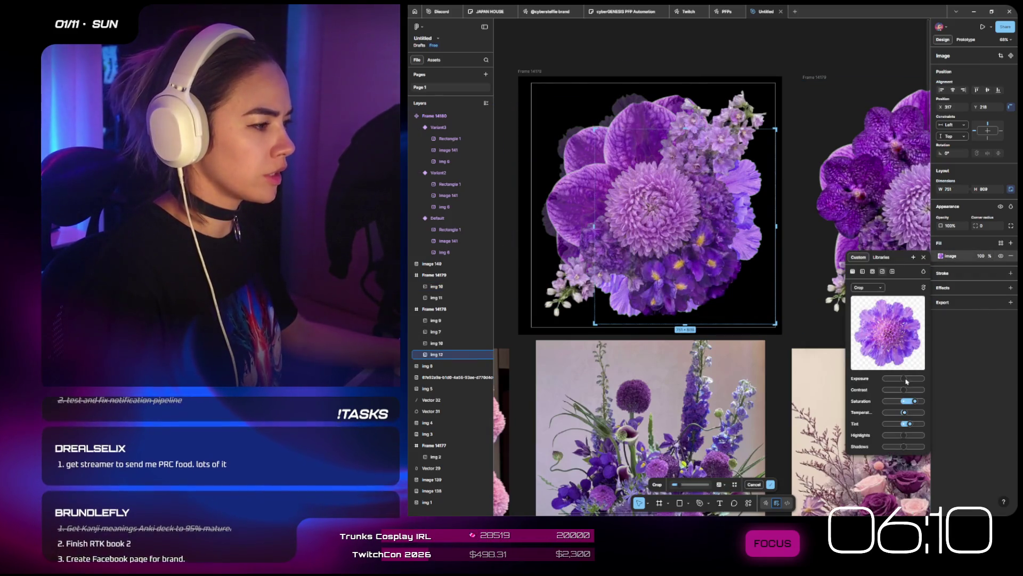
pyautogui.moveTo(904, 380); pyautogui.dragTo(898, 380)
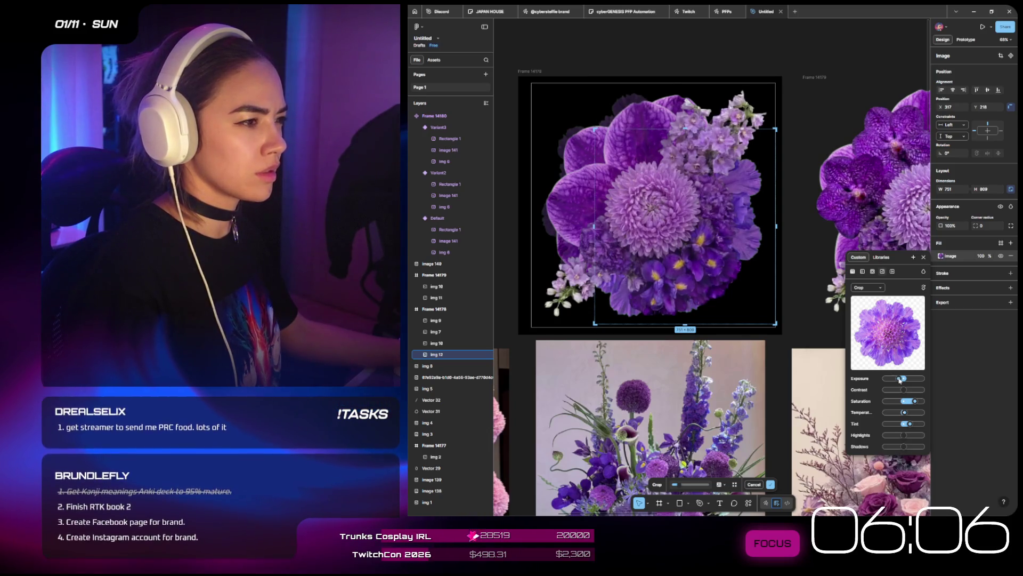
pyautogui.moveTo(900, 379); pyautogui.dragTo(898, 379)
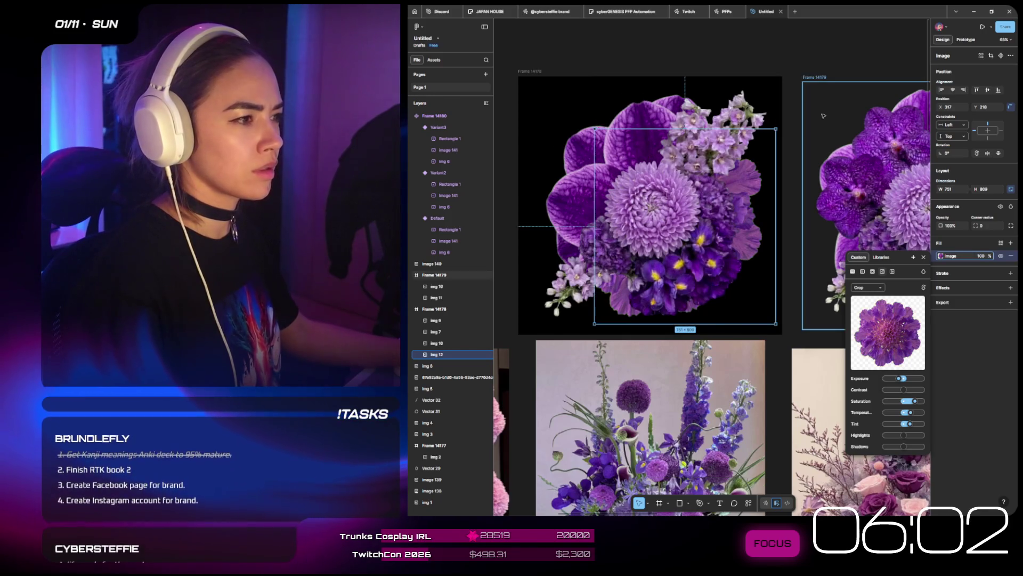
pyautogui.scroll(-5, 823, 115)
pyautogui.click(772, 99)
pyautogui.hscroll(5, 772, 99)
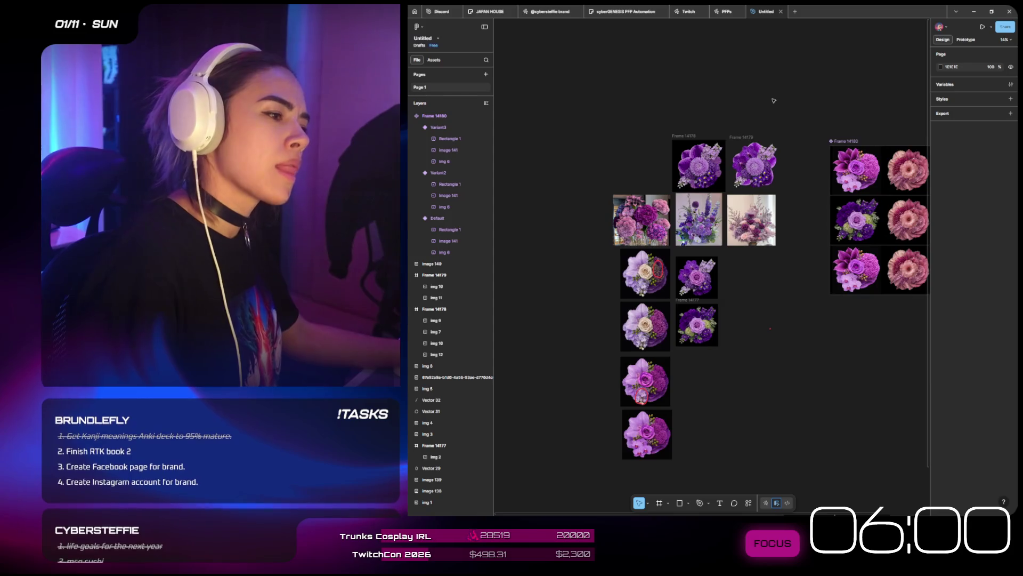
# - Select Frame 14178, cancel the accidental rotation, and flip it horizontally
pyautogui.hscroll(1, 774, 101)
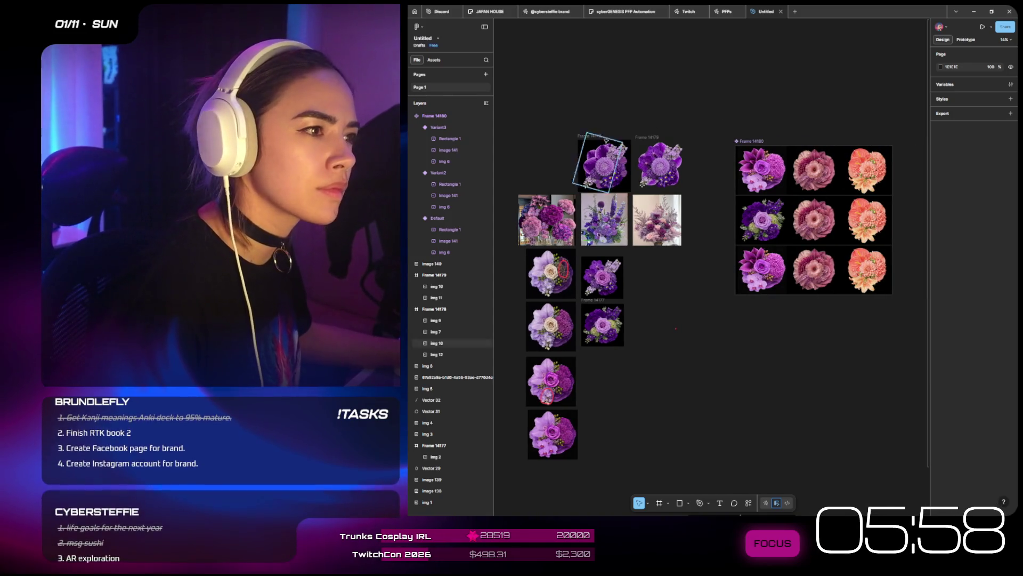
pyautogui.click(600, 139)
pyautogui.click(570, 116)
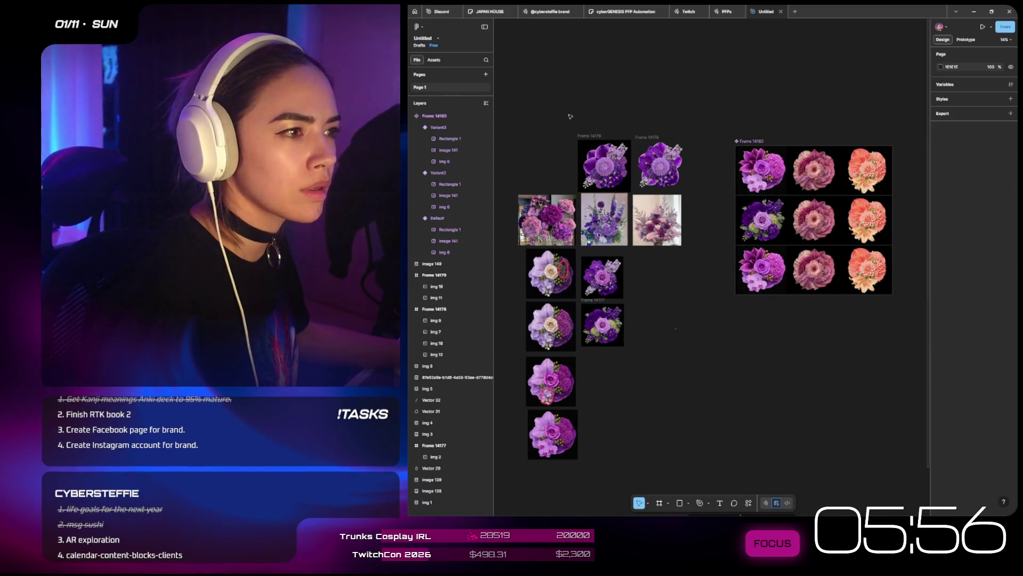
pyautogui.click(587, 136)
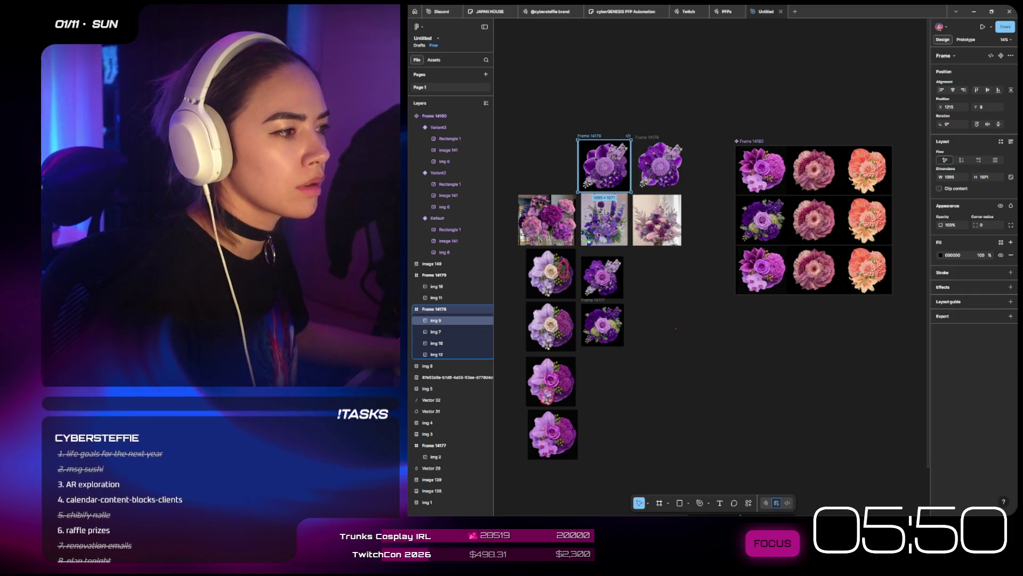
pyautogui.moveTo(577, 137); pyautogui.dragTo(583, 135)
pyautogui.press('Escape')
pyautogui.click(585, 134)
pyautogui.rightClick(581, 135)
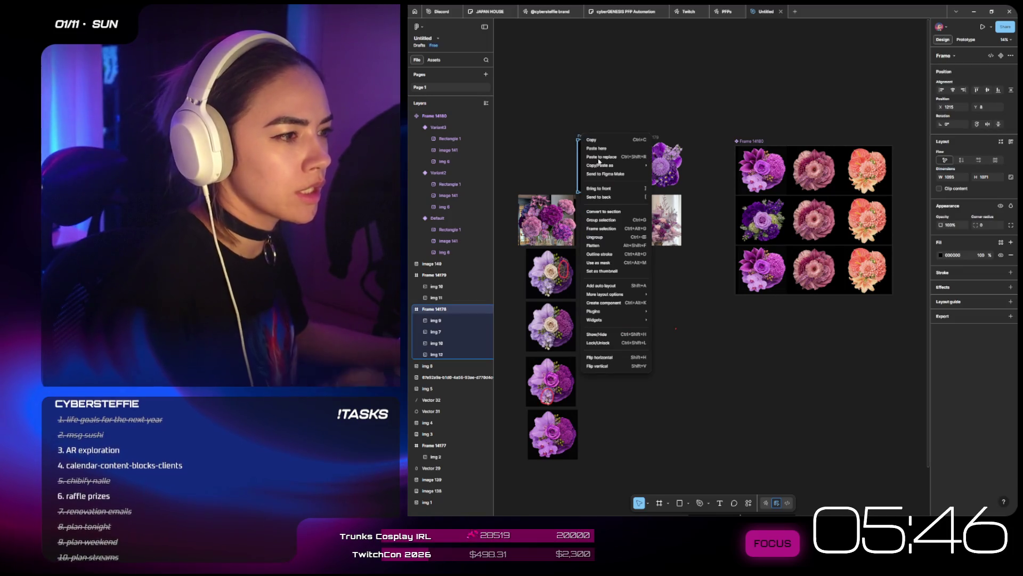
pyautogui.moveTo(643, 314)
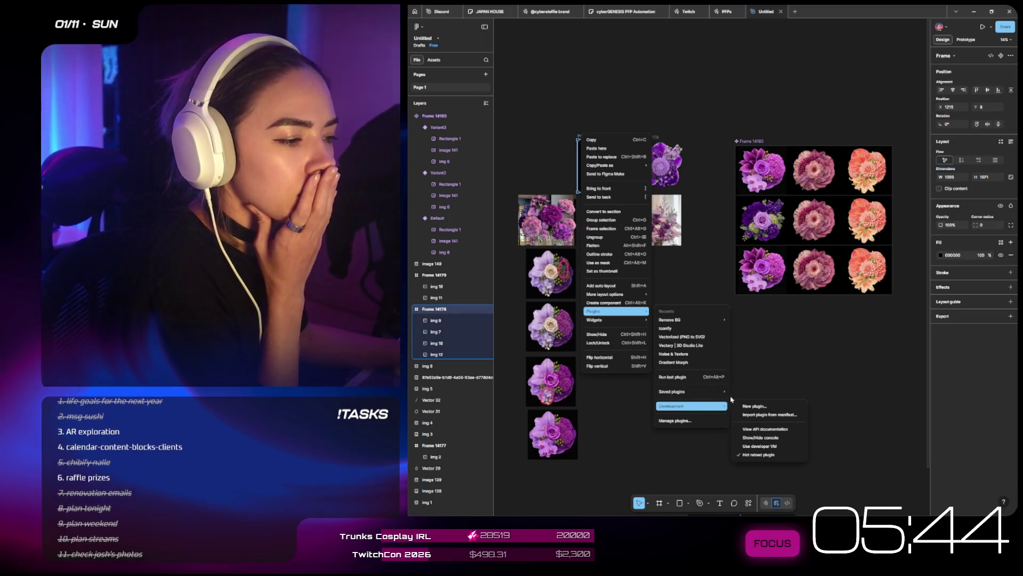
pyautogui.click(635, 358)
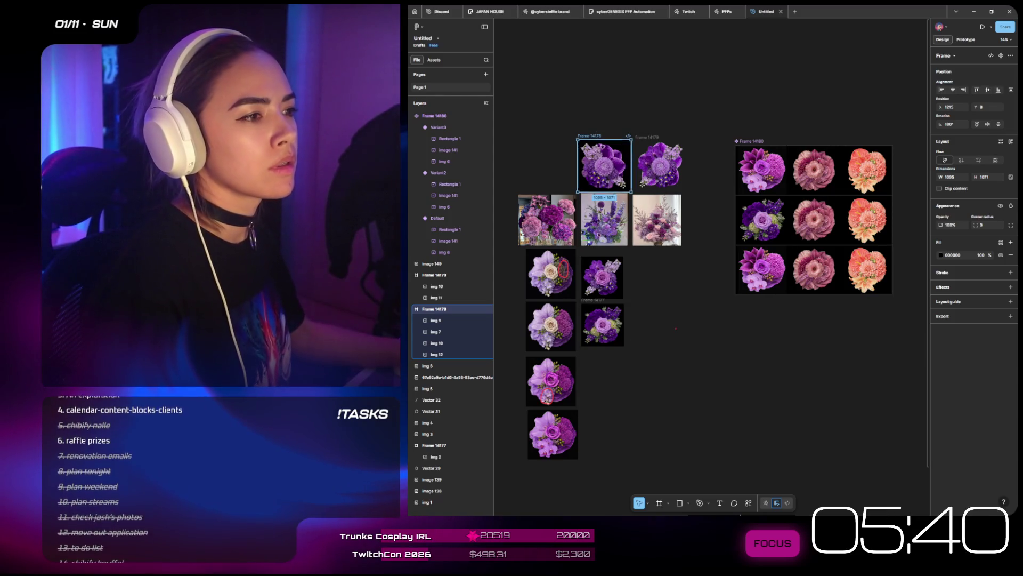
# - Flip the purple bouquet frame, Frame 14178, vertically
pyautogui.scroll(3, 604, 156)
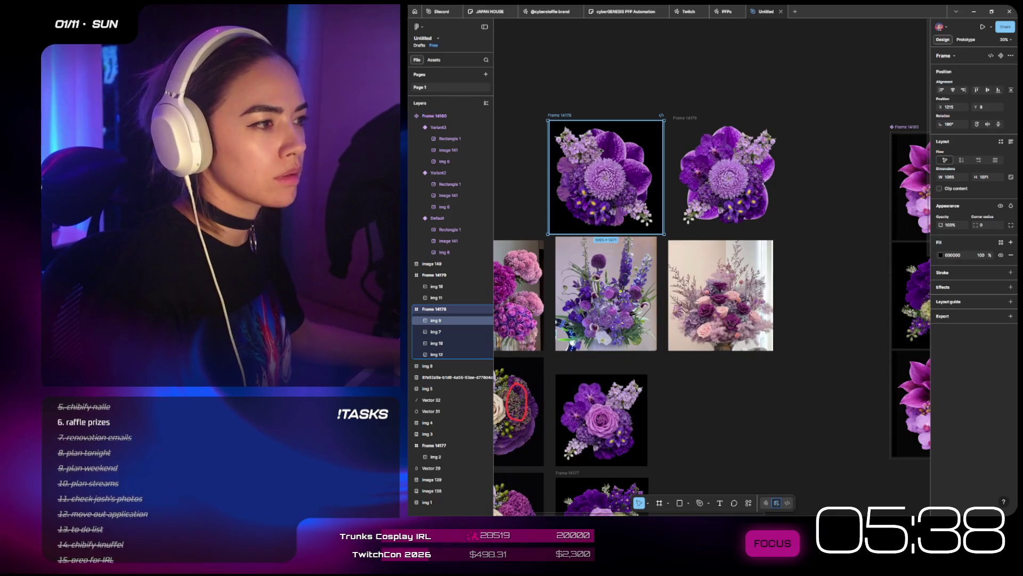
pyautogui.scroll(-2, 620, 148)
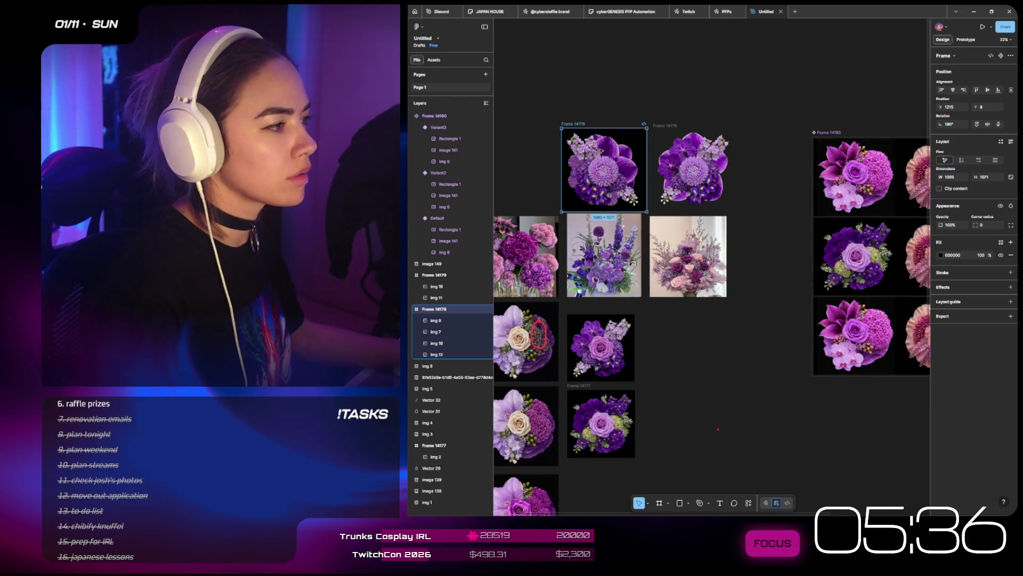
pyautogui.hscroll(4, 696, 157)
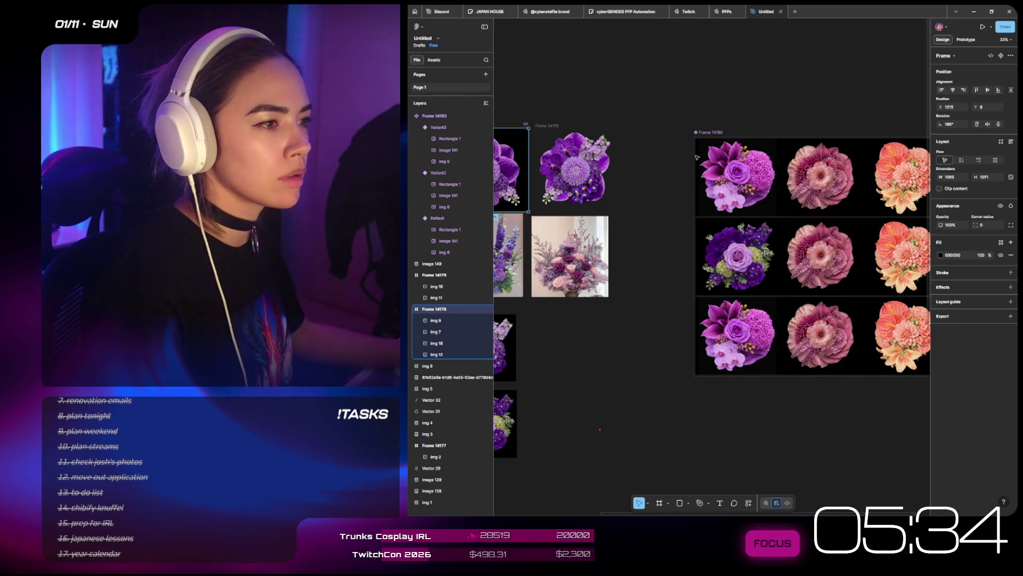
pyautogui.hscroll(-2, 697, 157)
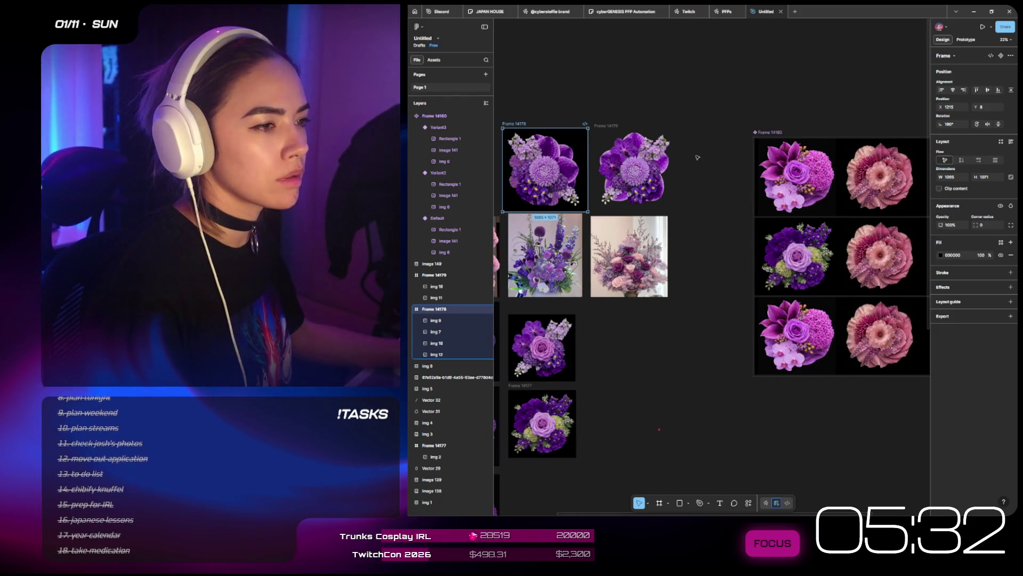
pyautogui.scroll(5, 523, 178)
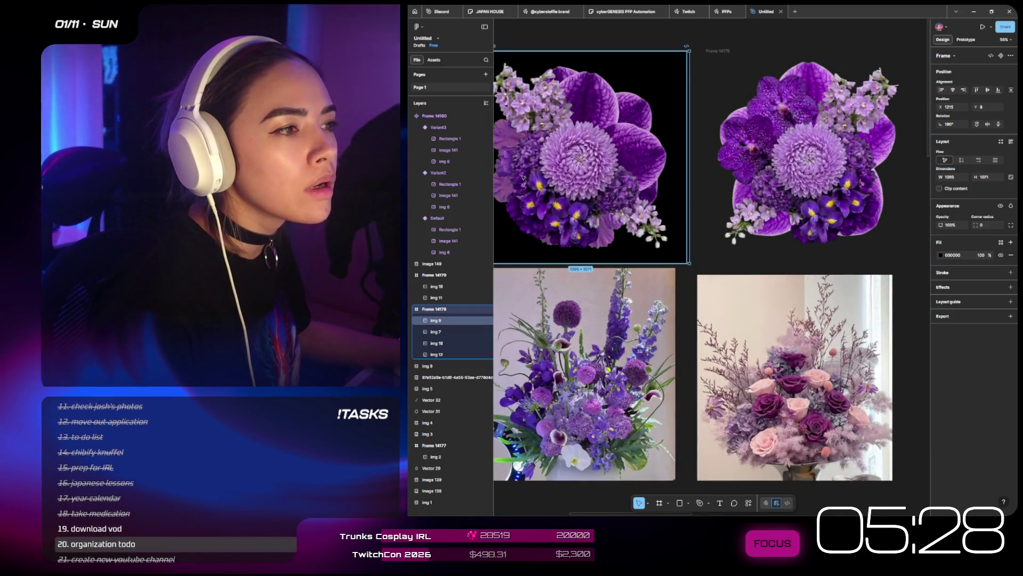
pyautogui.scroll(-3, 522, 178)
pyautogui.hscroll(1, 523, 178)
pyautogui.scroll(-2, 545, 178)
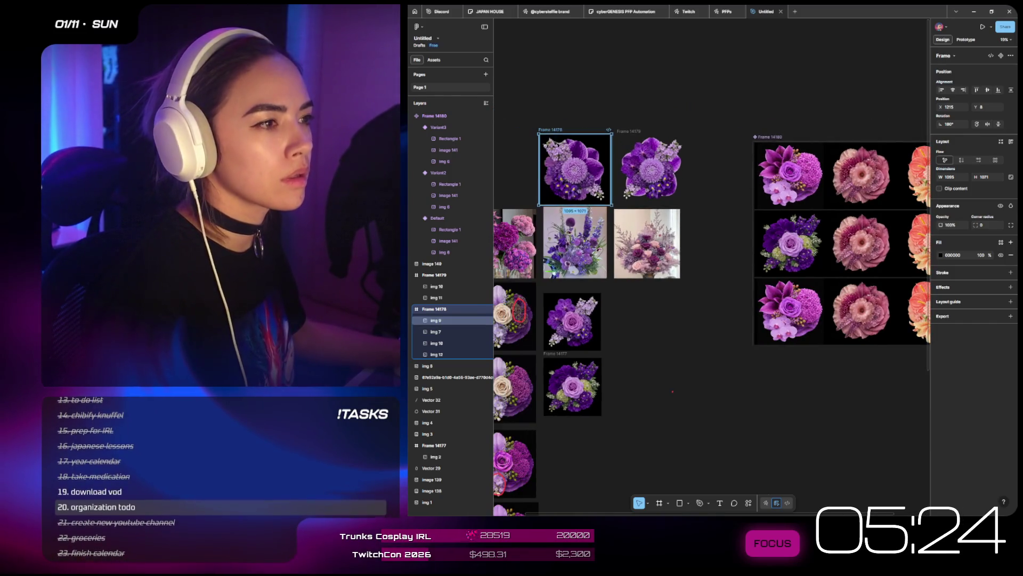
pyautogui.rightClick(553, 131)
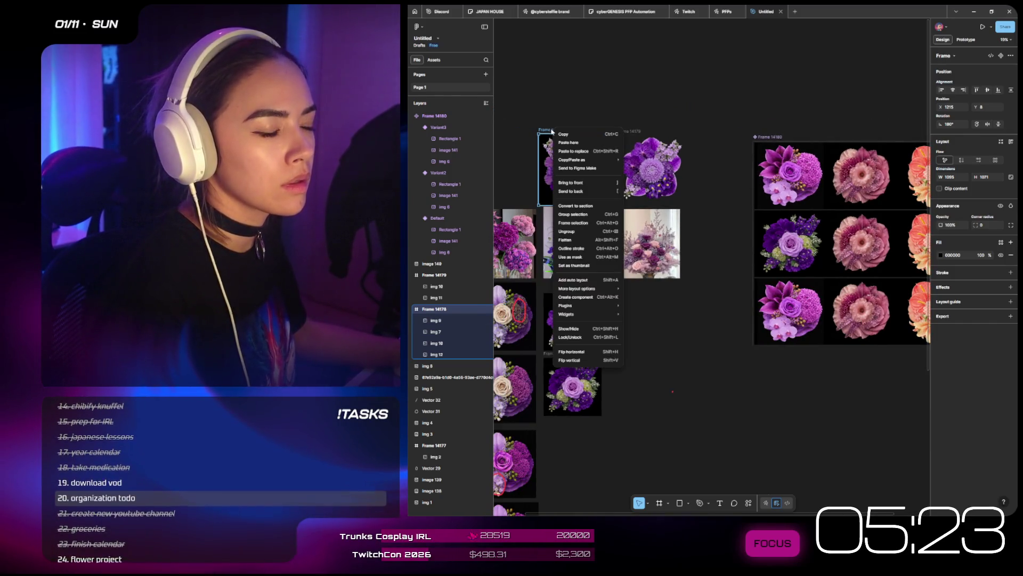
pyautogui.click(608, 361)
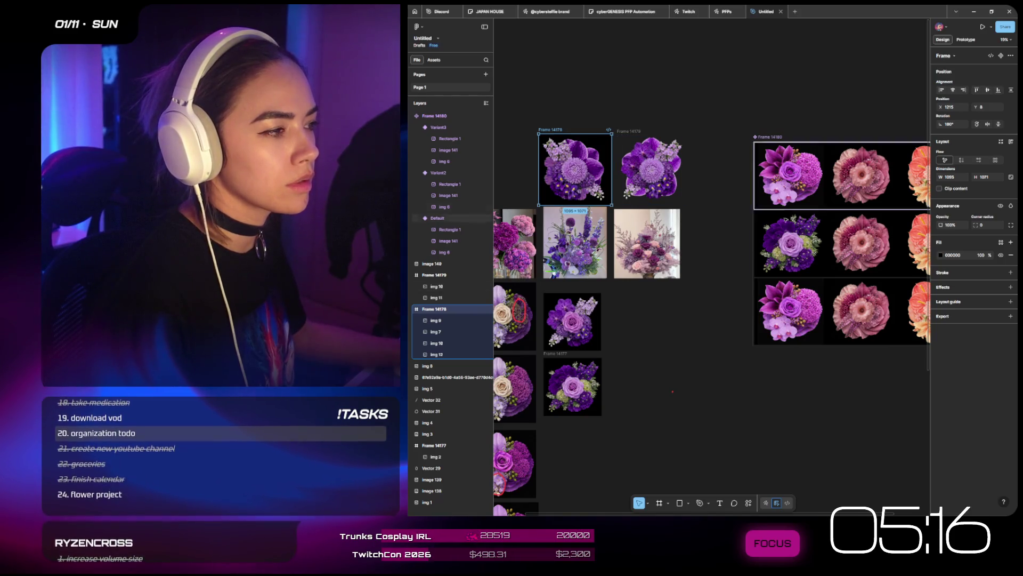
# - Remove the purple bouquet frame from the canvas
pyautogui.hscroll(2, 821, 337)
pyautogui.hscroll(1, 821, 337)
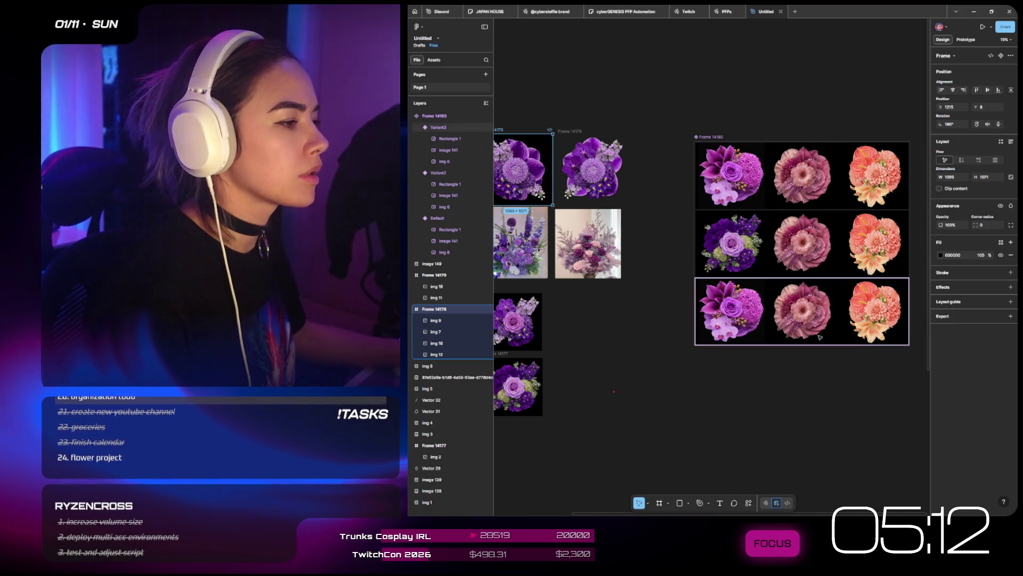
pyautogui.hscroll(-2, 746, 299)
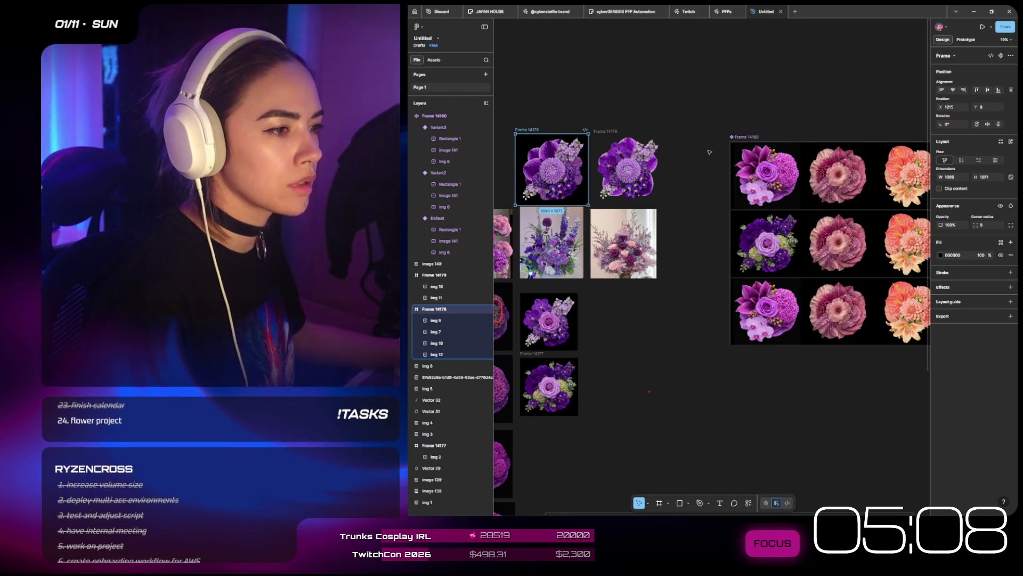
pyautogui.press('Delete')
# - Replace the grid's bottom-left flower image with the cut bouquet frame
pyautogui.click(786, 314)
pyautogui.click(786, 312)
pyautogui.rightClick(784, 307)
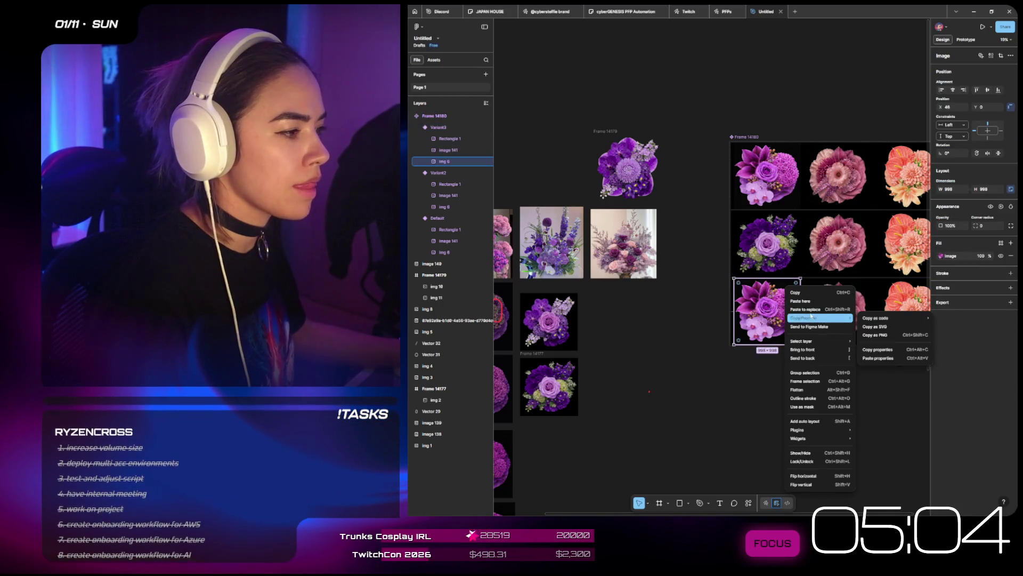
pyautogui.click(805, 309)
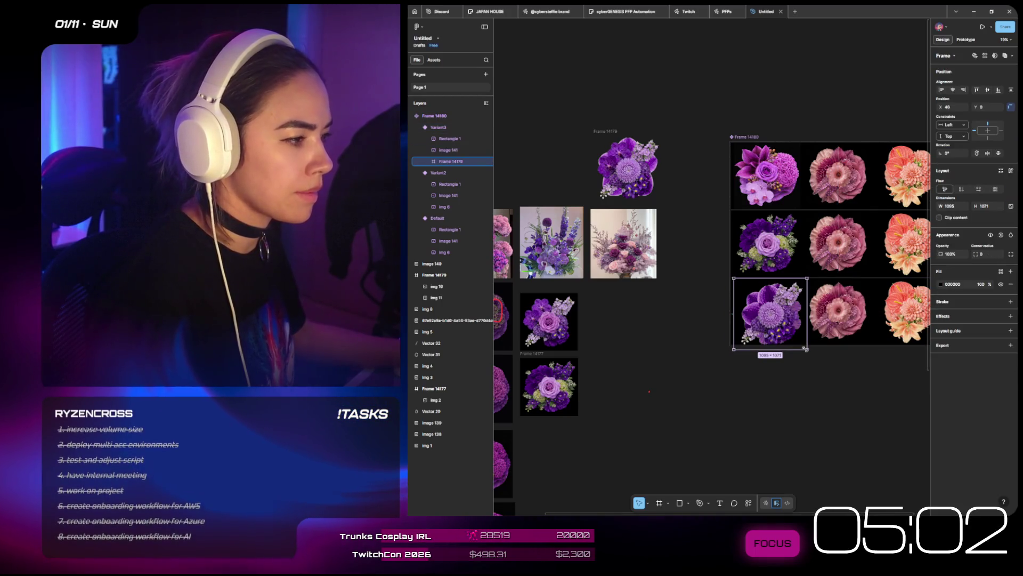
pyautogui.click(693, 320)
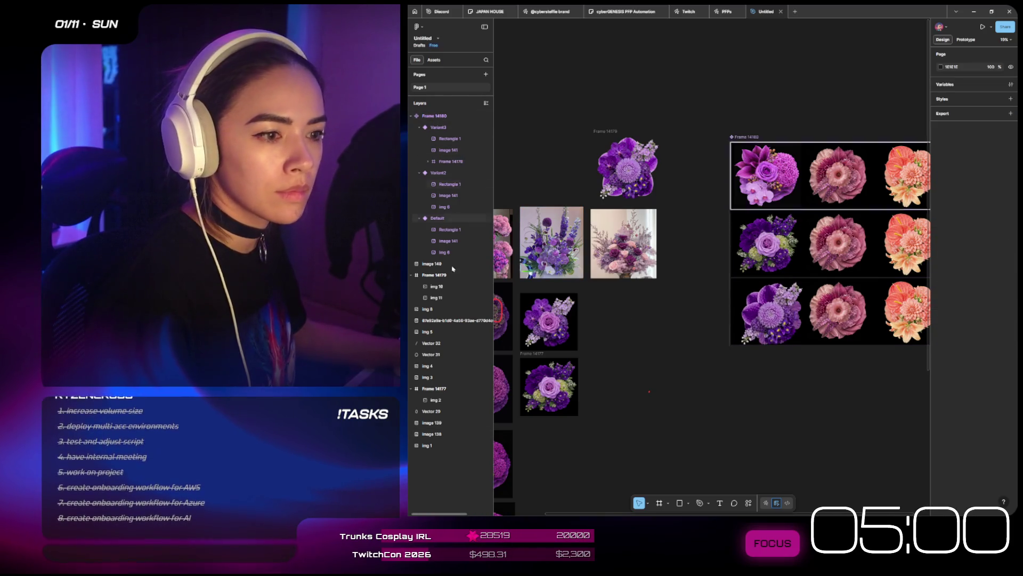
pyautogui.doubleClick(779, 314)
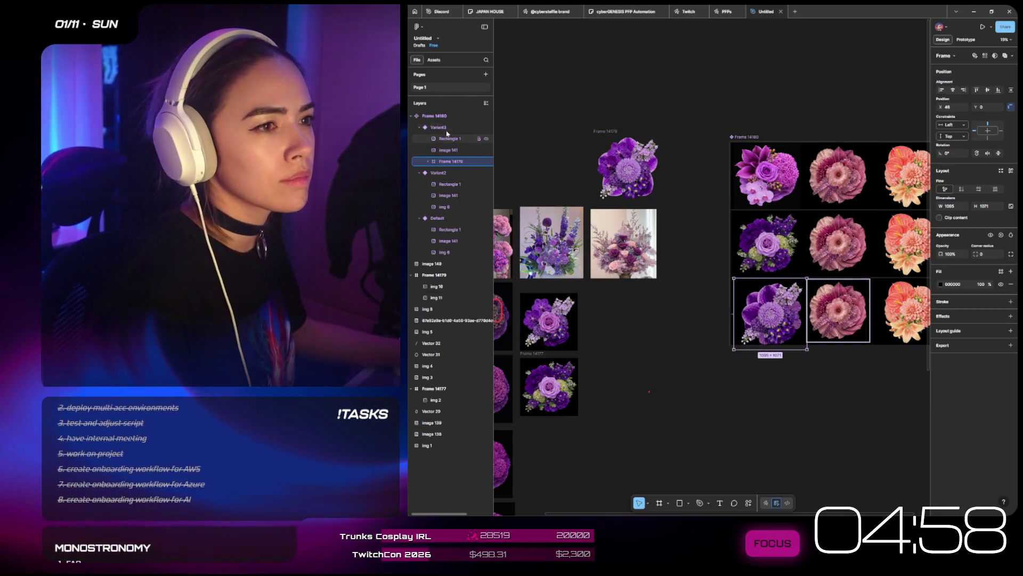
# - Scale the pasted bouquet frame inside Variant3 down to about 0.93
pyautogui.click(439, 127)
pyautogui.click(447, 161)
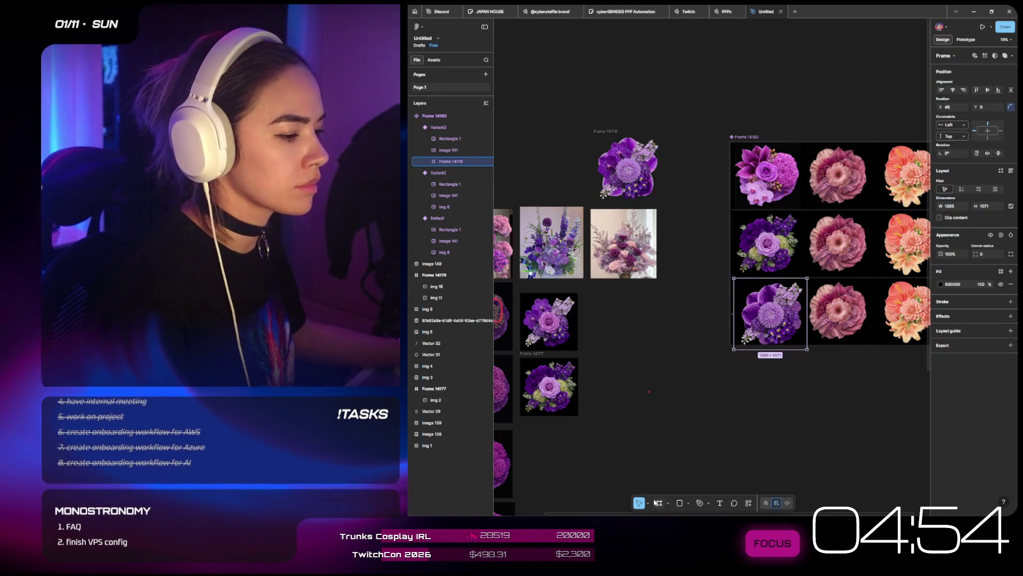
pyautogui.click(672, 488)
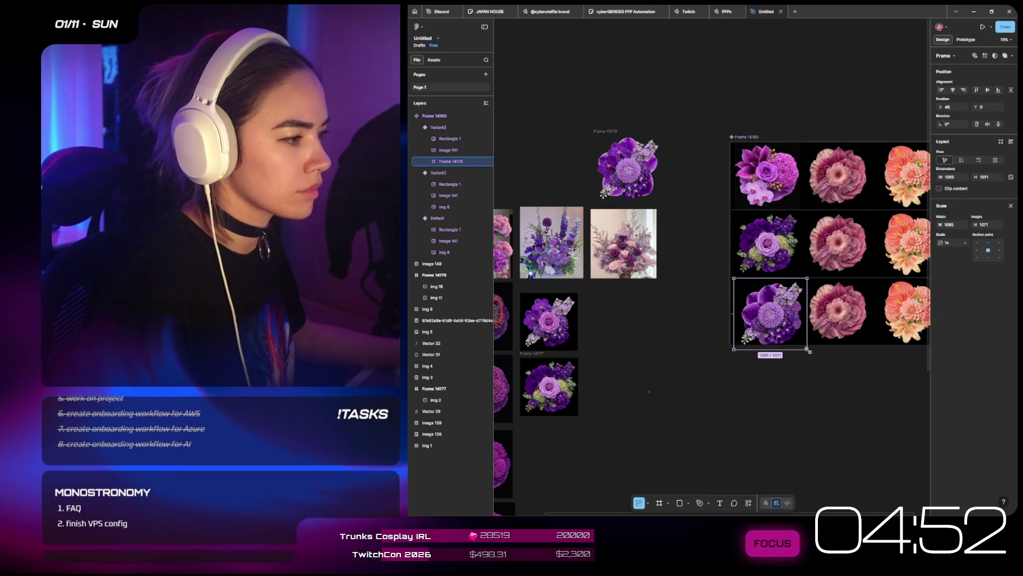
pyautogui.moveTo(807, 349); pyautogui.dragTo(802, 343)
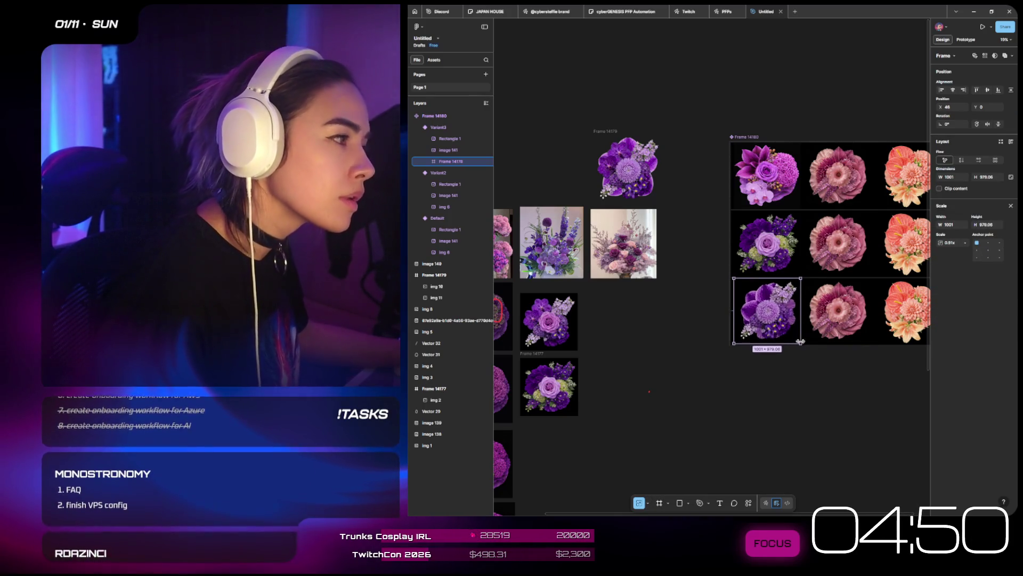
pyautogui.click(788, 377)
pyautogui.hscroll(3, 787, 376)
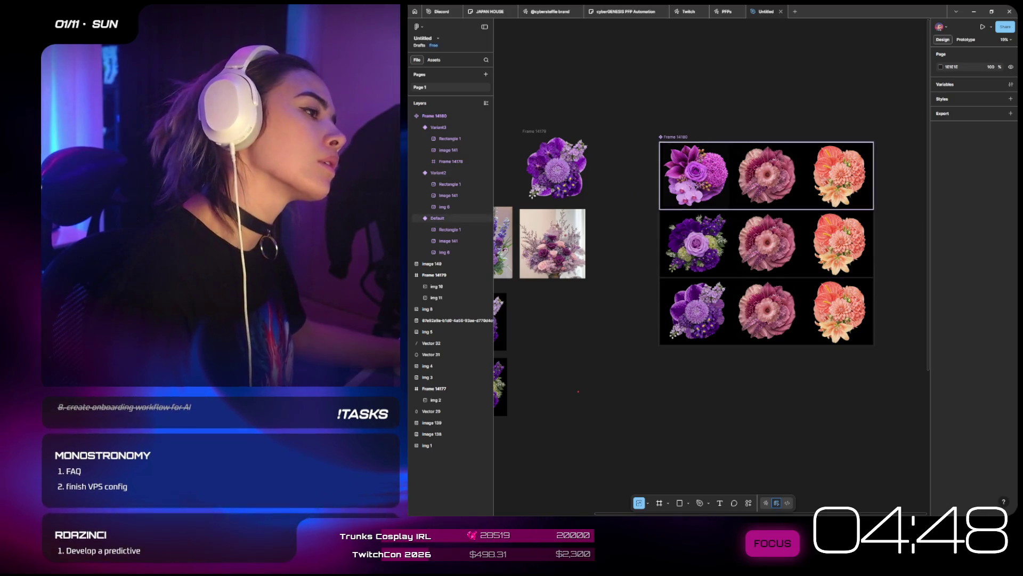
# - Centre the bouquet in its black cell and enlarge it to fill the square
pyautogui.click(698, 314)
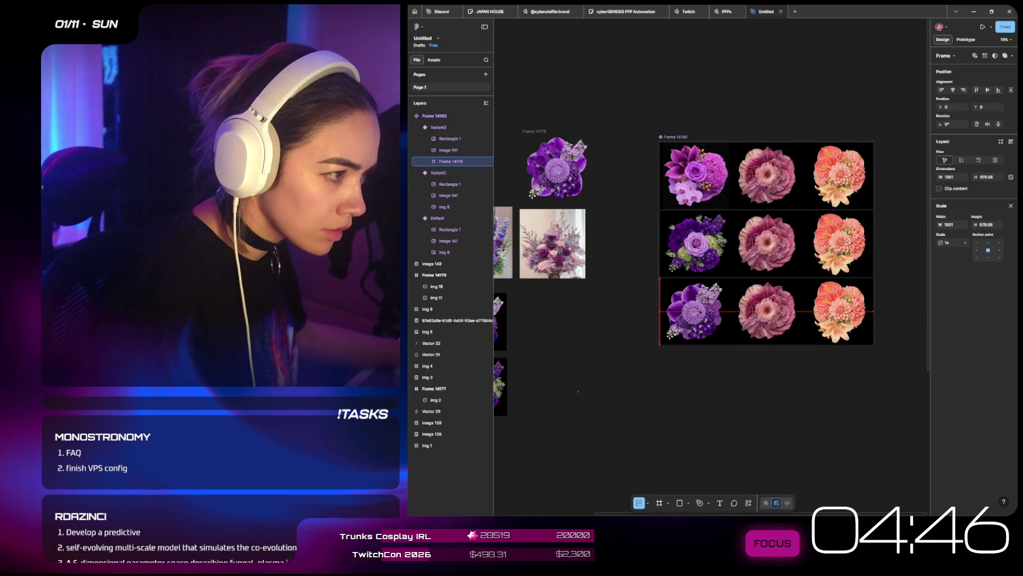
pyautogui.click(700, 313)
pyautogui.click(700, 312)
pyautogui.scroll(3, 711, 347)
pyautogui.moveTo(739, 337); pyautogui.dragTo(709, 299)
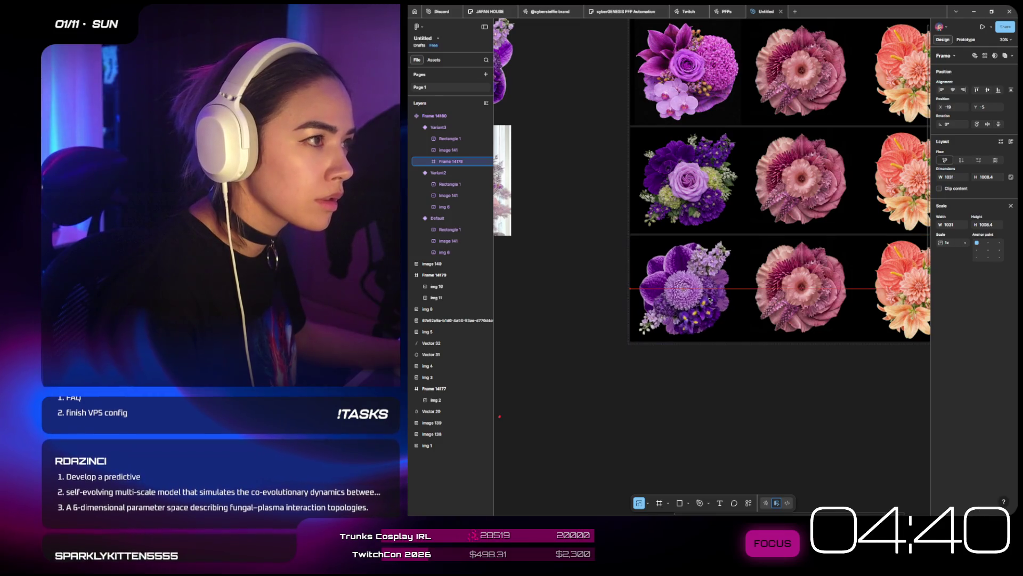
pyautogui.click(737, 400)
pyautogui.scroll(-4, 736, 389)
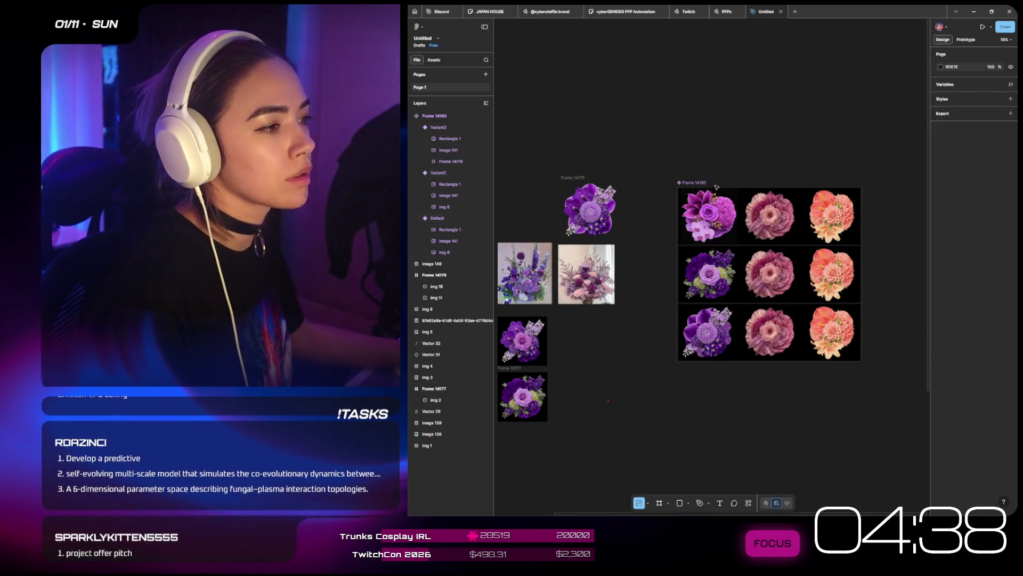
pyautogui.scroll(5, 708, 208)
pyautogui.scroll(3, 714, 211)
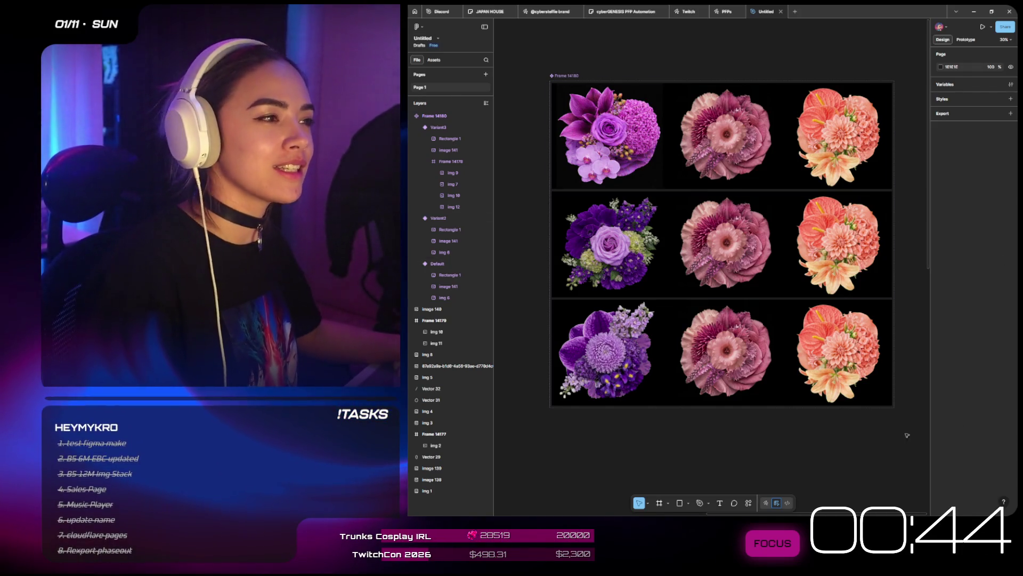
# - Move the loose two-flower image up directly beneath the Frame 14180 grid
pyautogui.scroll(-1, 808, 93)
pyautogui.scroll(-5, 808, 93)
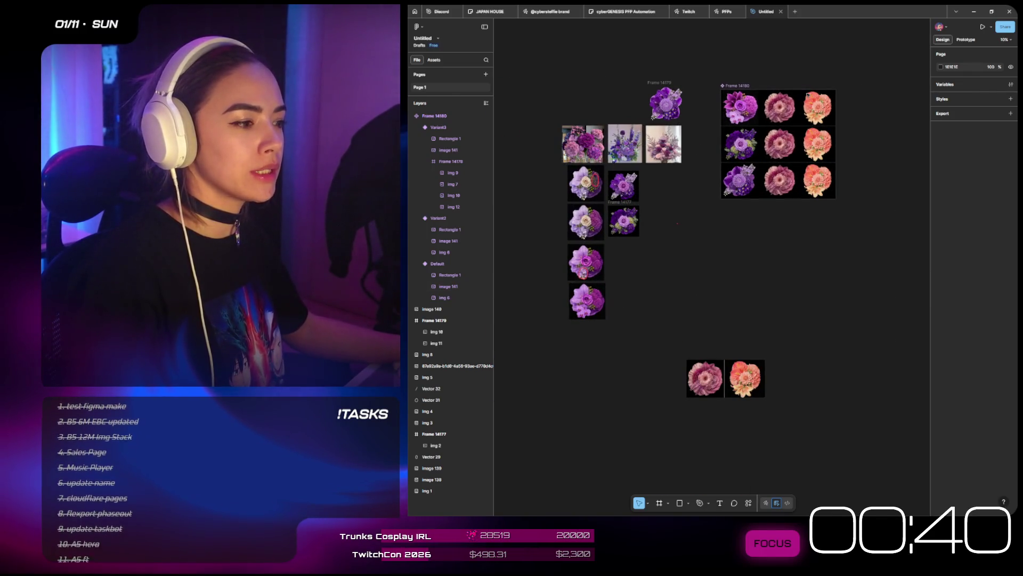
pyautogui.moveTo(835, 370); pyautogui.dragTo(767, 310)
pyautogui.moveTo(694, 384)
pyautogui.mouseDown()
pyautogui.moveTo(734, 280)
pyautogui.moveTo(770, 226)
pyautogui.mouseUp()
pyautogui.press('Escape')
pyautogui.scroll(3, 775, 313)
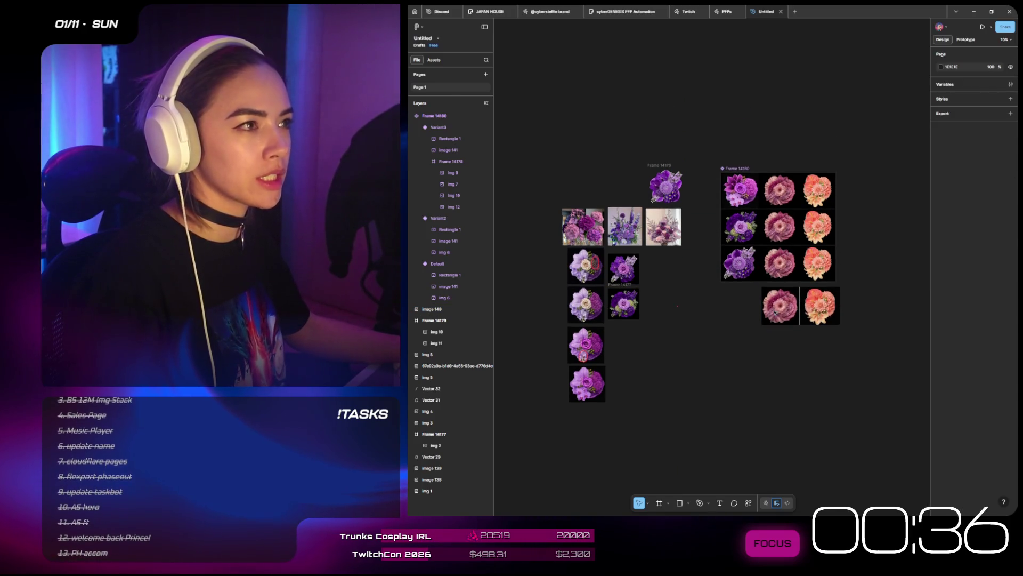
# - Minimize Figma and pull a new browser tab from the Krea window into its own window
pyautogui.click(976, 13)
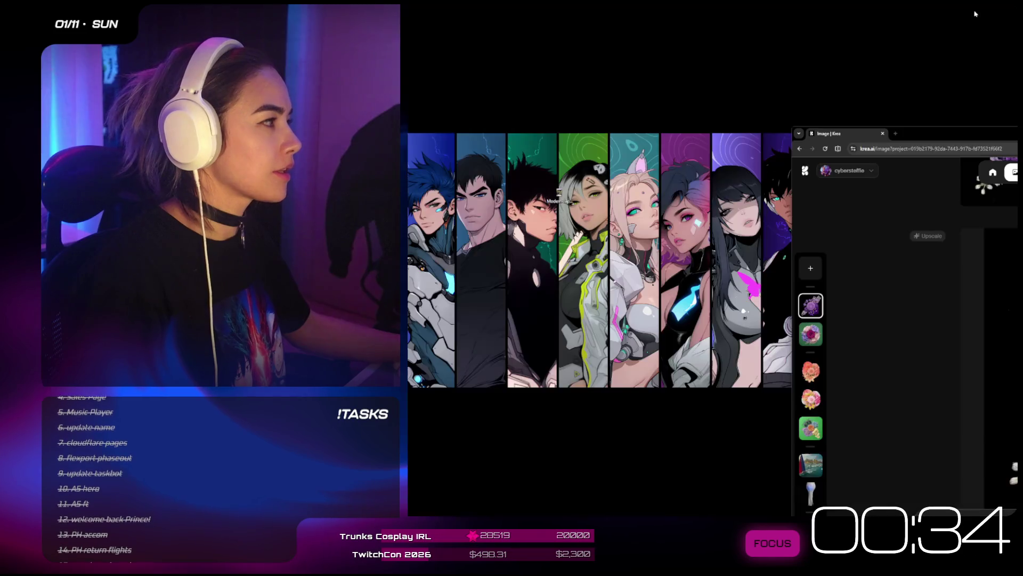
pyautogui.moveTo(941, 133)
pyautogui.mouseDown()
pyautogui.moveTo(862, 133)
pyautogui.moveTo(645, 93)
pyautogui.mouseUp()
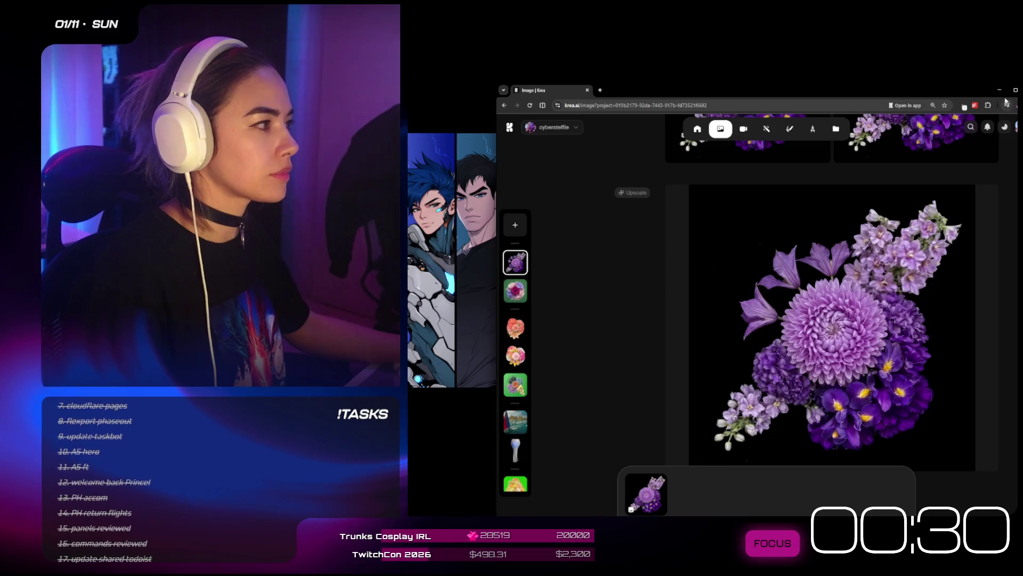
pyautogui.click(601, 90)
pyautogui.moveTo(600, 90); pyautogui.dragTo(529, 47)
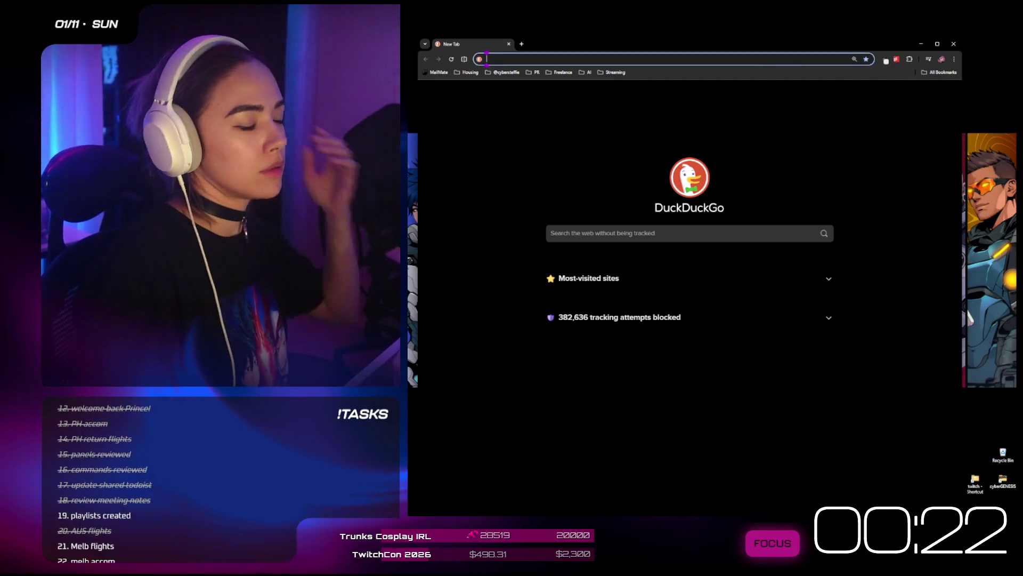
# - Search for 'framer agency' and maximize the browser window
pyautogui.write('framer la')
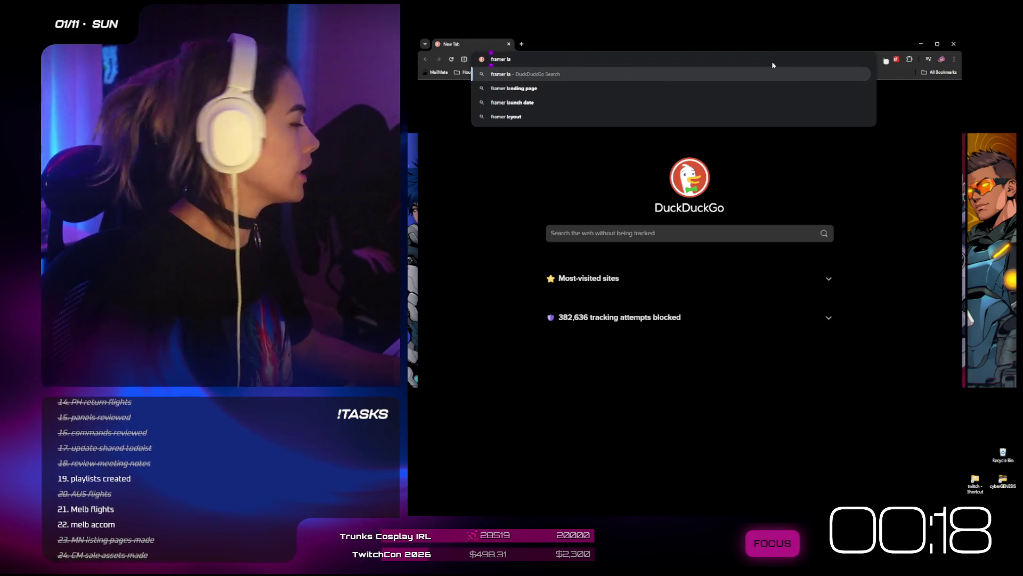
pyautogui.press('BackSpace')
pyautogui.press('BackSpace')
pyautogui.write('agency')
pyautogui.press('Return')
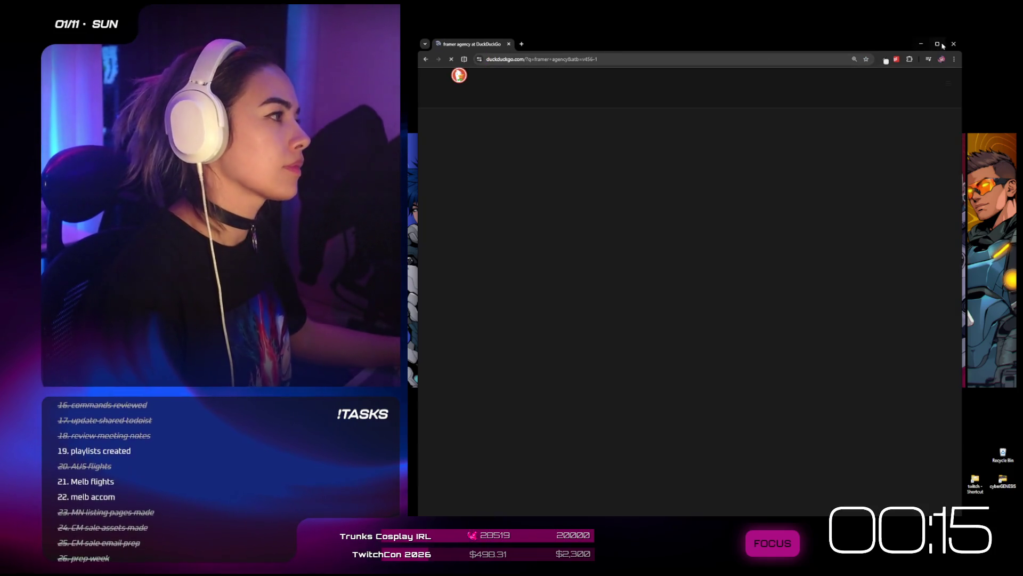
pyautogui.click(938, 45)
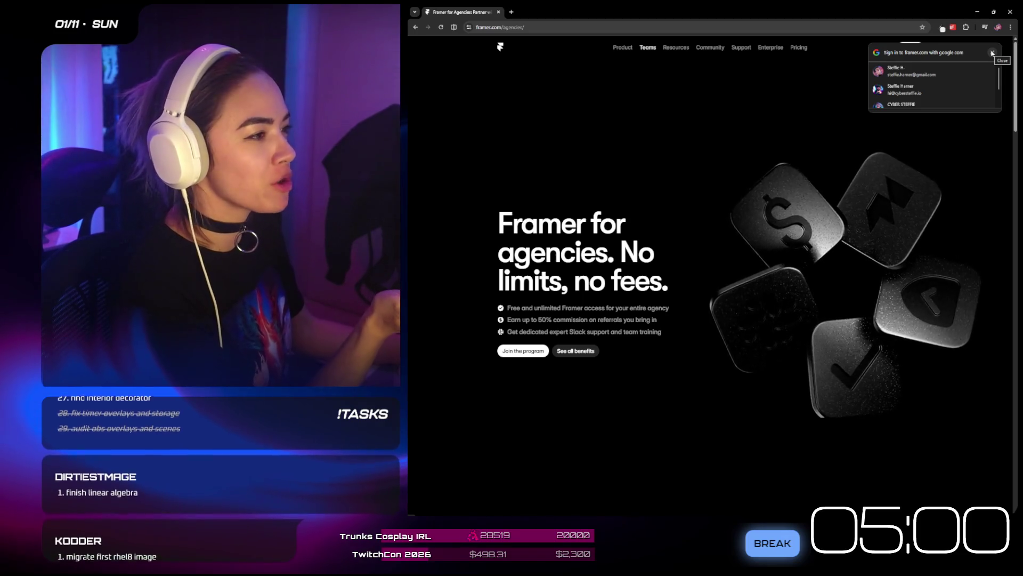
# - Log in to Framer with the Google account to reach the projects dashboard
pyautogui.click(993, 53)
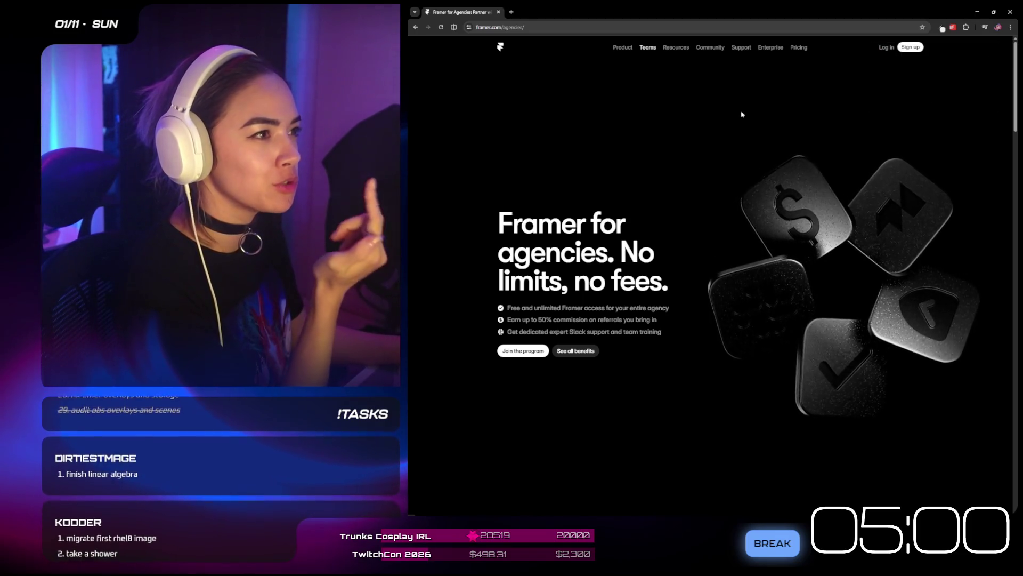
pyautogui.click(886, 48)
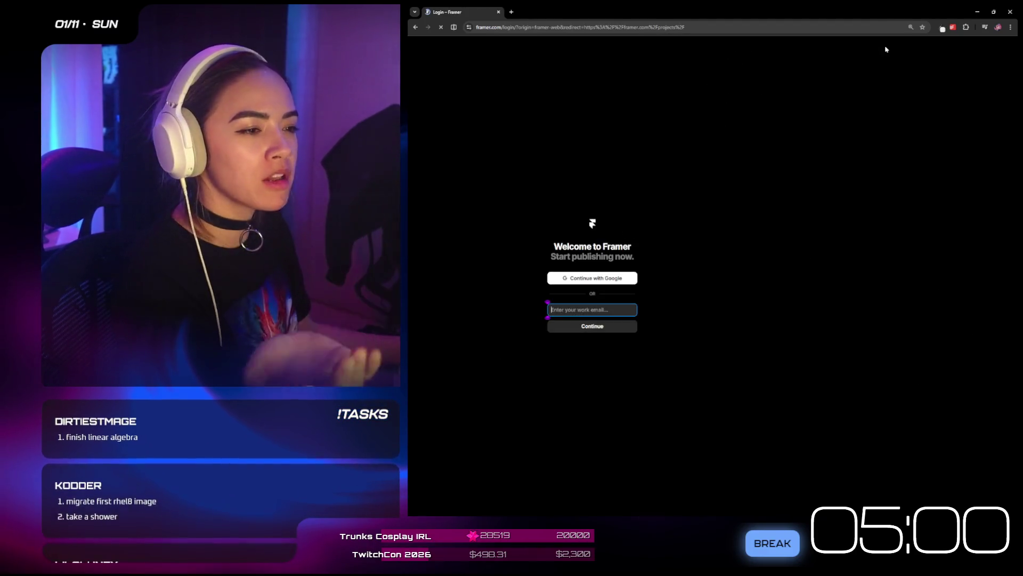
pyautogui.click(624, 281)
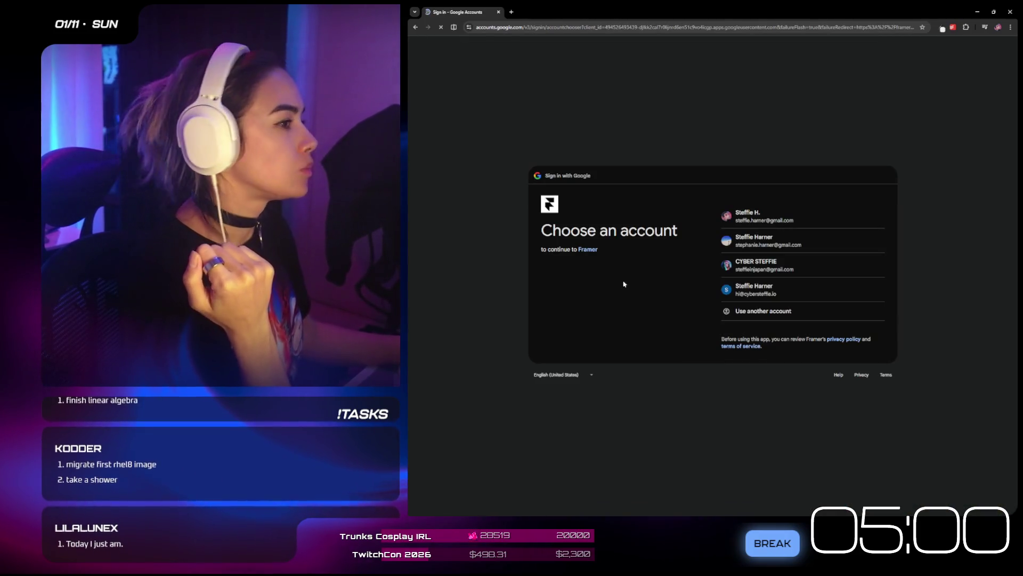
pyautogui.click(767, 218)
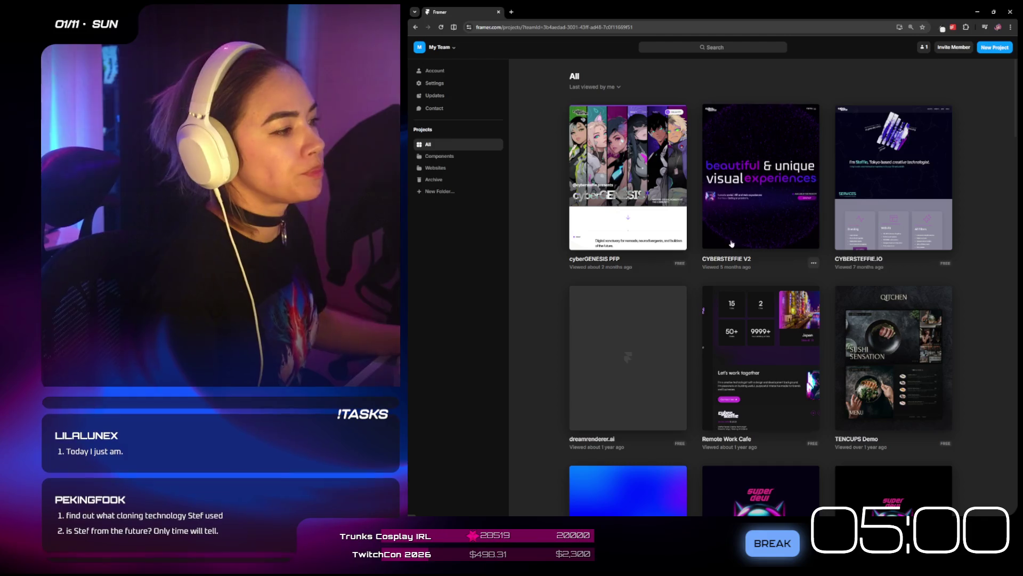
pyautogui.click(441, 73)
pyautogui.click(443, 49)
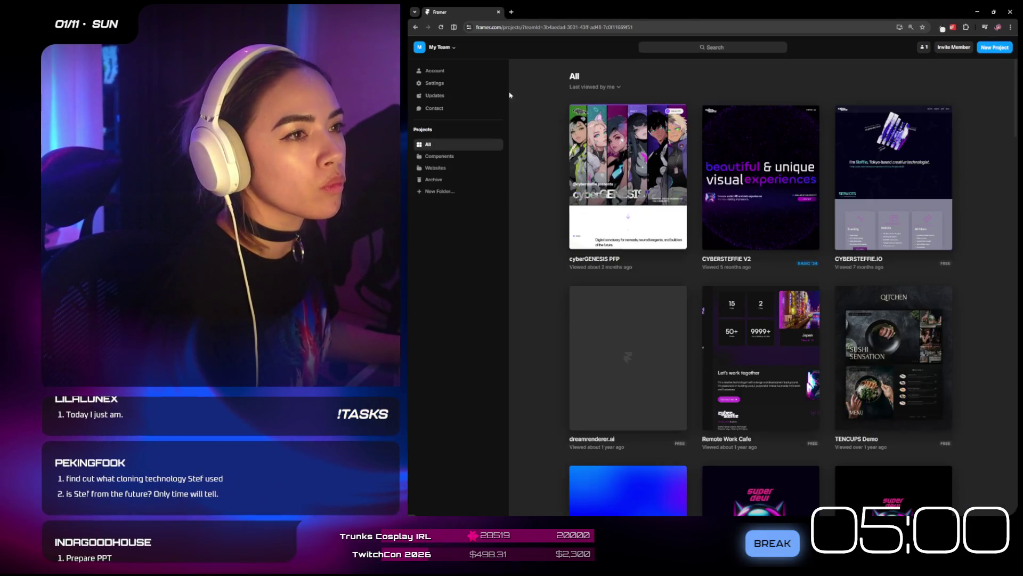
pyautogui.click(481, 27)
# - Search 'framer templates', browse Framer's template marketplace, then search 'framer awards'
pyautogui.write('fra')
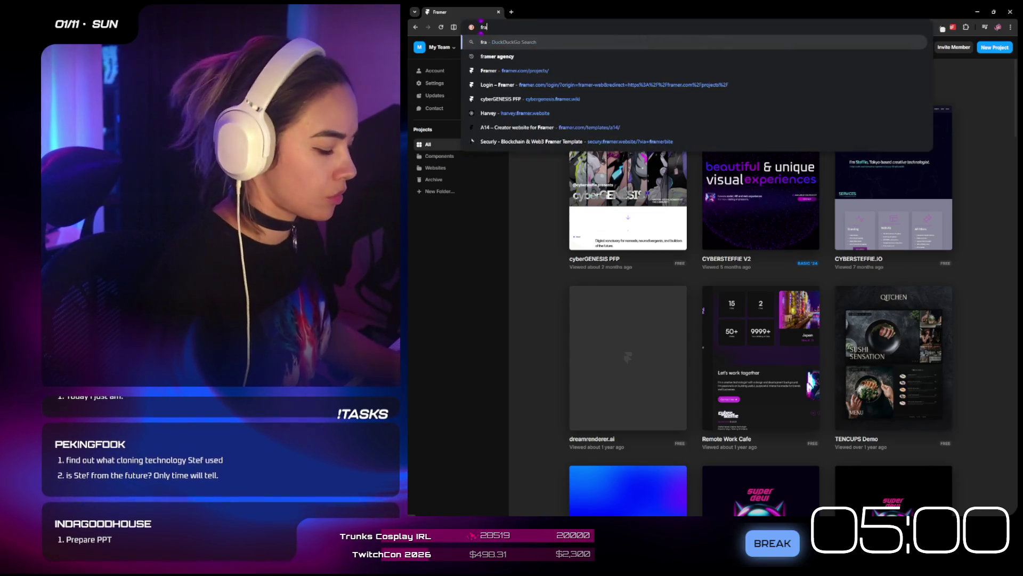
pyautogui.write('mer templates')
pyautogui.press('Return')
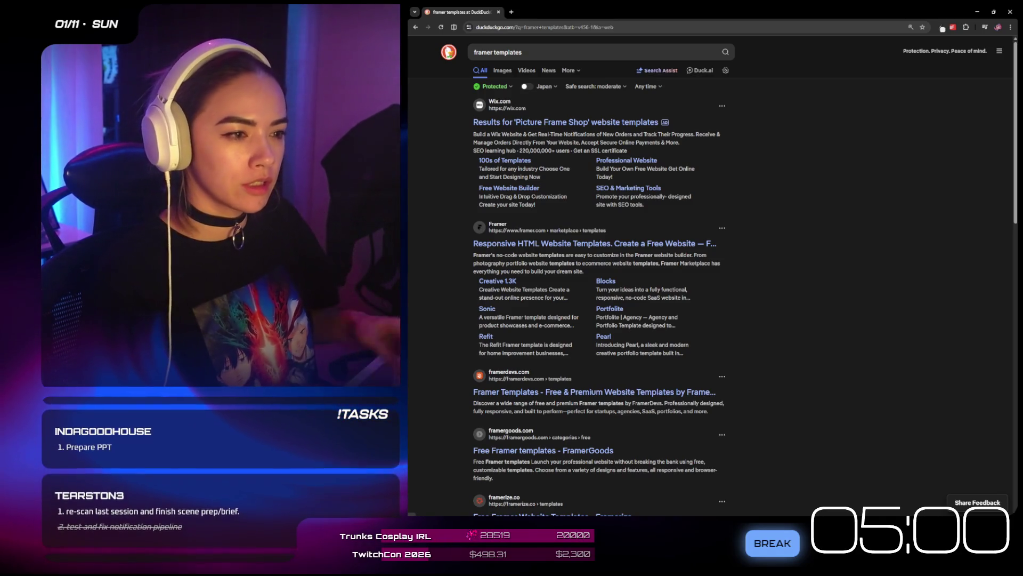
pyautogui.click(654, 247)
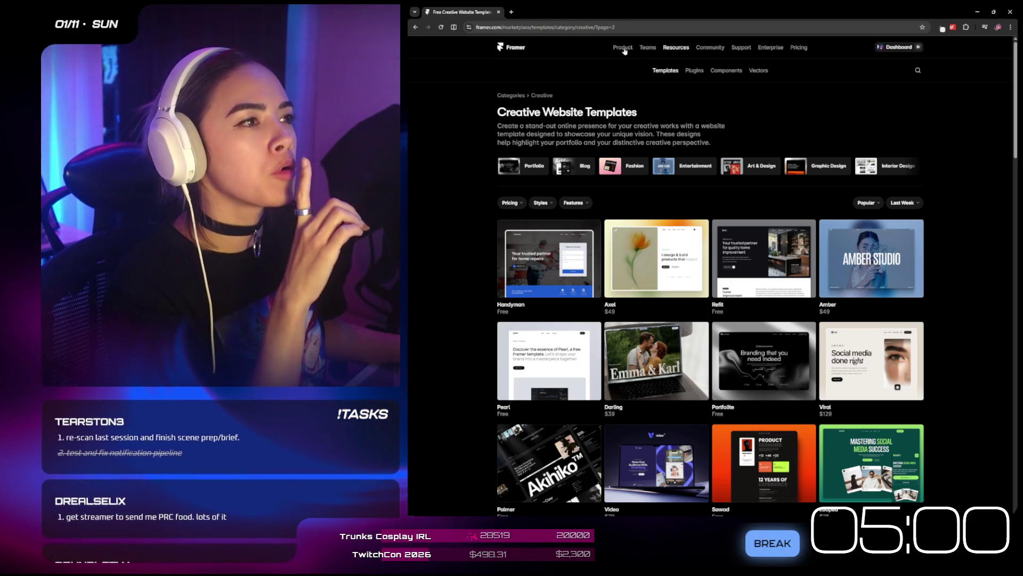
pyautogui.hotkey('alt', 'Left')
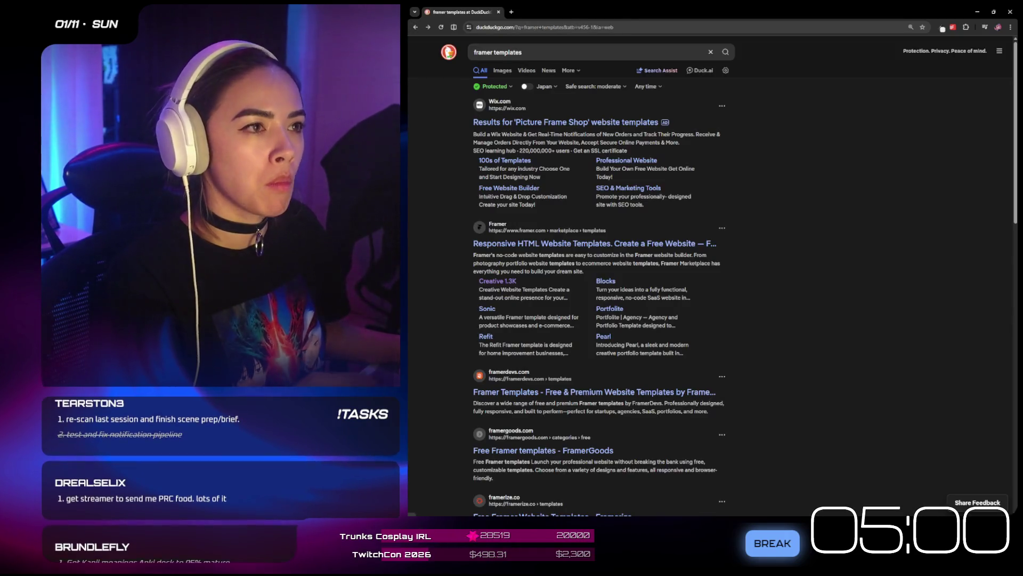
pyautogui.doubleClick(504, 52)
pyautogui.write('awards')
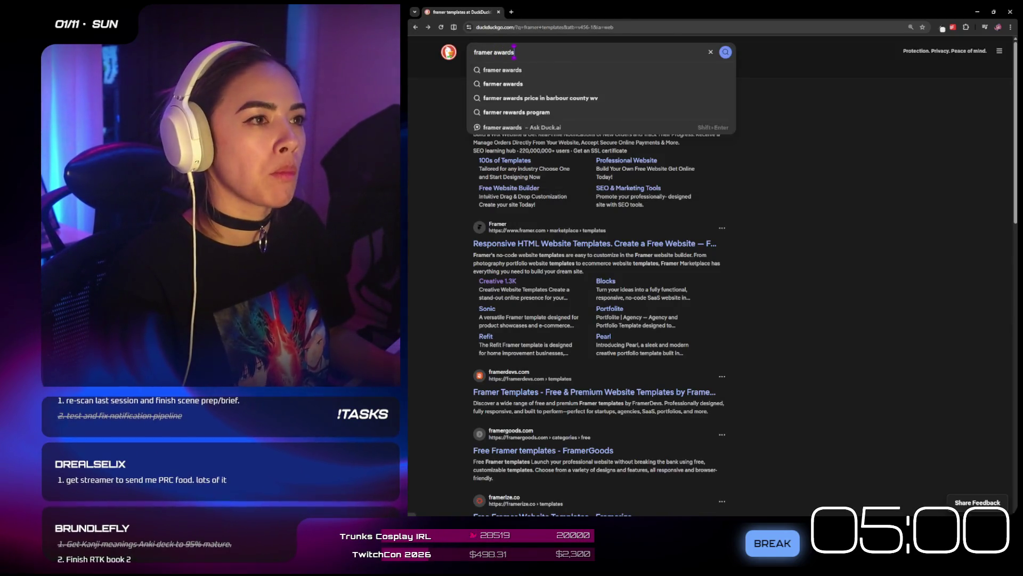
pyautogui.press('Return')
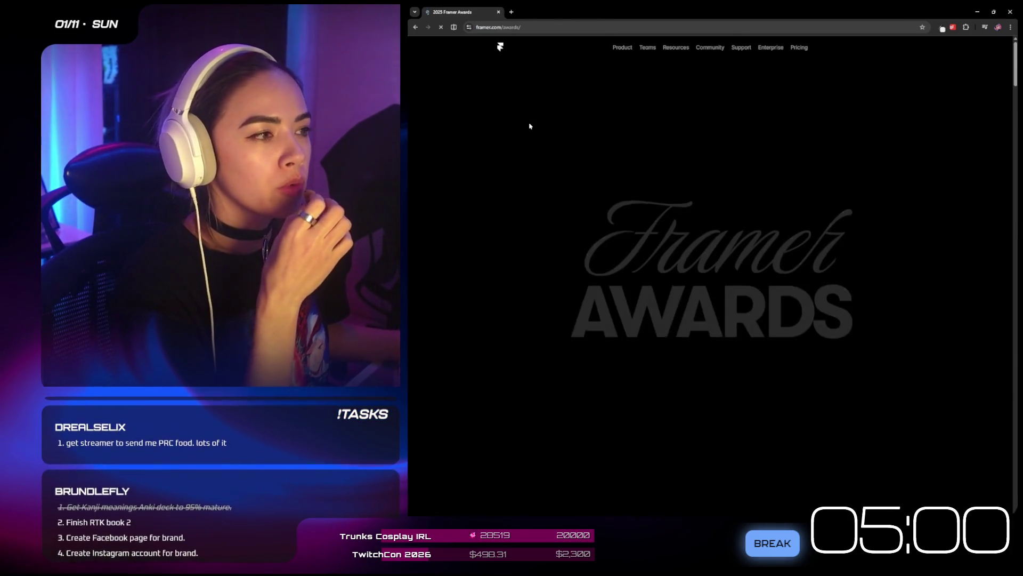
# - View Framer Awards submissions sorted by Popular and open the midlife engineering post
pyautogui.scroll(-3, 926, 203)
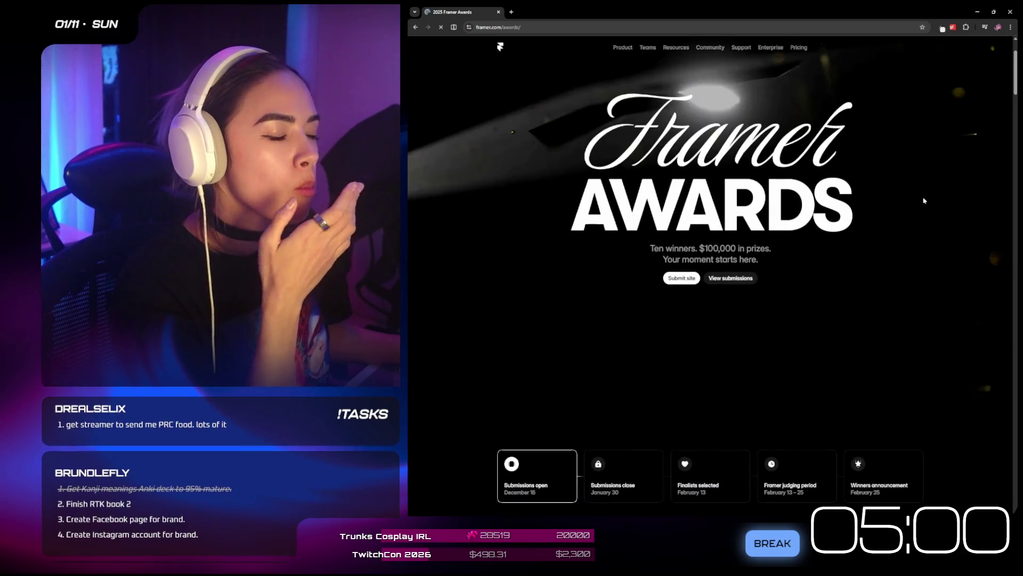
pyautogui.scroll(-2, 925, 201)
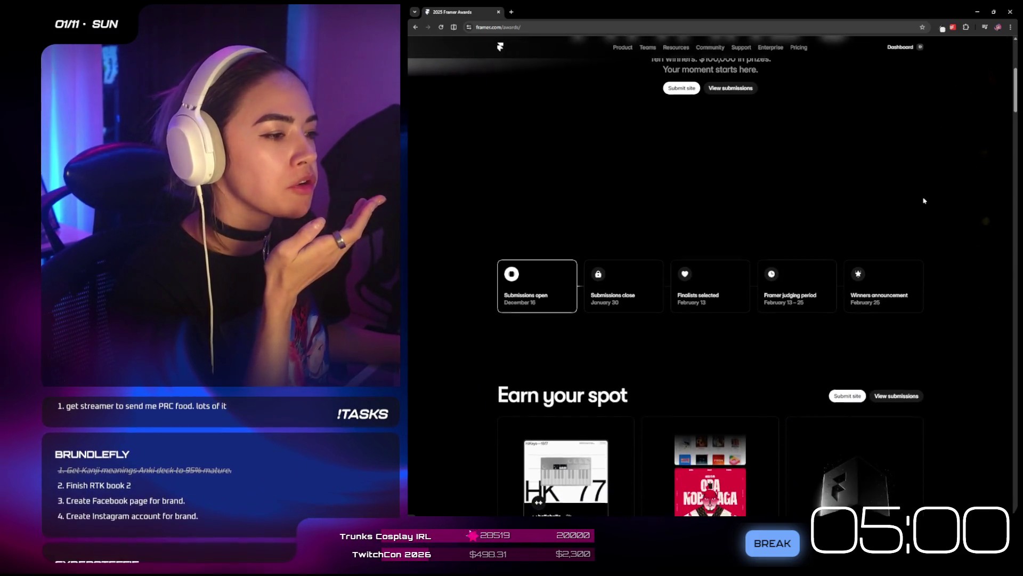
pyautogui.scroll(-2, 924, 201)
pyautogui.scroll(-1, 924, 201)
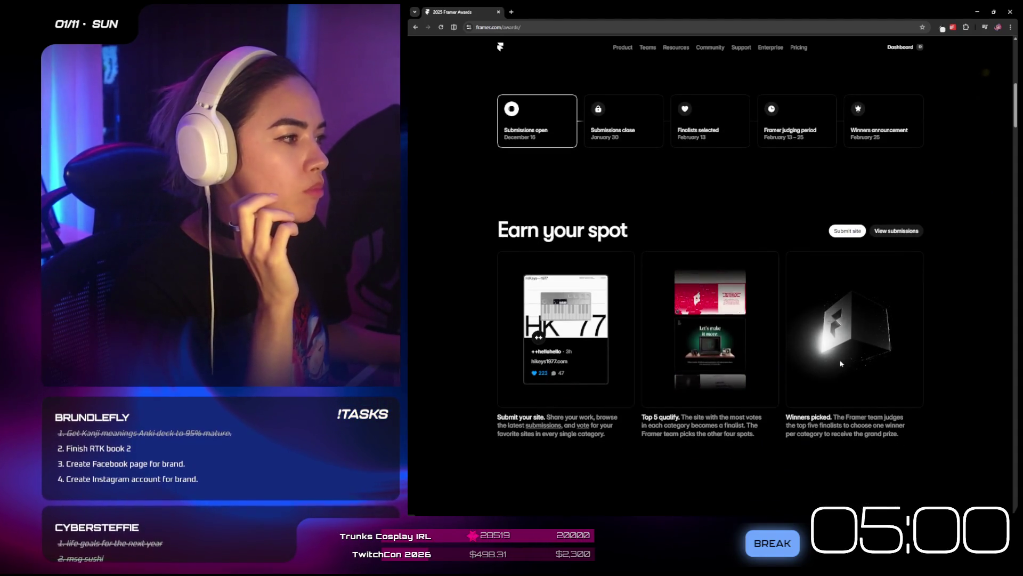
pyautogui.click(897, 229)
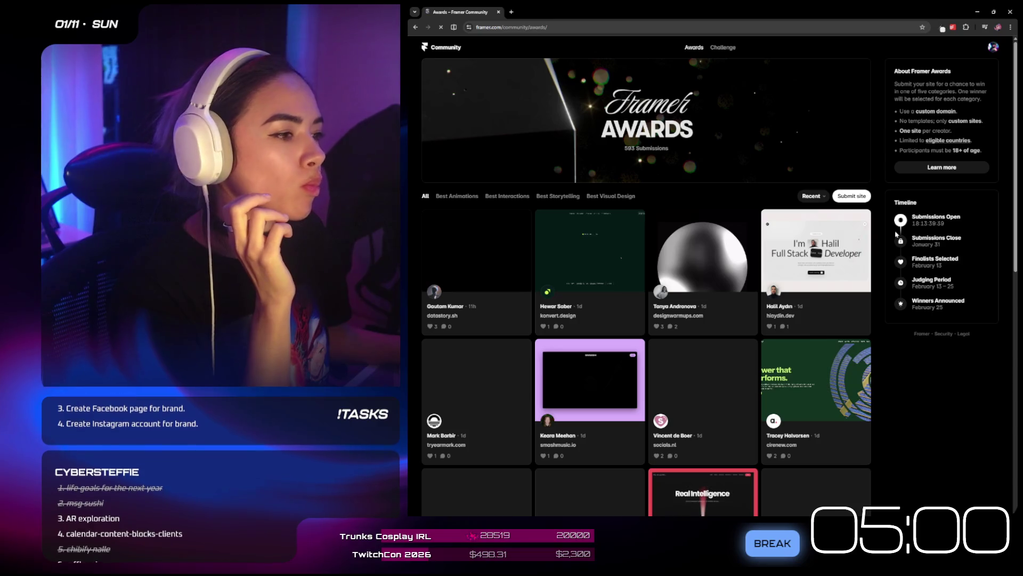
pyautogui.click(810, 196)
pyautogui.click(819, 226)
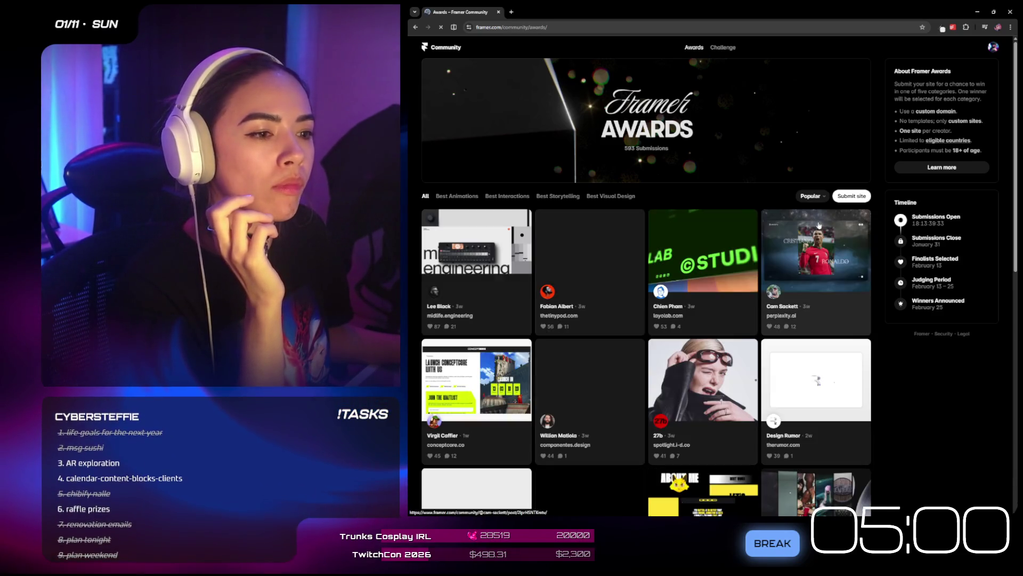
pyautogui.click(469, 249)
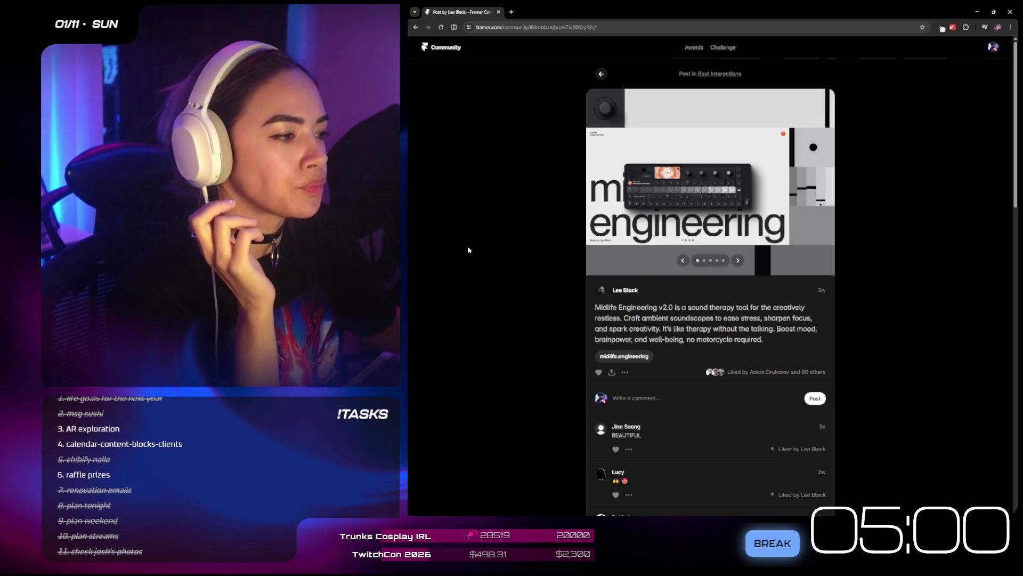
# - Open the midlife.engineering site from the Framer Community post in a new tab
pyautogui.click(611, 359)
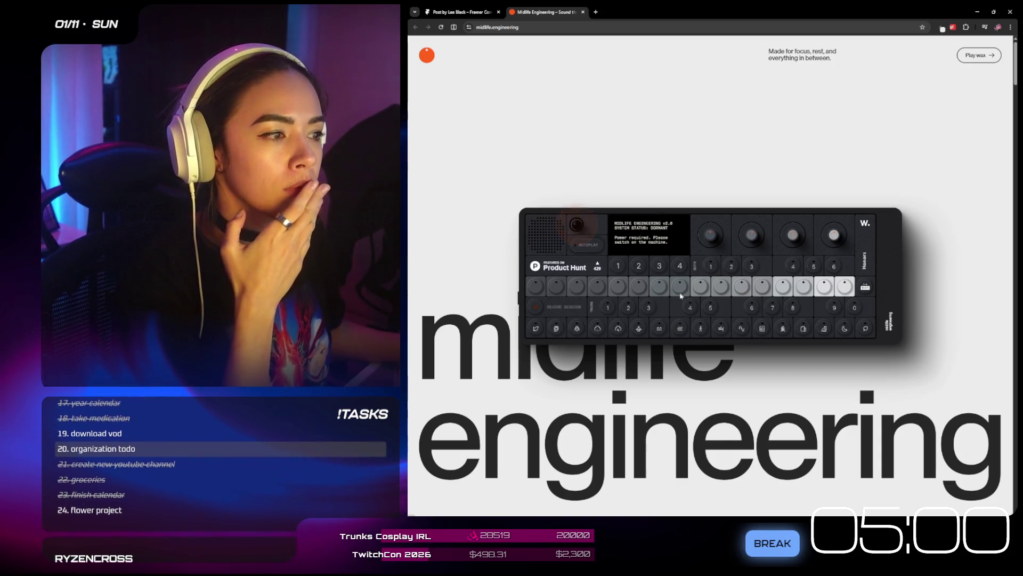
# - Power on the midlife.engineering synth, trigger its first pad, then open the Honors awards link
pyautogui.scroll(-5, 640, 223)
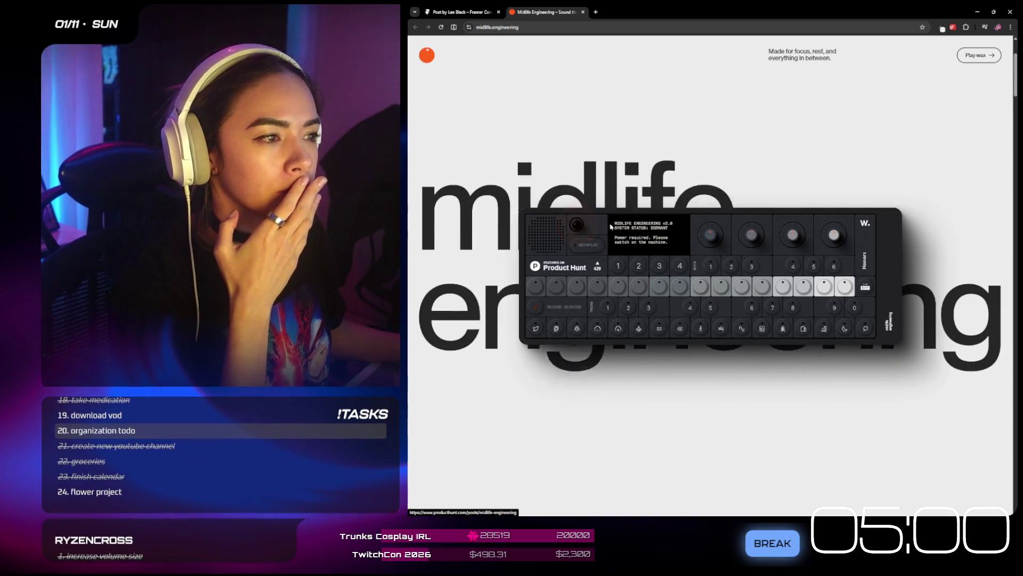
pyautogui.scroll(3, 783, 251)
pyautogui.click(686, 225)
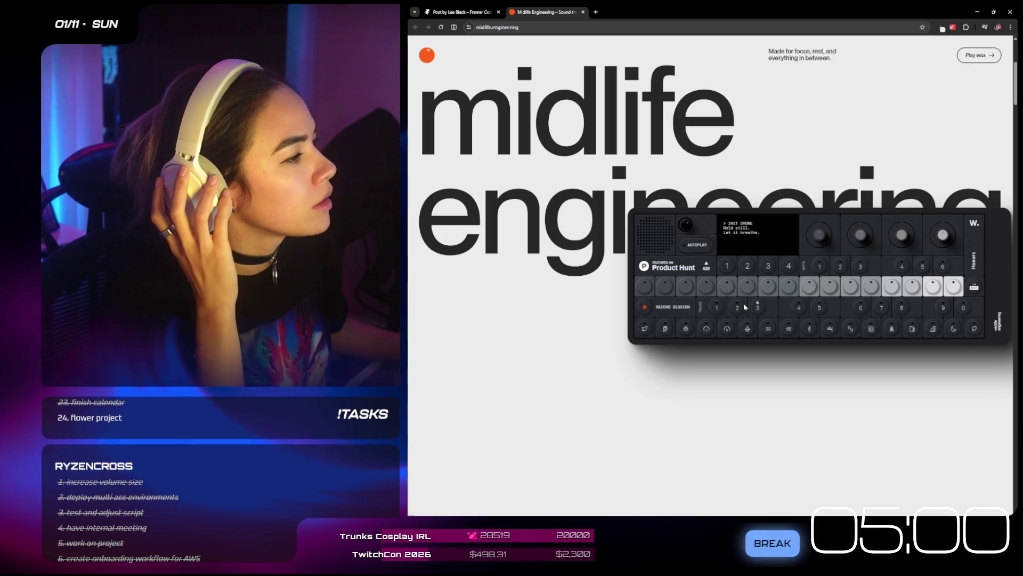
pyautogui.click(648, 286)
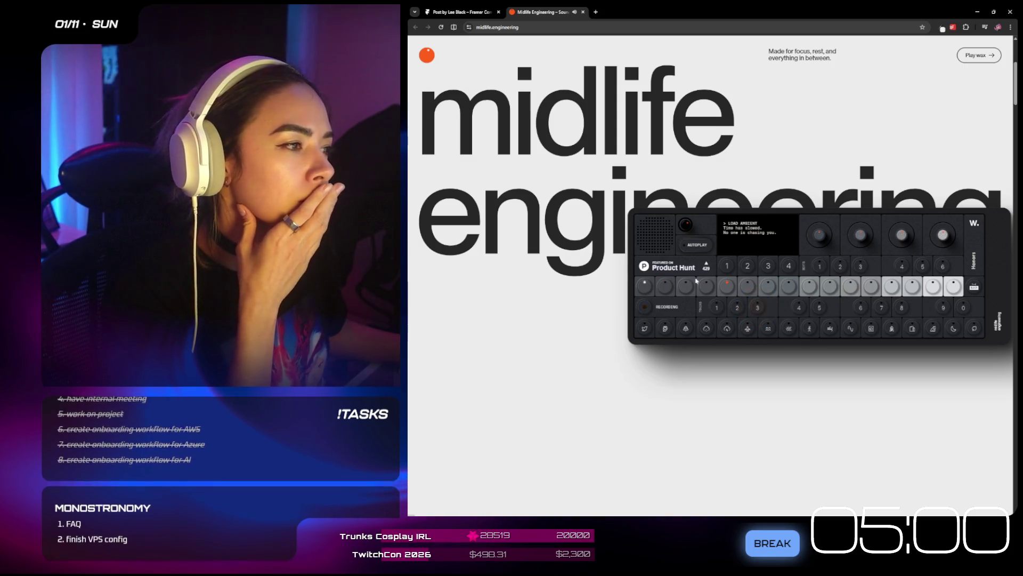
pyautogui.scroll(3, 689, 281)
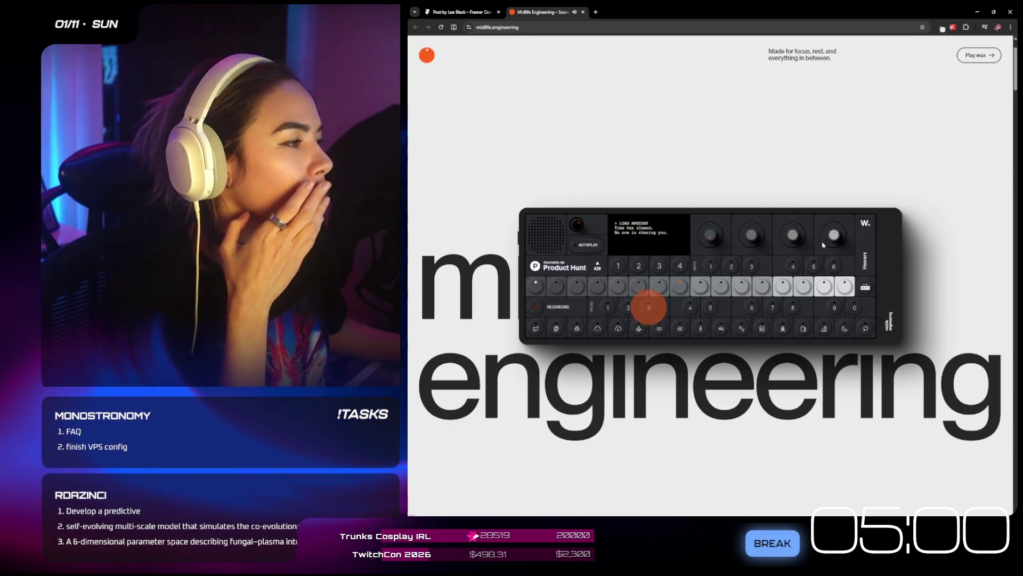
pyautogui.click(873, 261)
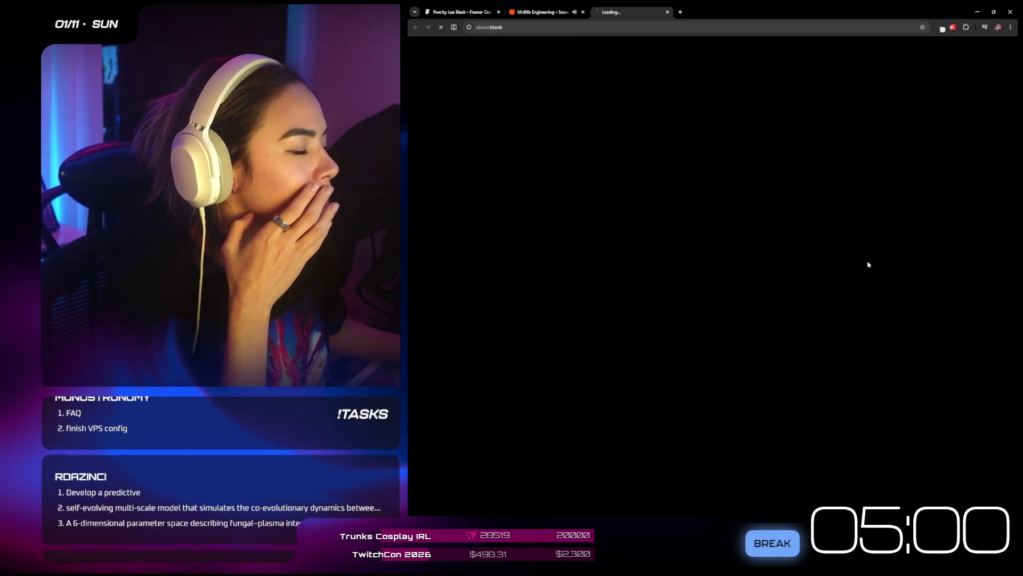
# - Back on midlife.engineering, stop recording, start playback, and power-cycle the synth
pyautogui.click(559, 16)
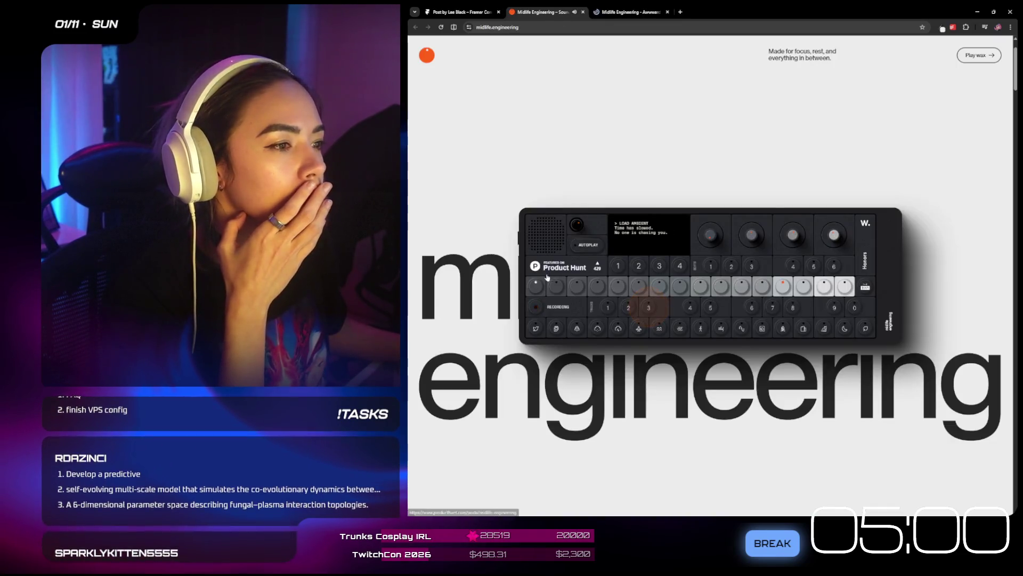
pyautogui.click(536, 312)
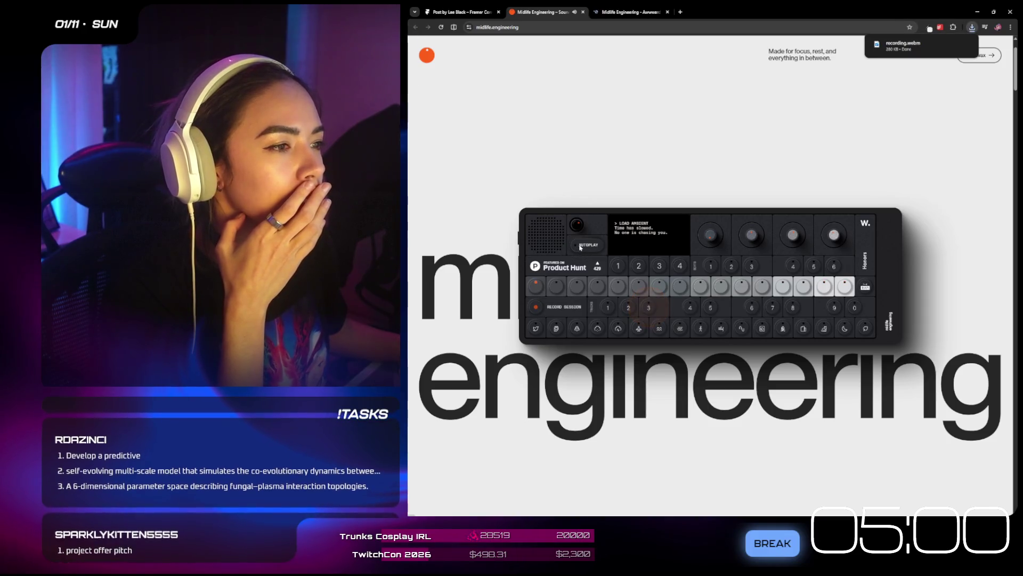
pyautogui.click(576, 224)
pyautogui.click(571, 230)
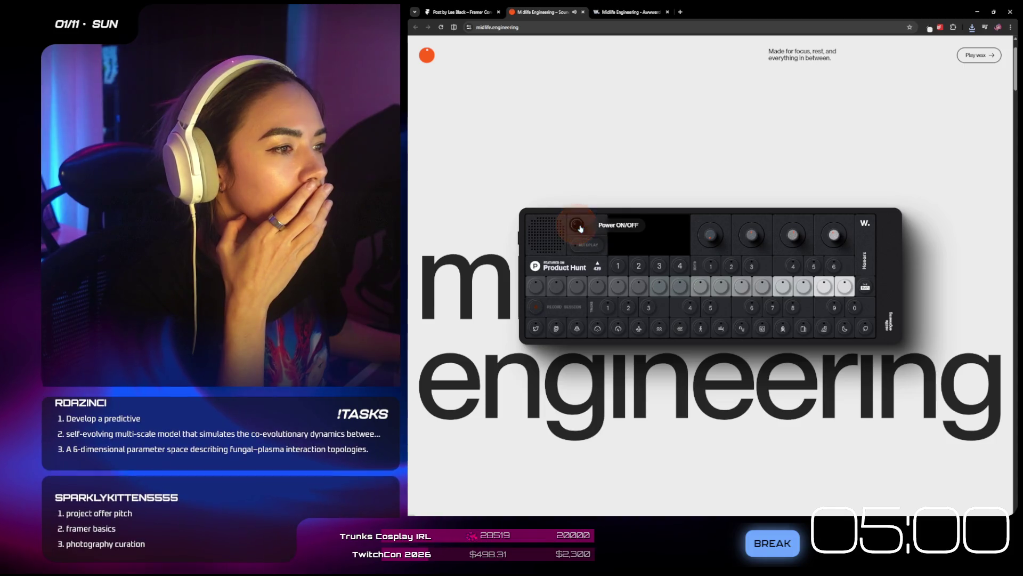
pyautogui.click(578, 226)
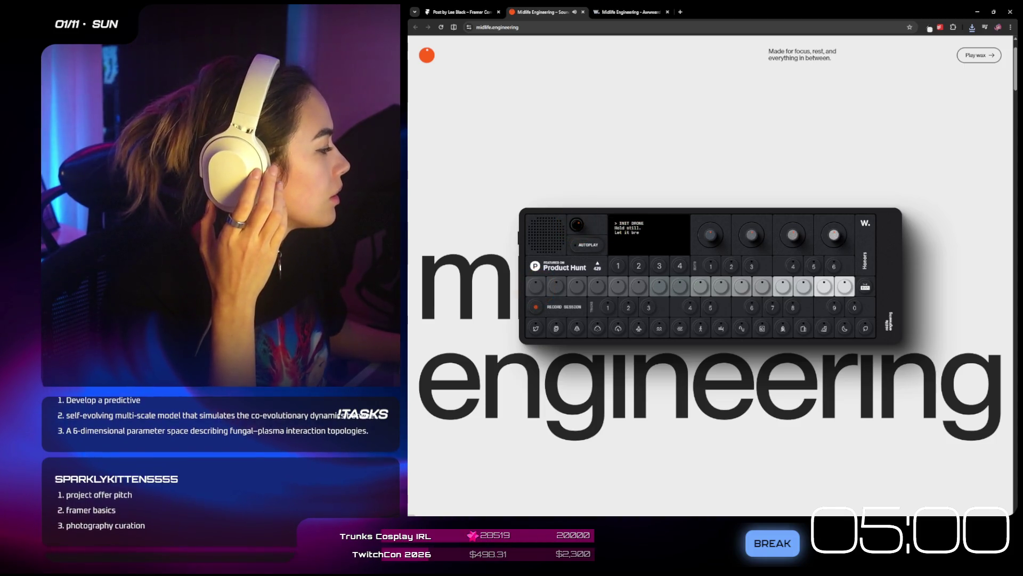
# - Scroll the intro, briefly selecting and then clearing part of the paragraph text
pyautogui.scroll(-5, 704, 254)
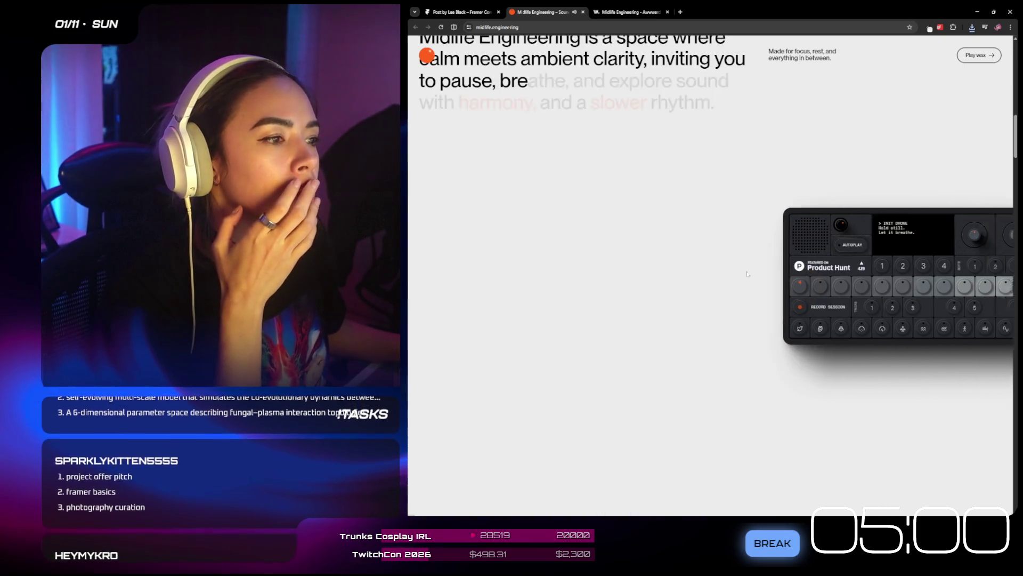
pyautogui.scroll(5, 701, 267)
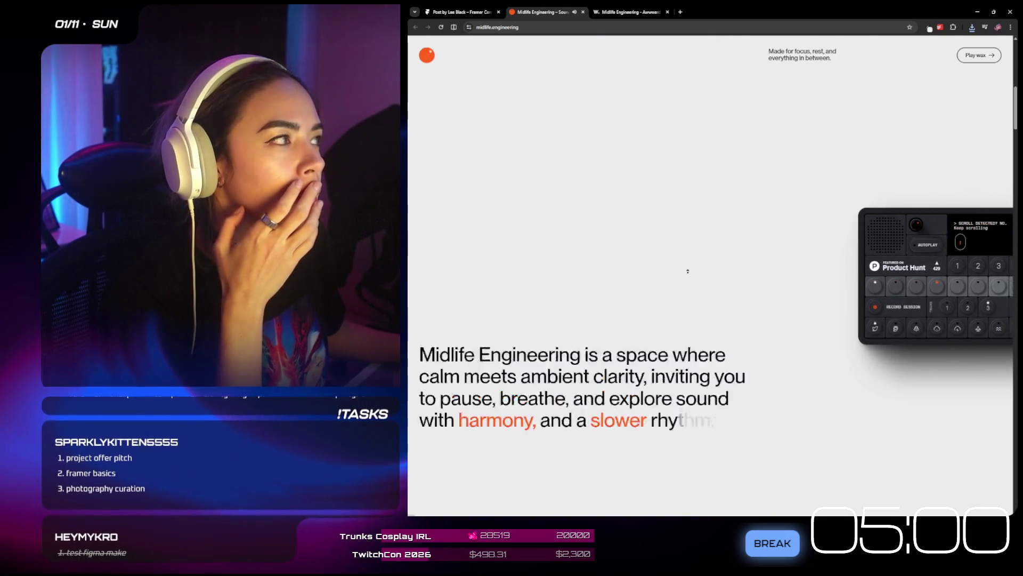
pyautogui.scroll(-5, 696, 277)
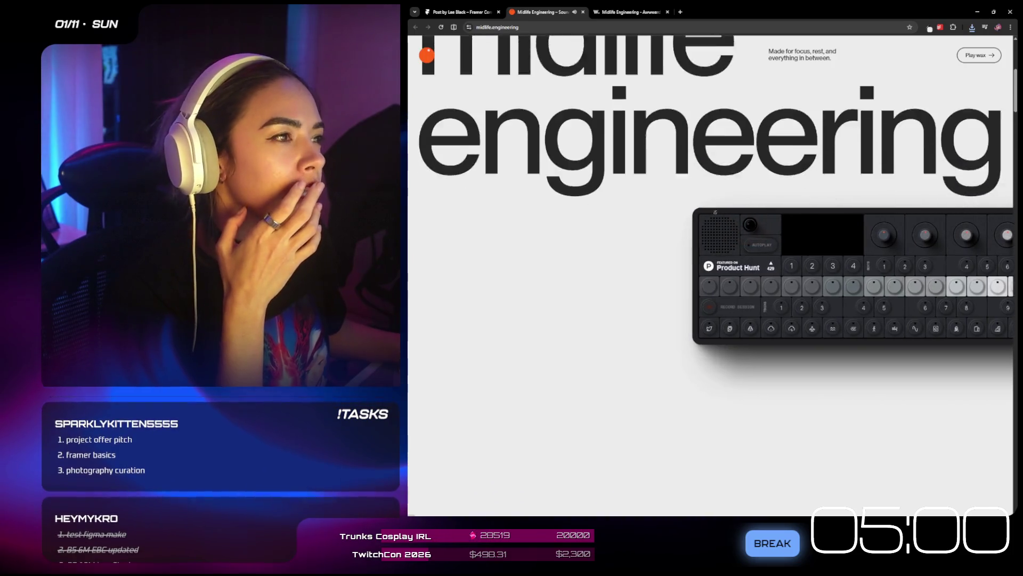
pyautogui.moveTo(588, 195); pyautogui.dragTo(653, 218)
pyautogui.click(656, 299)
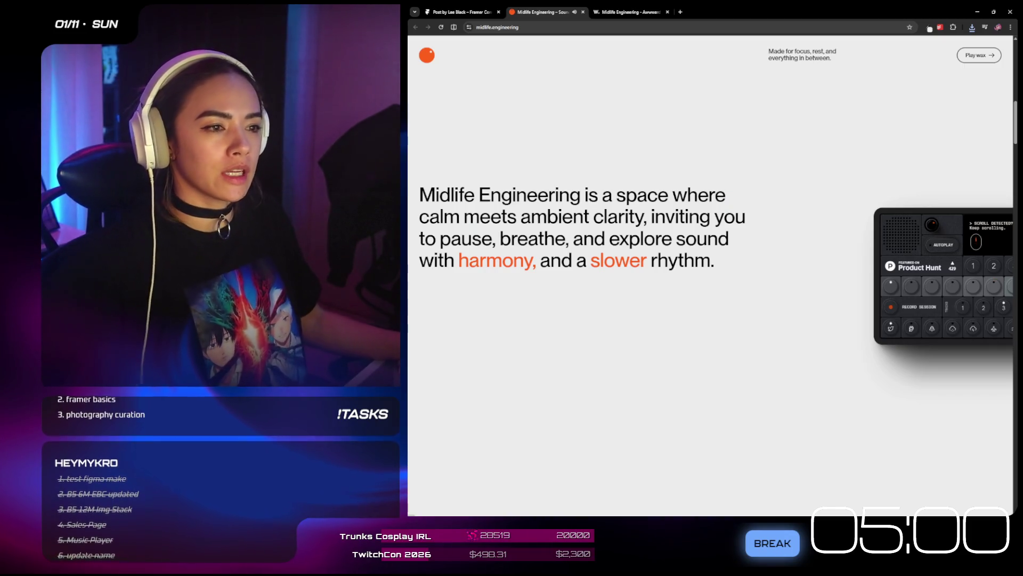
# - Scroll through the animated synth sections until the device reads 4 VISUAL SYSTEMS
pyautogui.scroll(-1, 582, 213)
pyautogui.scroll(-5, 663, 235)
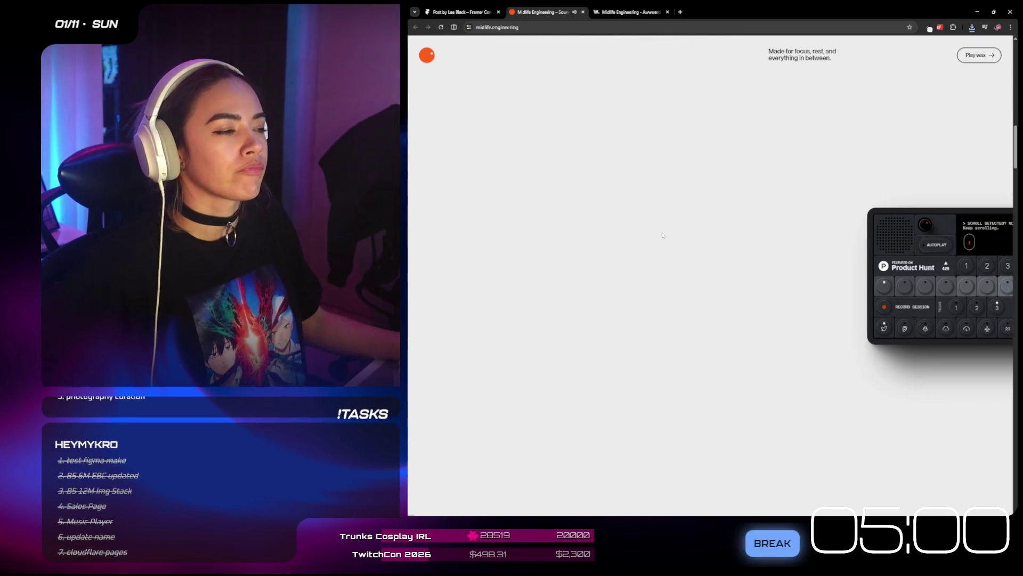
pyautogui.scroll(-5, 663, 235)
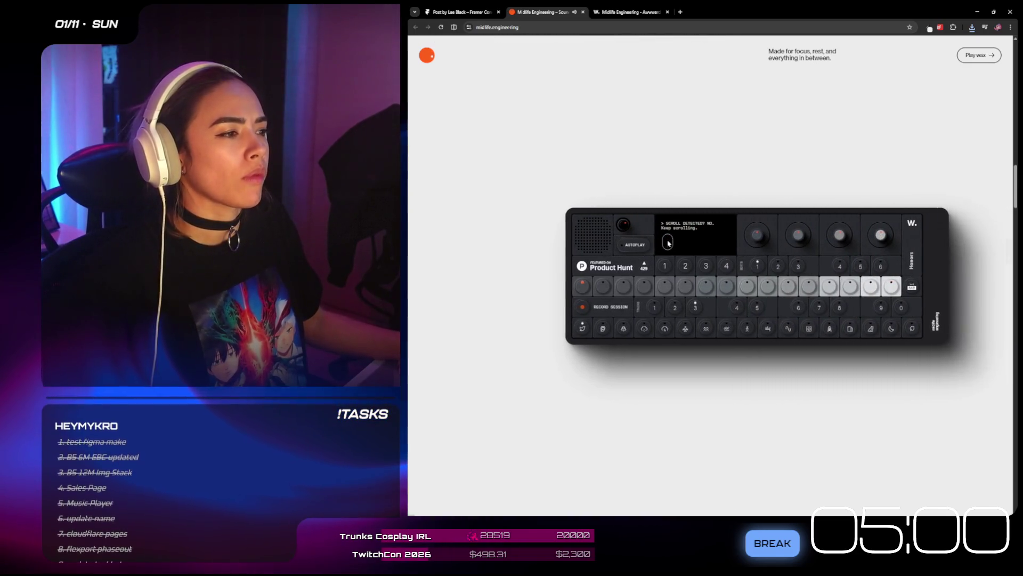
pyautogui.scroll(-5, 669, 244)
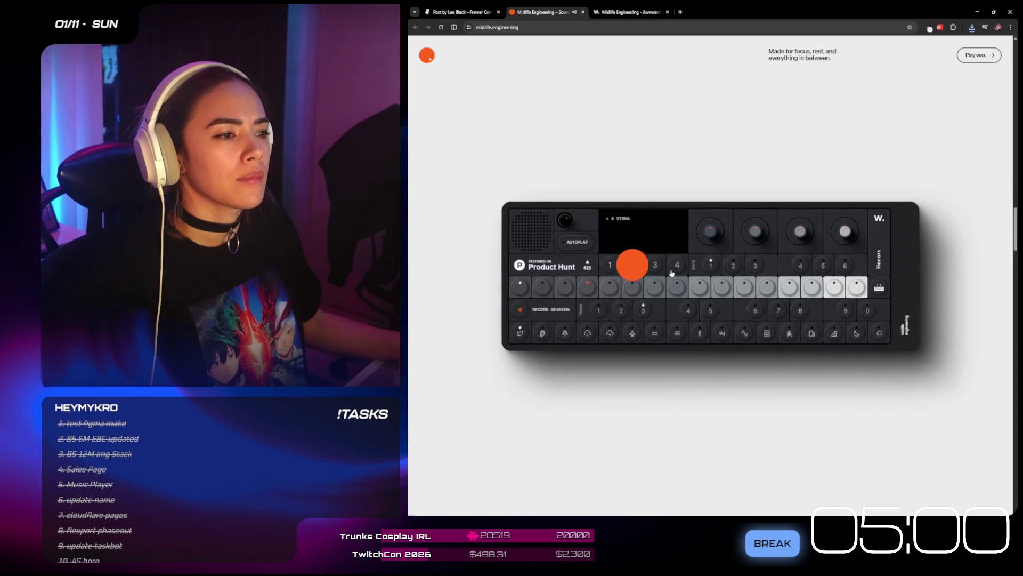
pyautogui.scroll(-5, 677, 291)
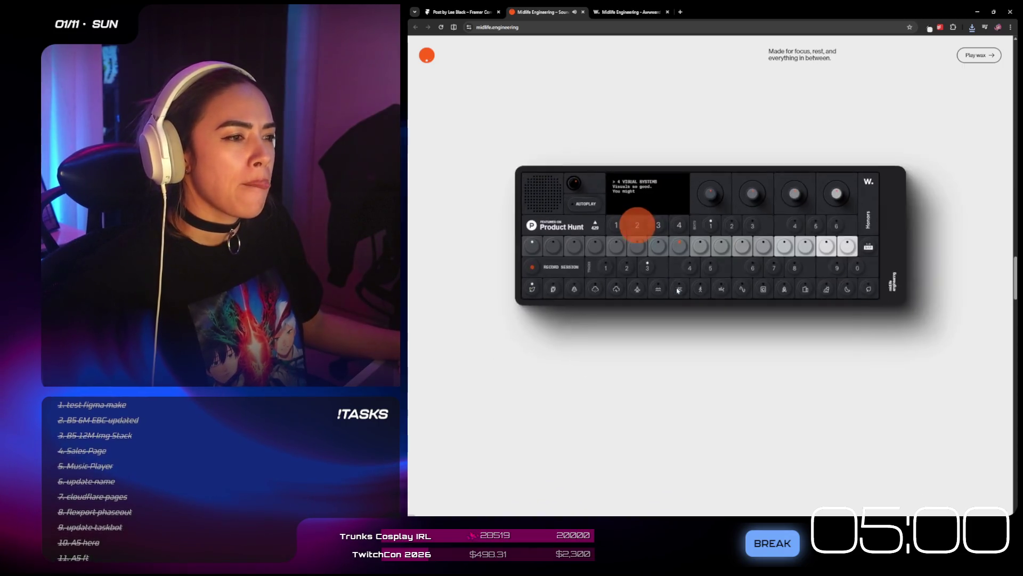
pyautogui.scroll(-5, 675, 306)
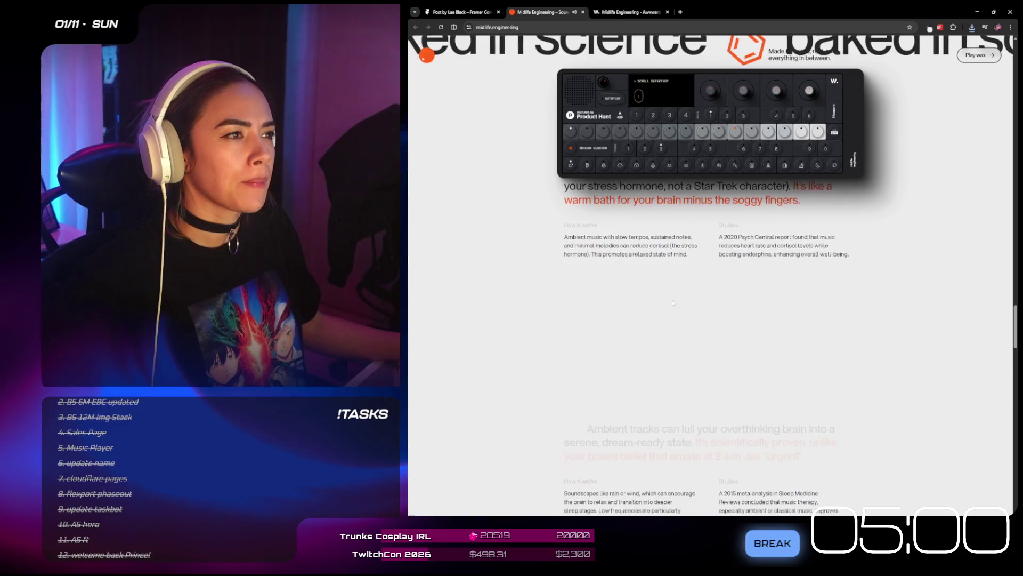
pyautogui.scroll(-5, 755, 308)
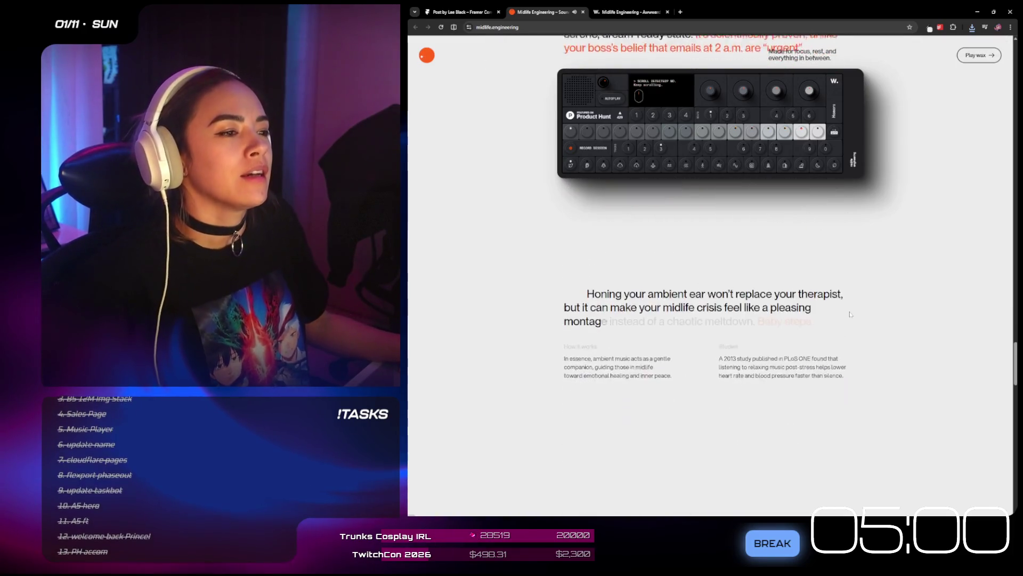
pyautogui.scroll(-3, 901, 351)
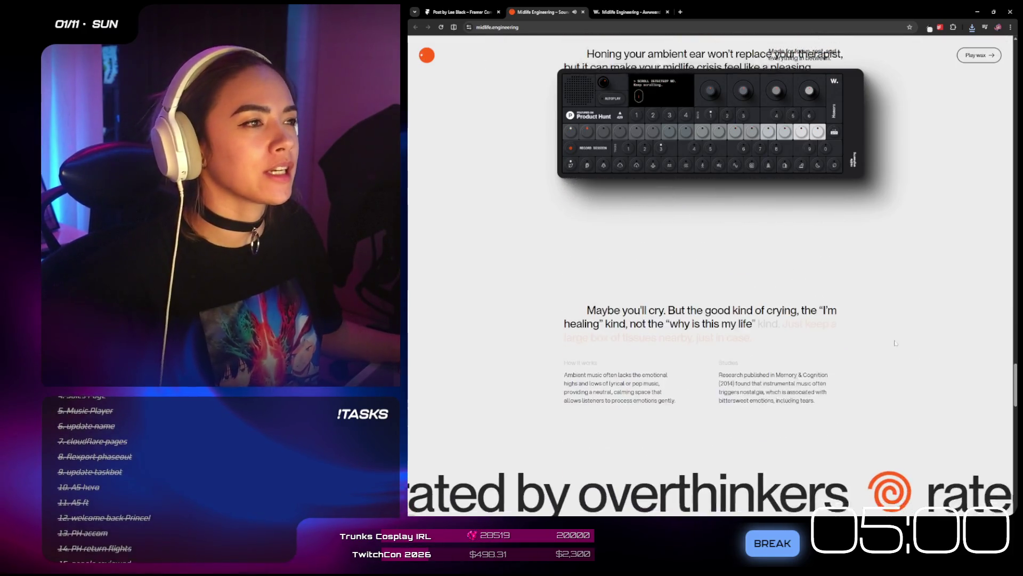
pyautogui.scroll(10, 848, 256)
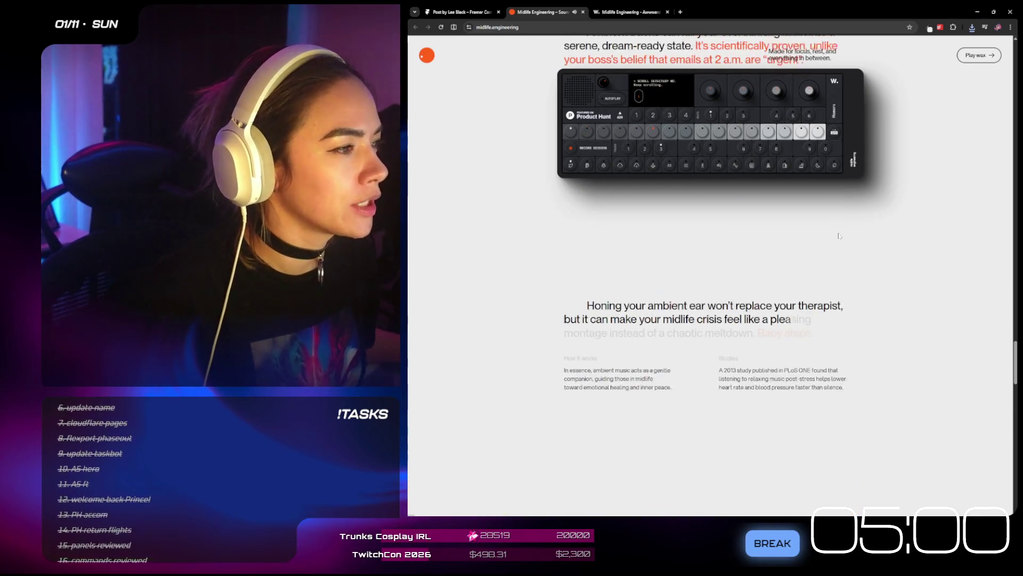
pyautogui.scroll(5, 842, 241)
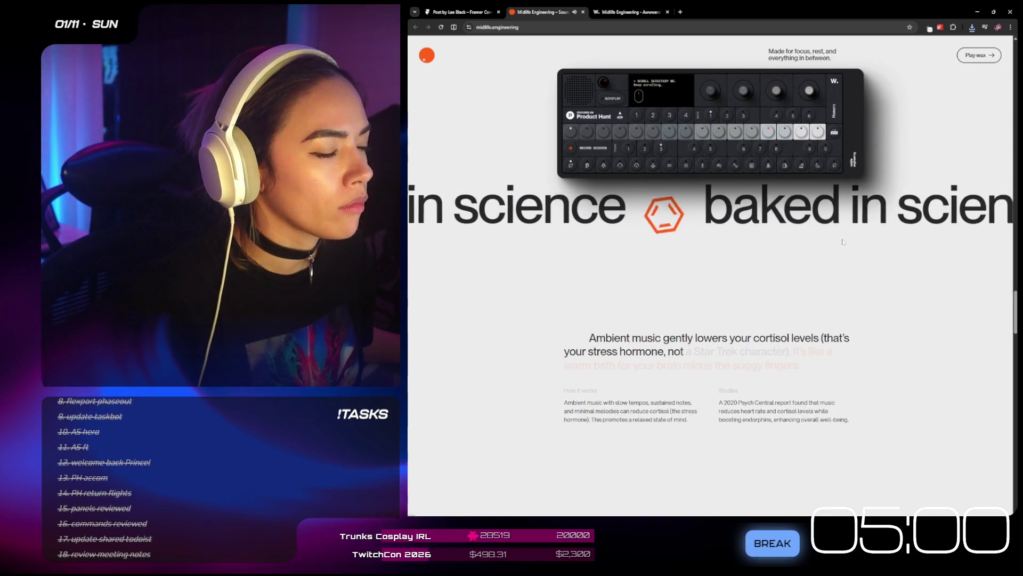
pyautogui.scroll(-1, 826, 237)
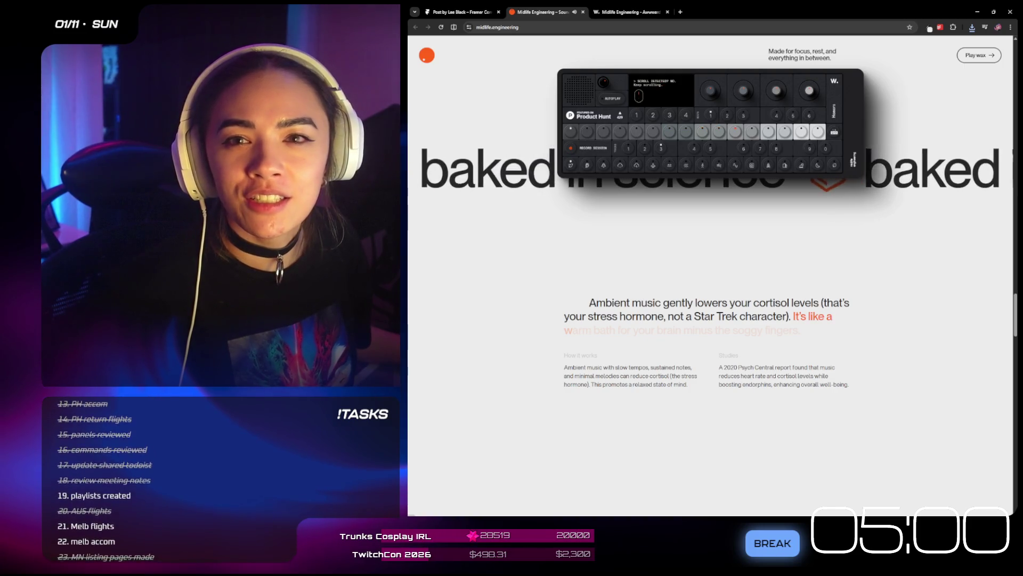
pyautogui.scroll(-5, 843, 143)
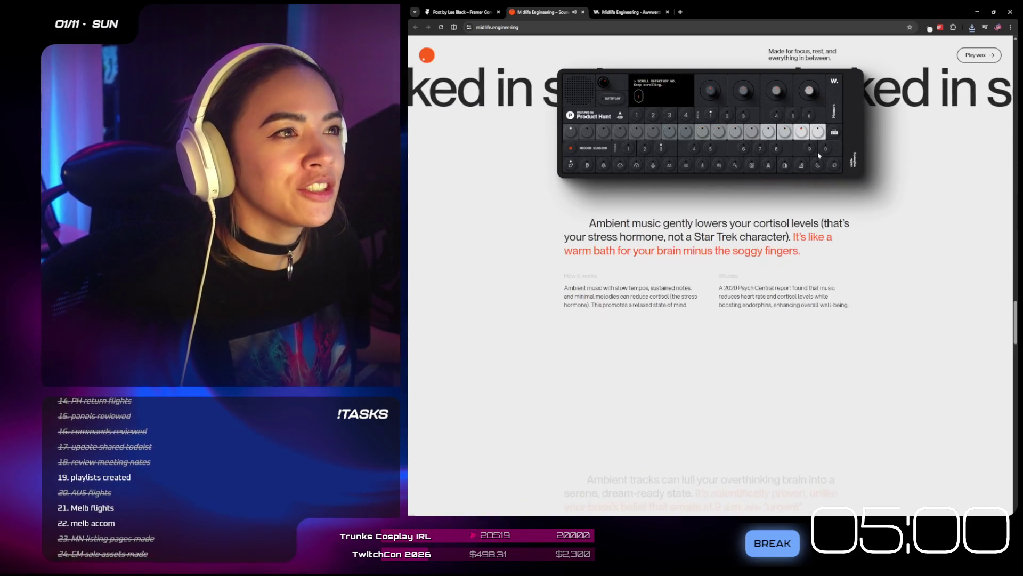
pyautogui.scroll(3, 866, 181)
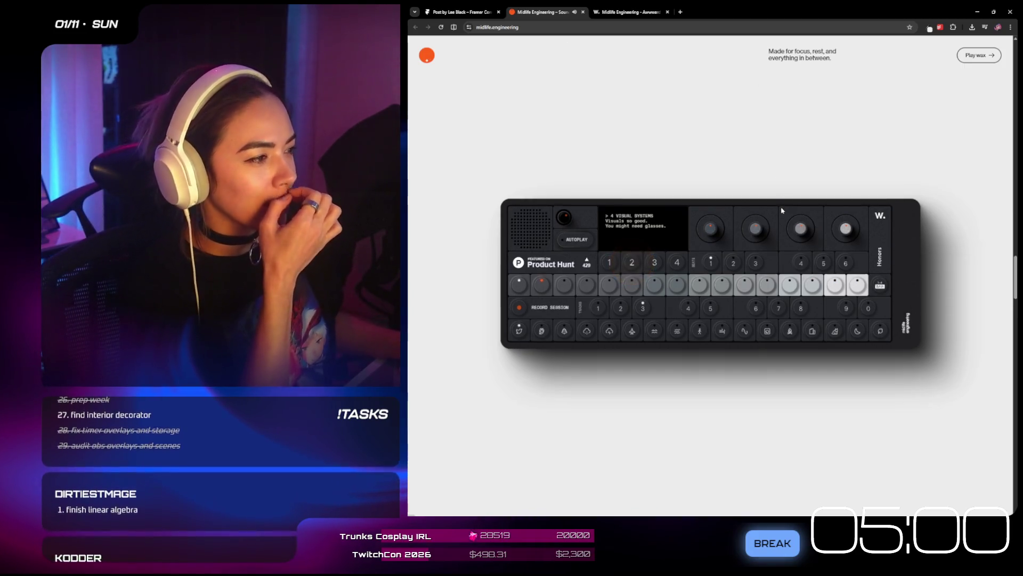
# - Scroll past the begin mindfulness footer to the rated-by-overthinkers reviews, then return to the Framer post
pyautogui.scroll(-5, 779, 202)
pyautogui.scroll(-5, 781, 221)
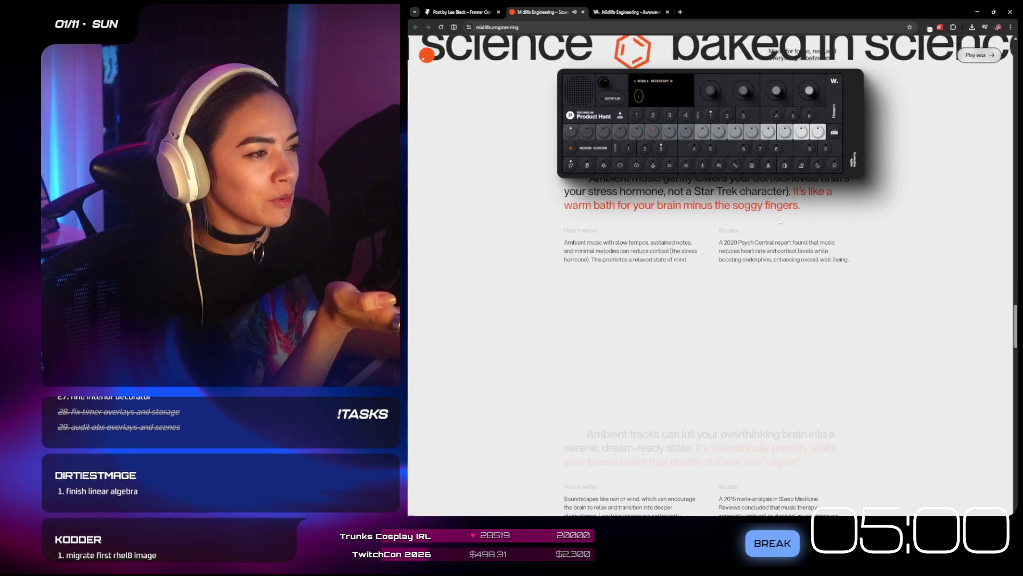
pyautogui.scroll(-5, 913, 254)
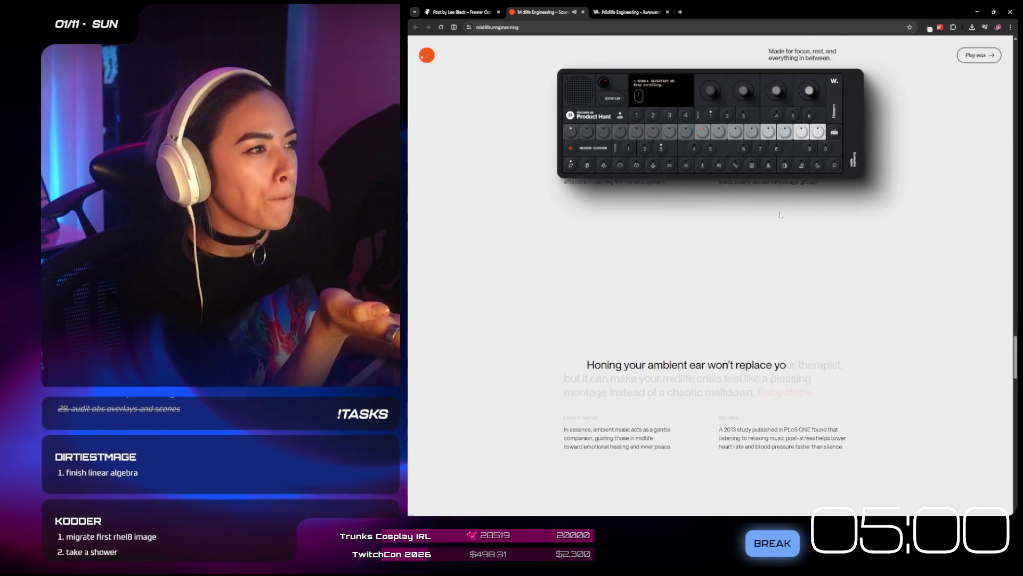
pyautogui.scroll(-10, 913, 254)
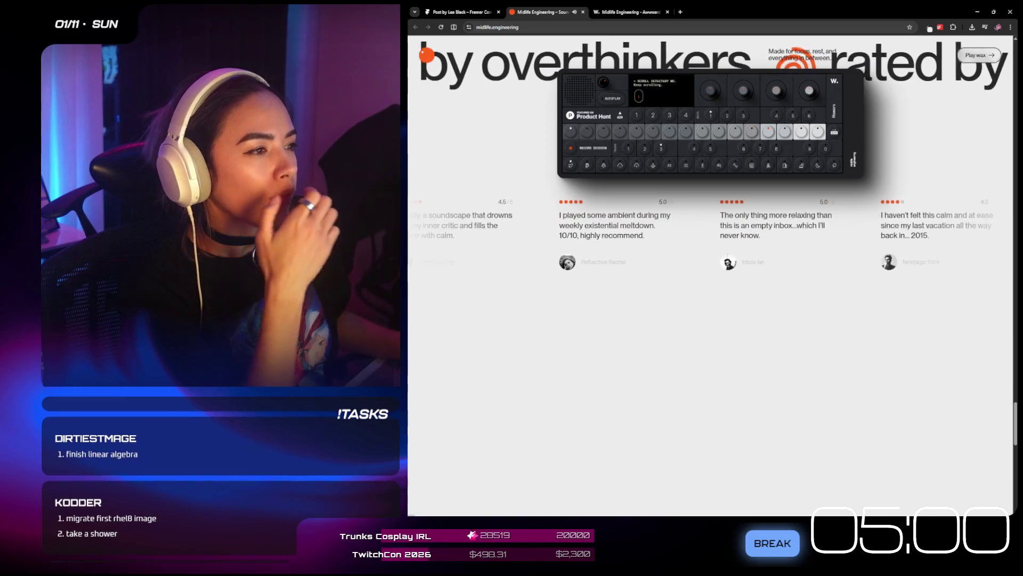
pyautogui.scroll(-5, 902, 147)
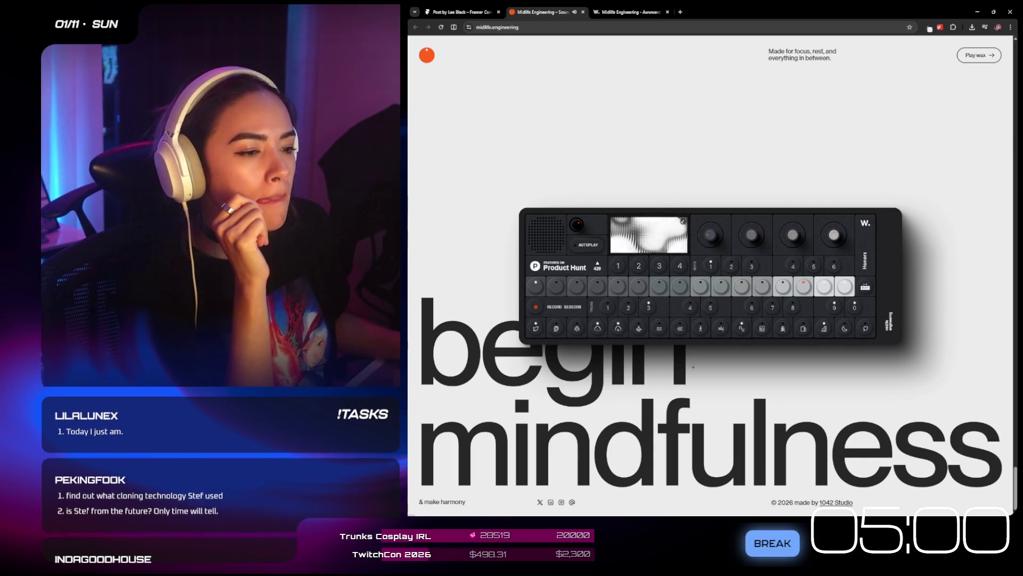
pyautogui.scroll(-5, 829, 436)
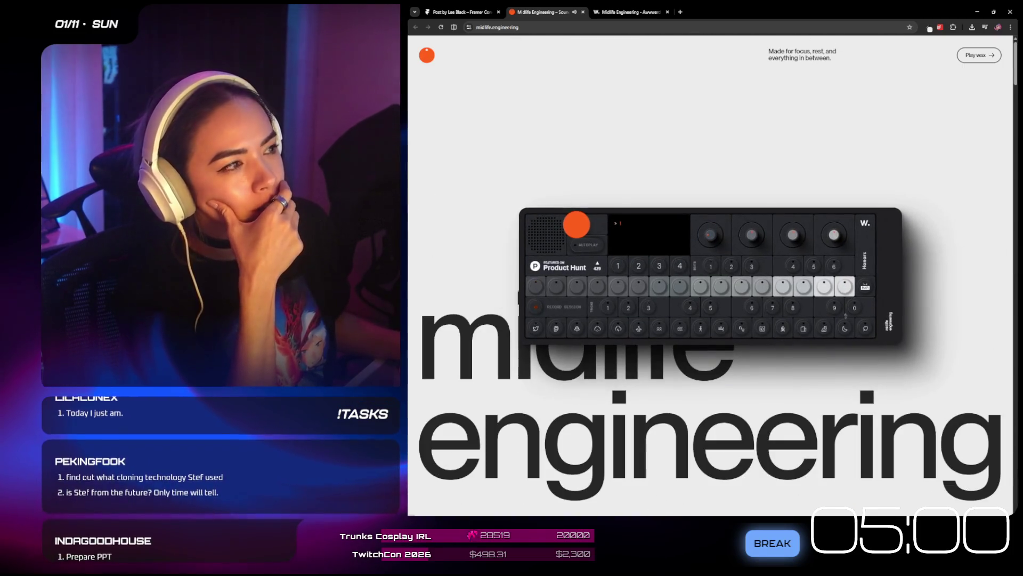
pyautogui.scroll(5, 752, 148)
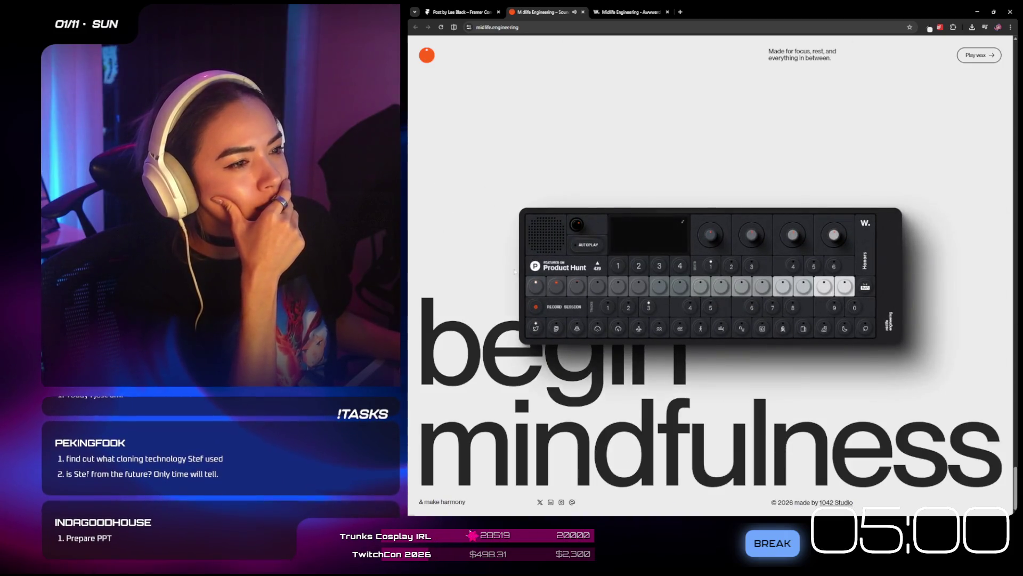
pyautogui.scroll(-5, 553, 236)
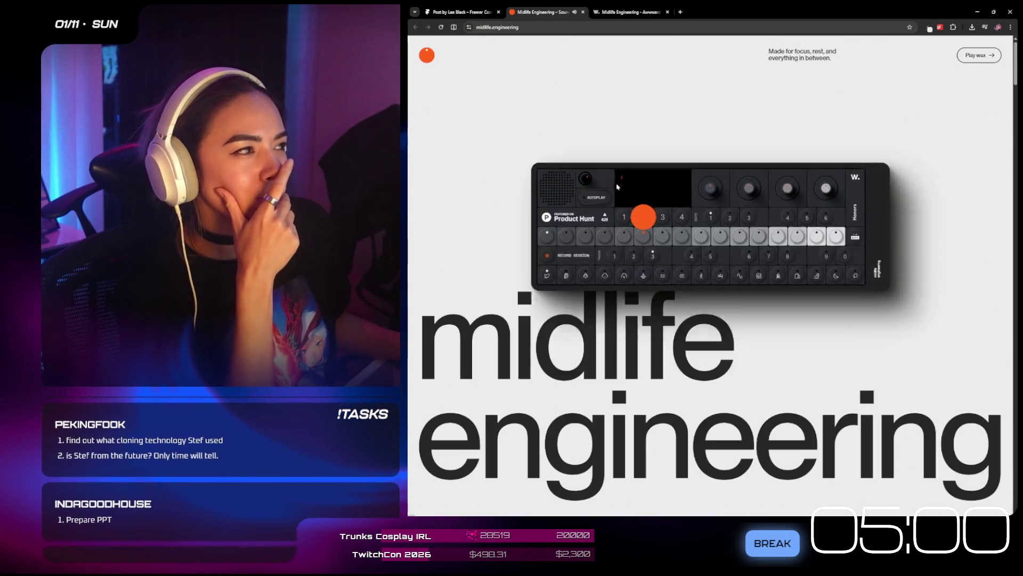
pyautogui.scroll(-5, 577, 224)
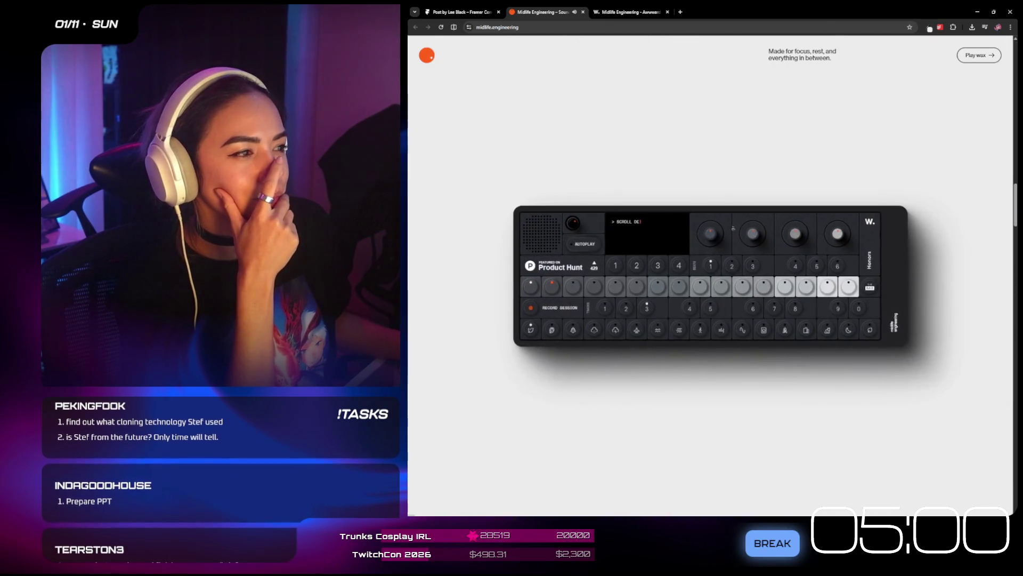
pyautogui.scroll(-5, 732, 232)
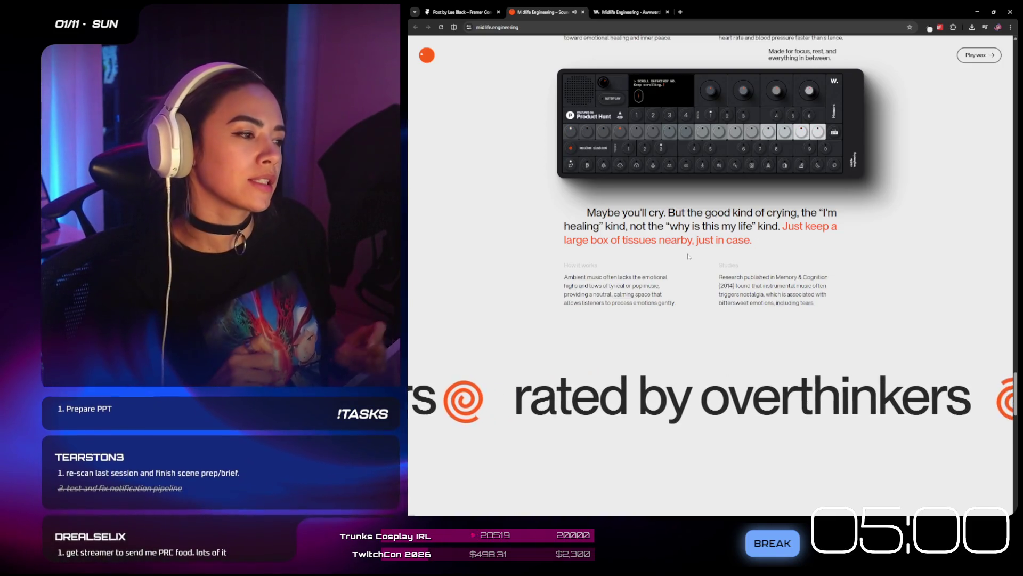
pyautogui.click(465, 13)
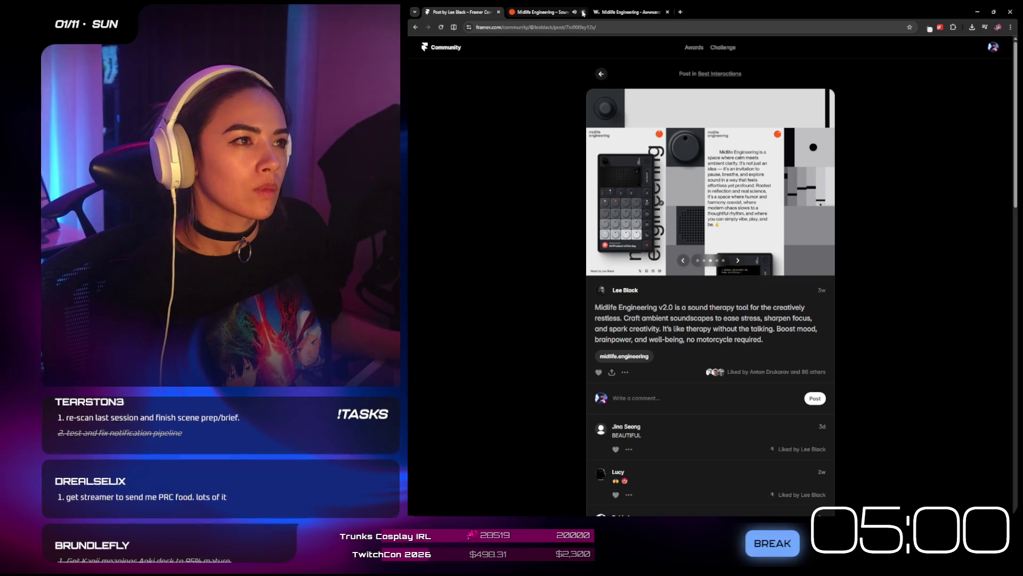
# - Close the SoundCloud tab, return to Awards, and open the tinyPod post's thetinypod.com site
pyautogui.click(584, 12)
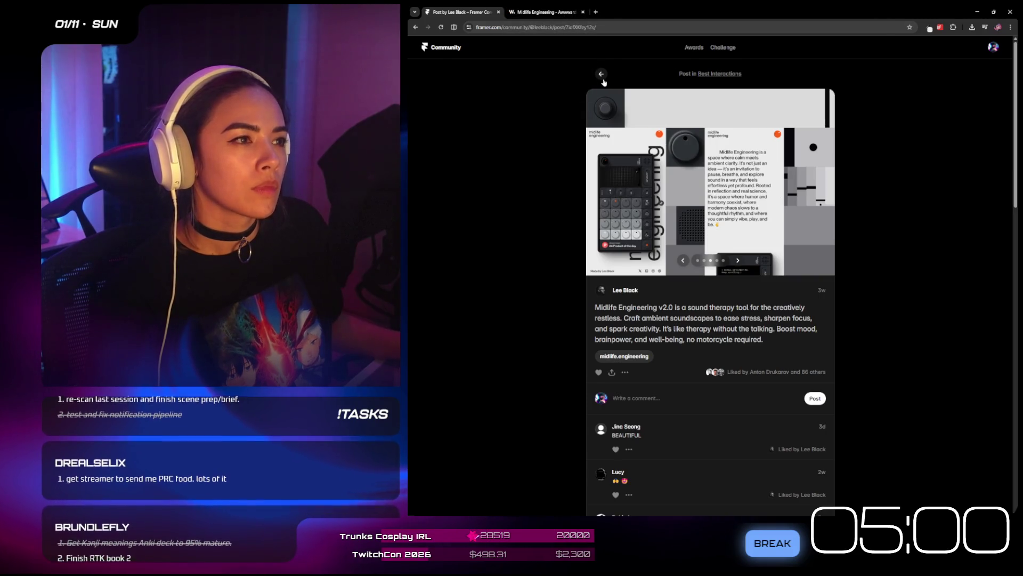
pyautogui.press('Escape')
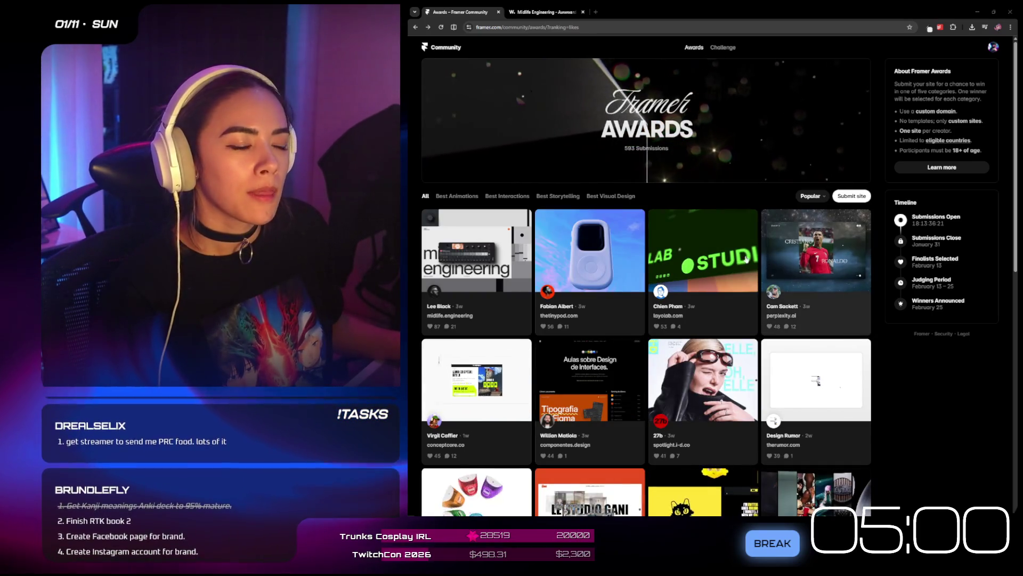
pyautogui.click(640, 255)
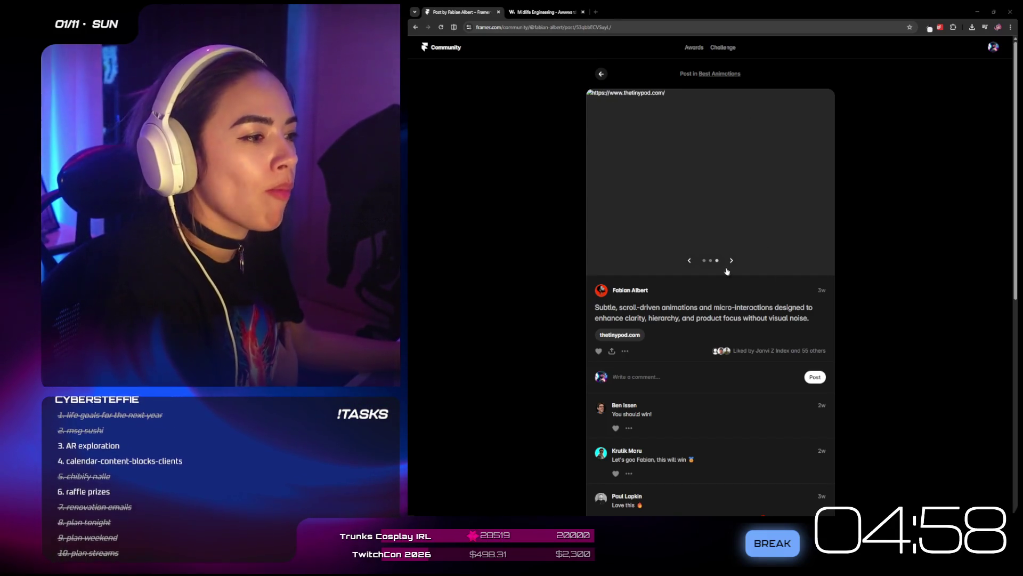
pyautogui.click(631, 335)
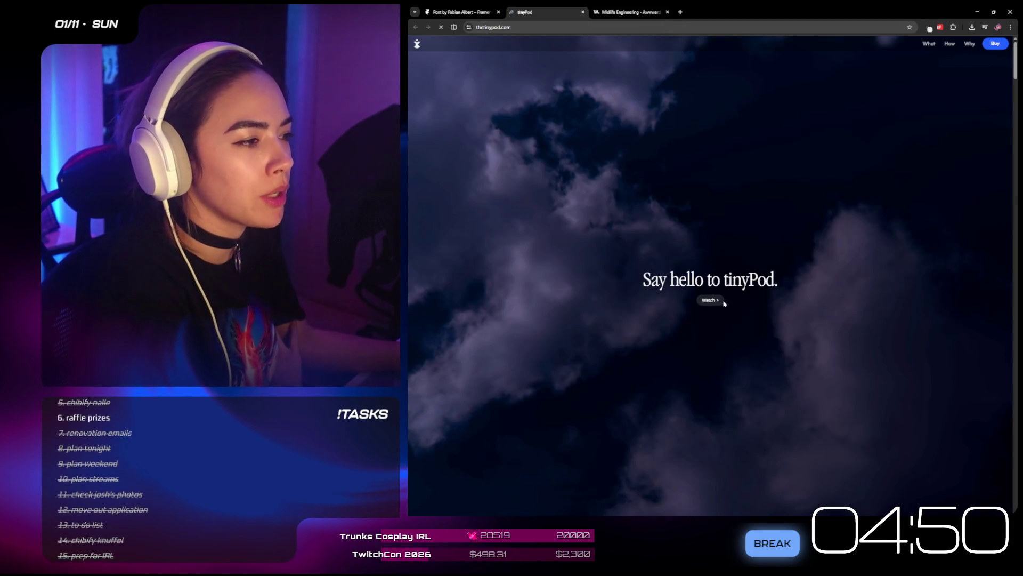
# - Use the tinyPod hero's Watch link twice to jump to the Videos & Reviews section
pyautogui.scroll(-5, 831, 326)
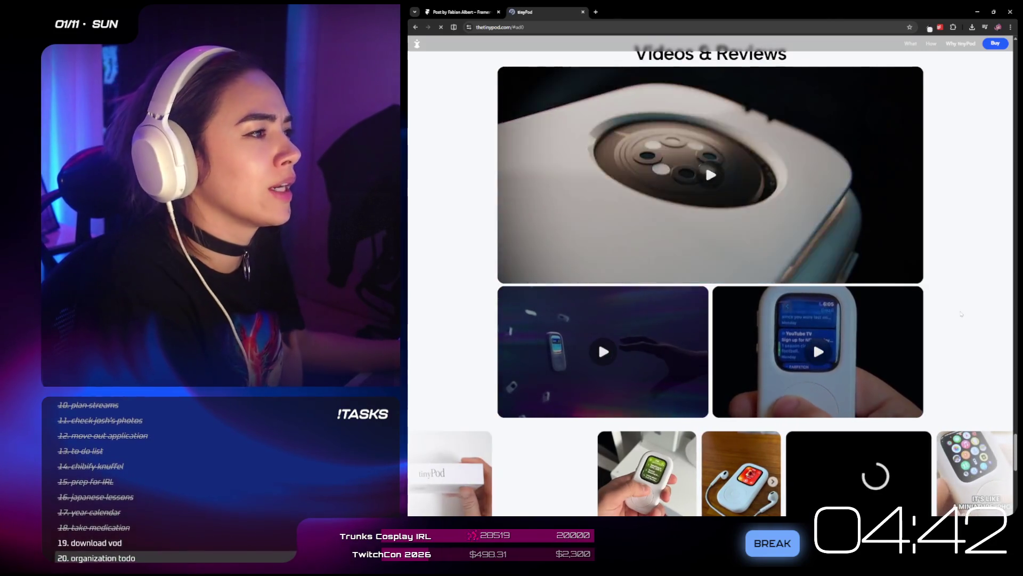
pyautogui.scroll(2, 962, 314)
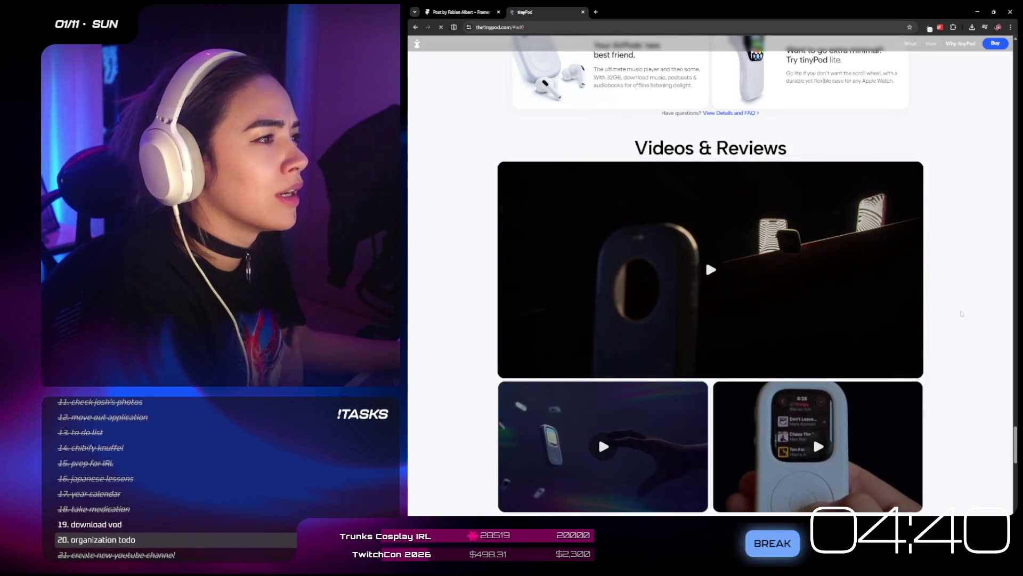
pyautogui.scroll(8, 959, 298)
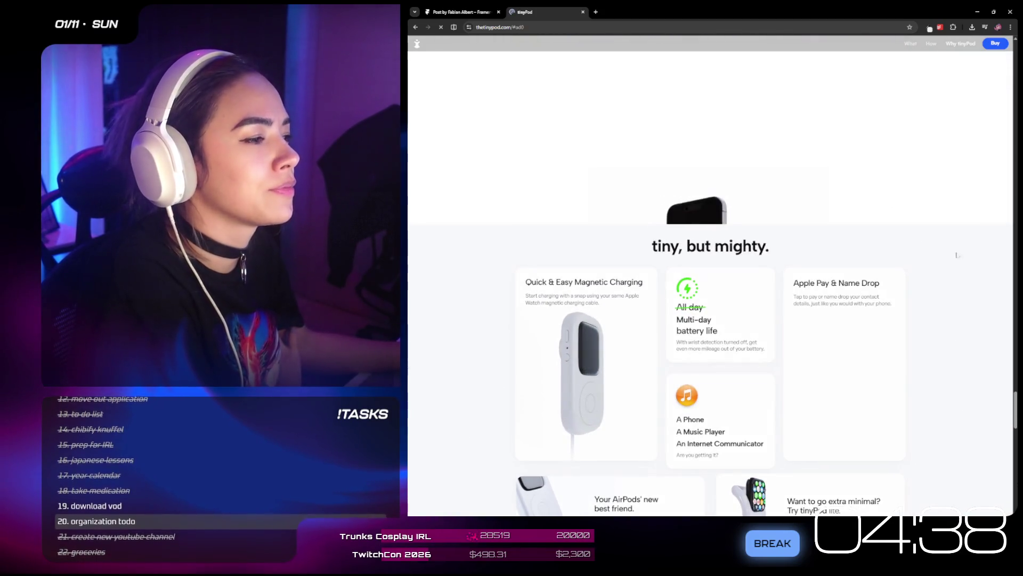
pyautogui.scroll(10, 832, 86)
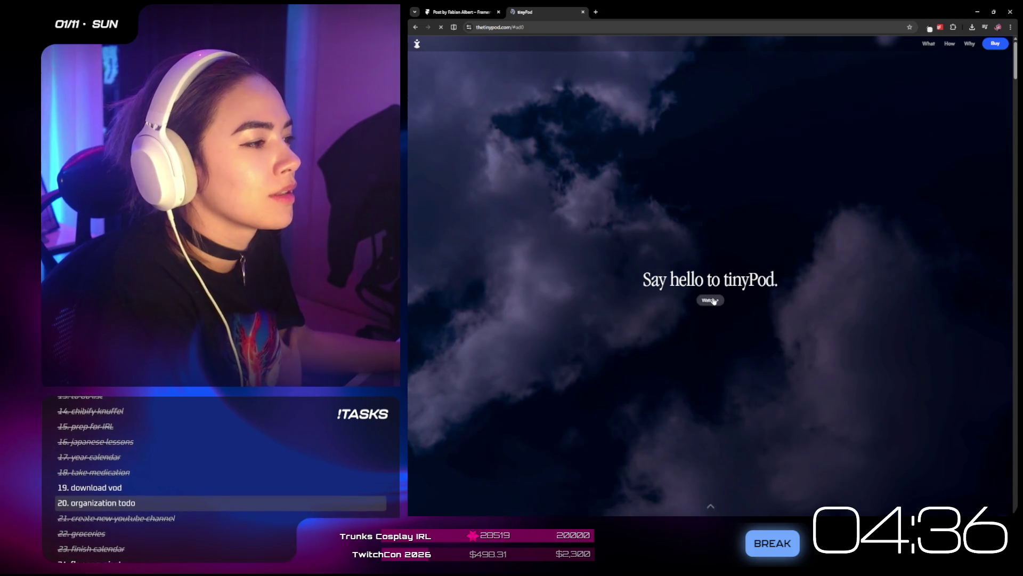
pyautogui.click(714, 301)
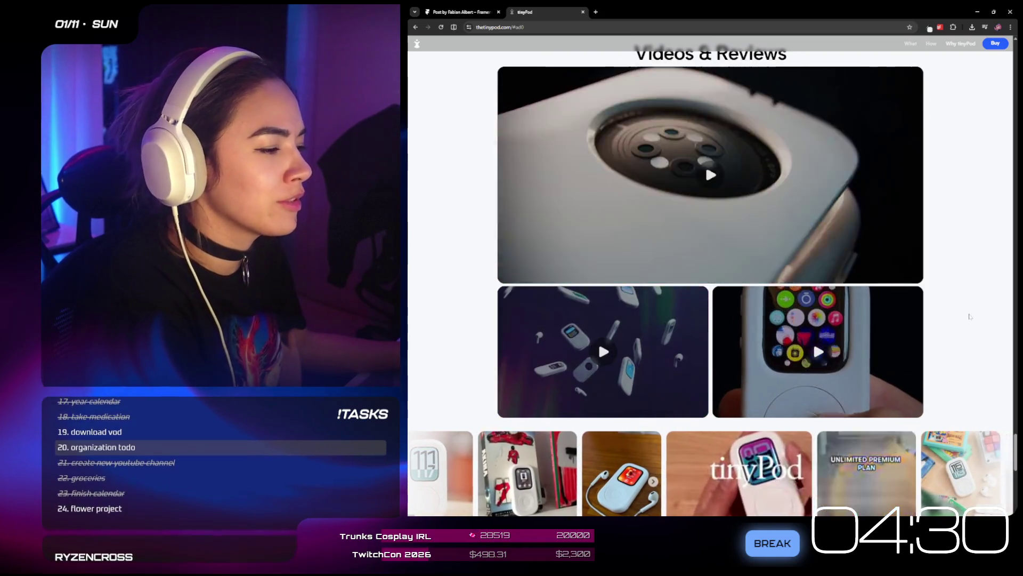
pyautogui.scroll(15, 878, 92)
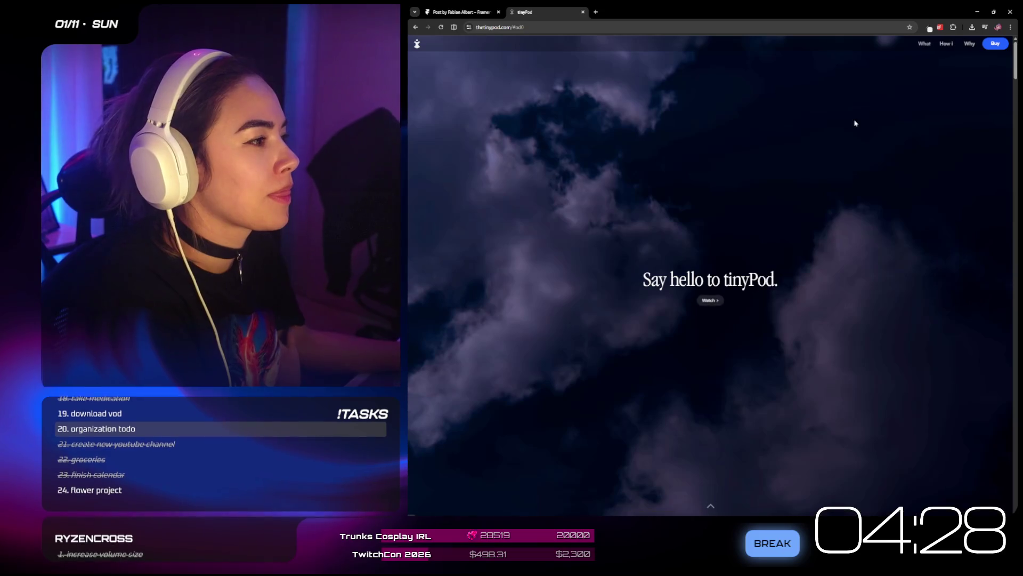
pyautogui.click(712, 301)
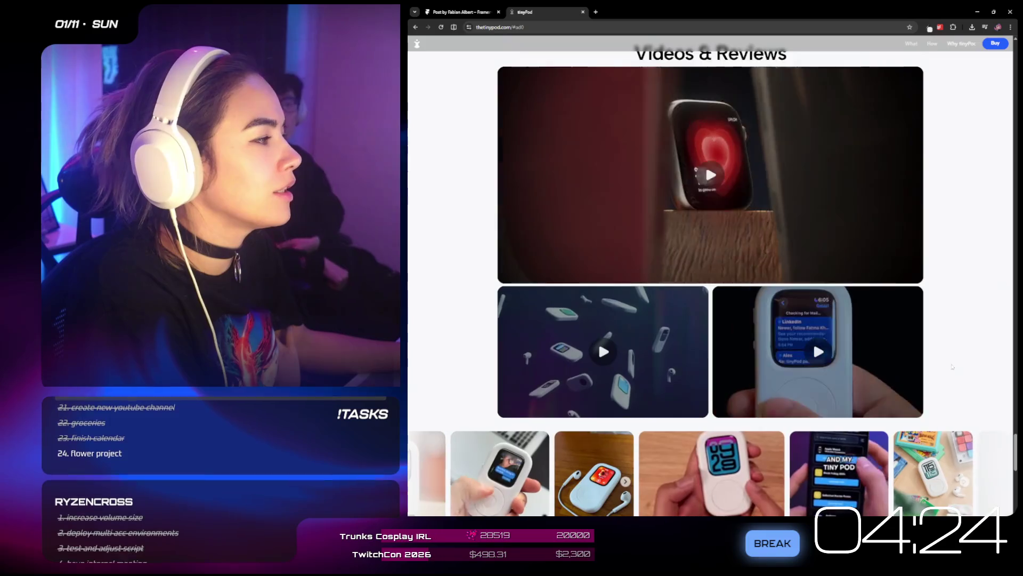
# - Scroll down the tinyPod page to the Get yours section with watch sizes and models
pyautogui.scroll(15, 952, 367)
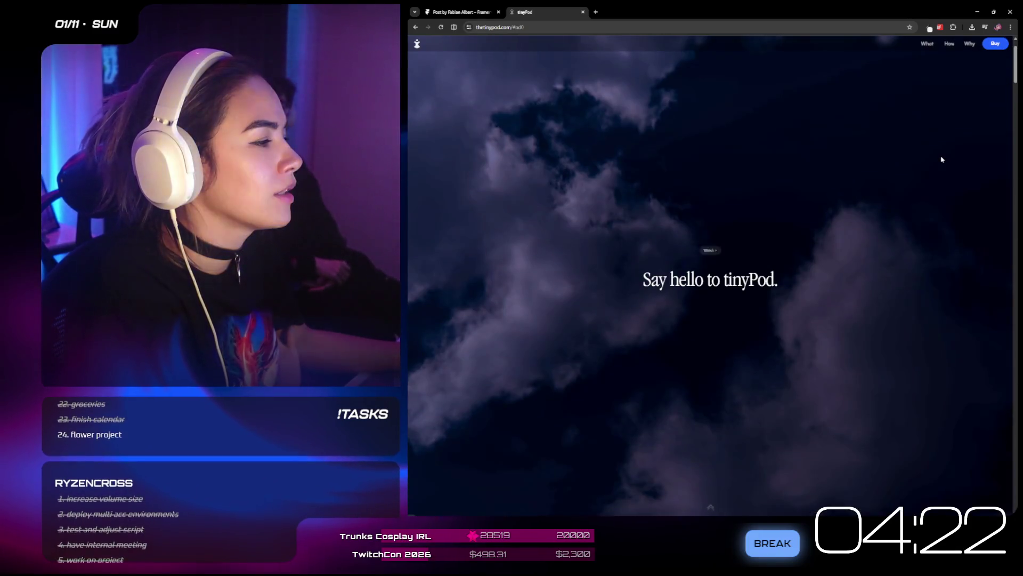
pyautogui.scroll(-3, 942, 159)
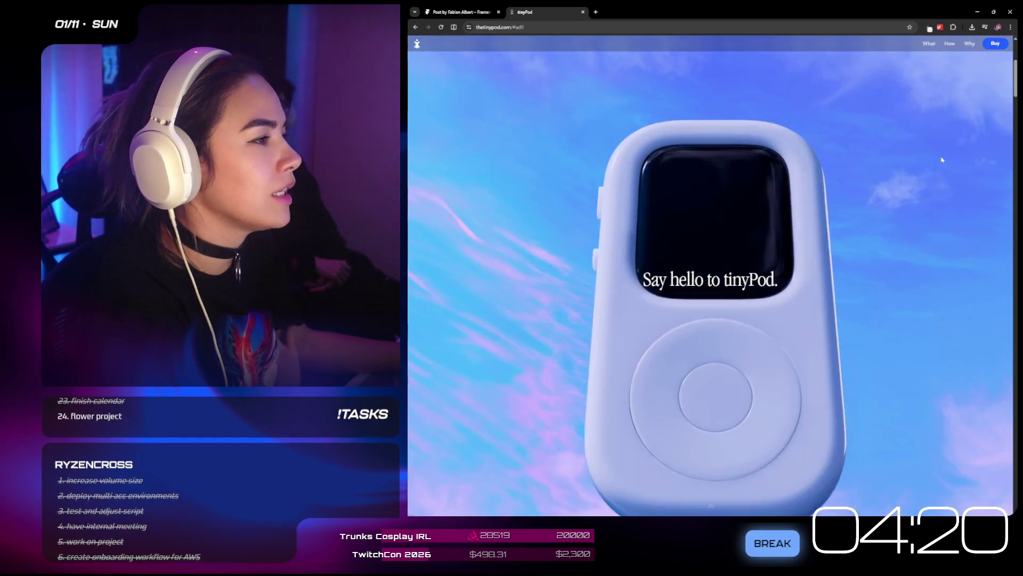
pyautogui.scroll(3, 943, 160)
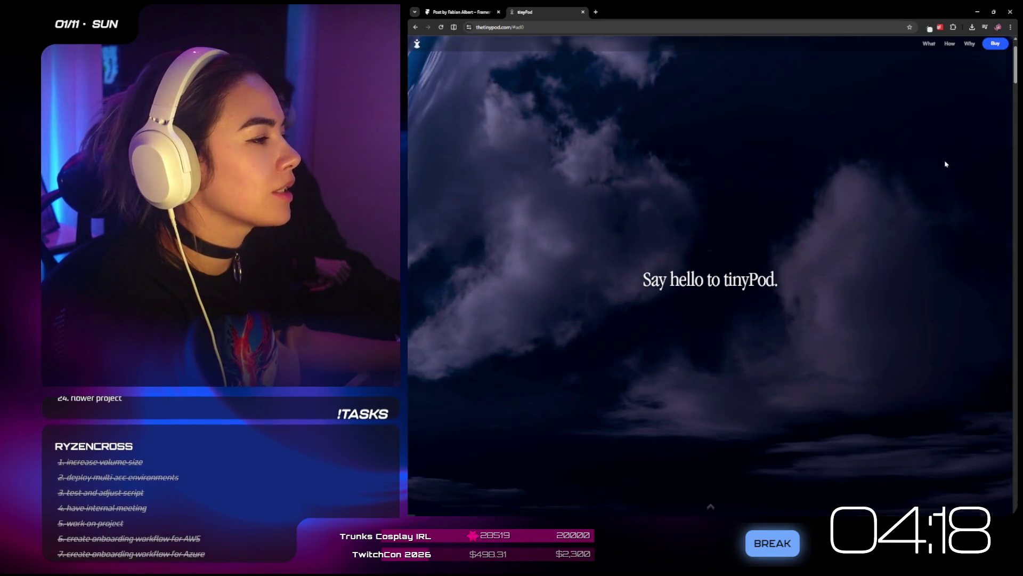
pyautogui.scroll(-3, 946, 164)
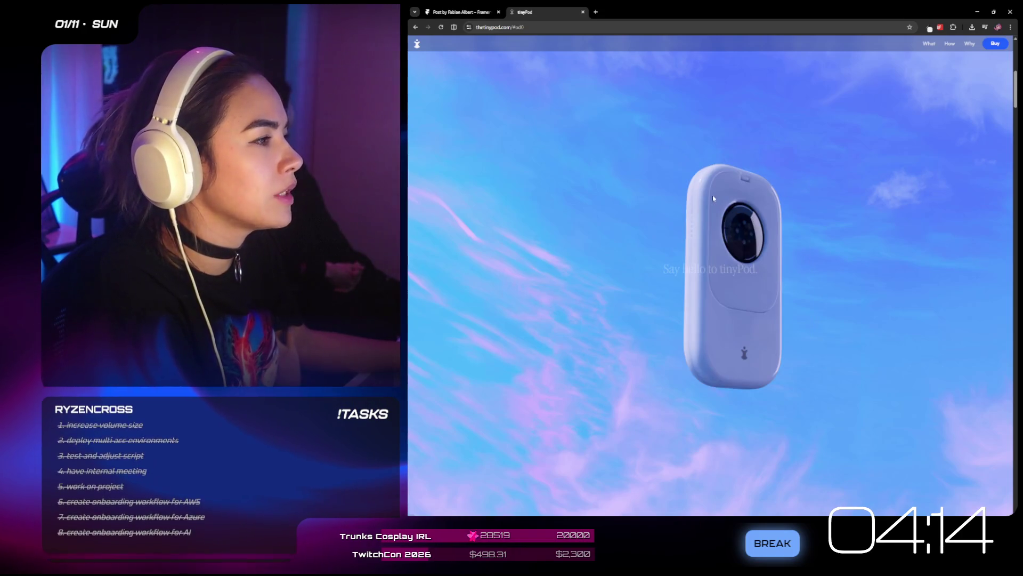
pyautogui.scroll(-2, 742, 189)
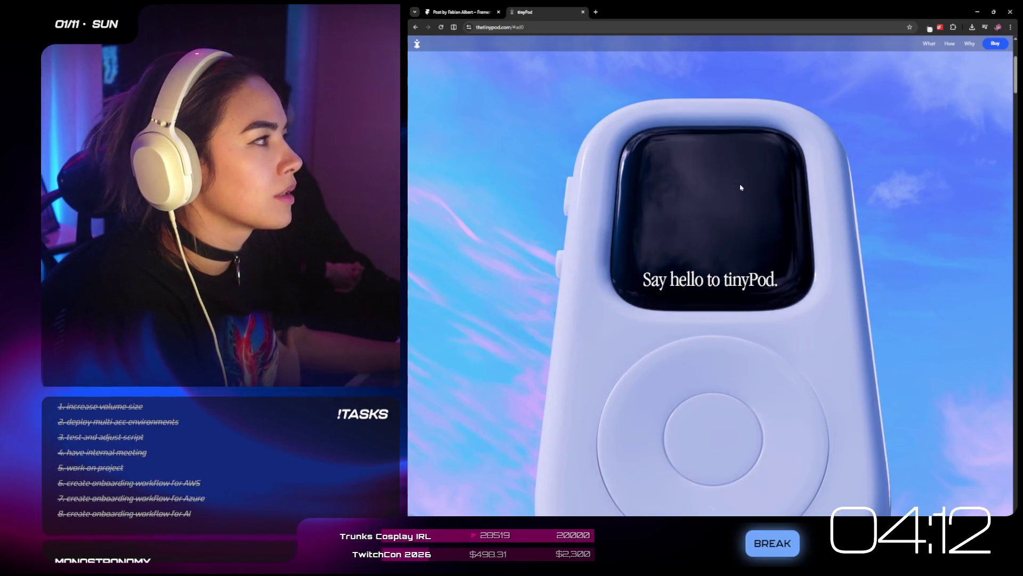
pyautogui.scroll(2, 741, 187)
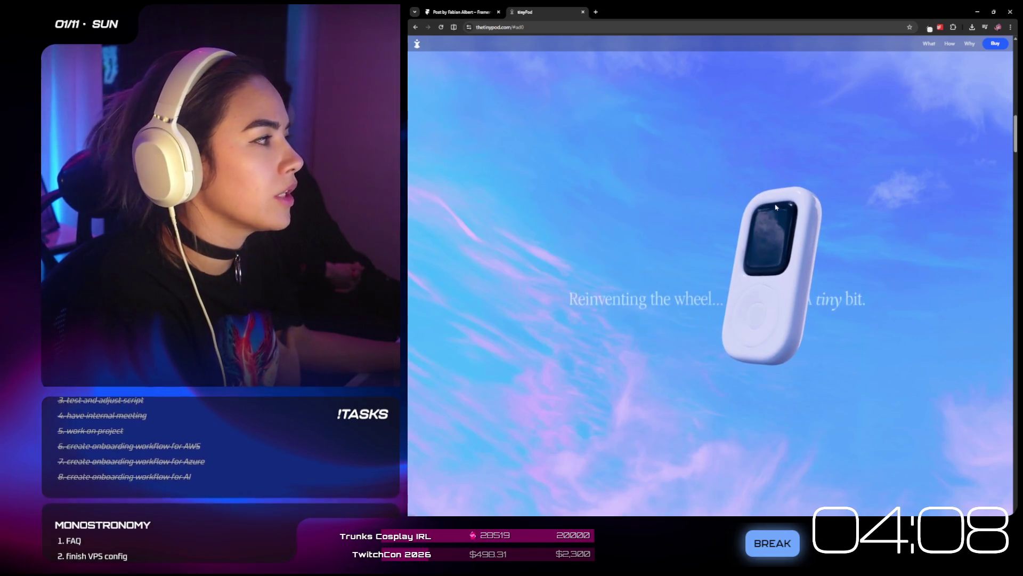
pyautogui.scroll(-5, 776, 207)
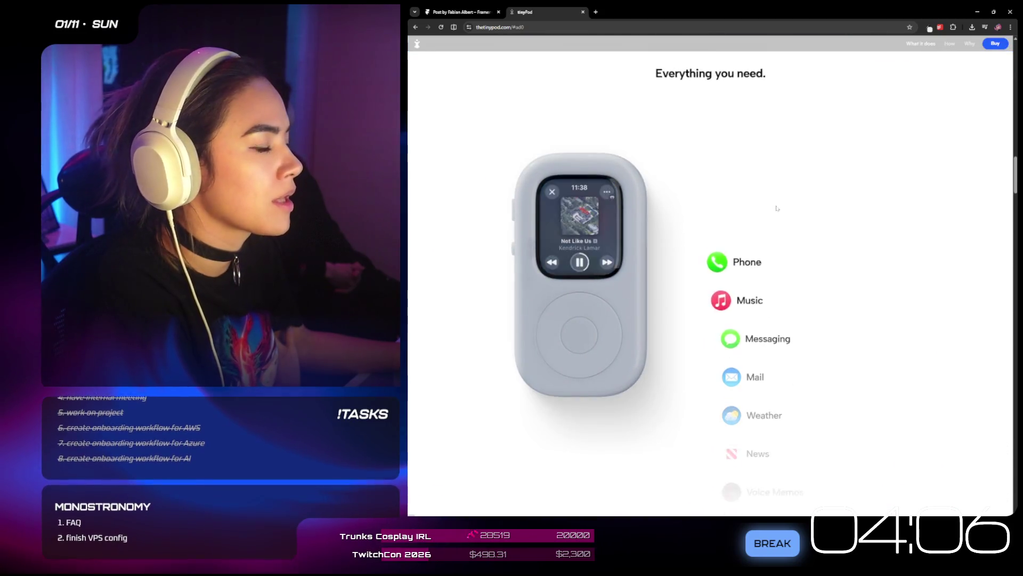
pyautogui.scroll(-5, 776, 208)
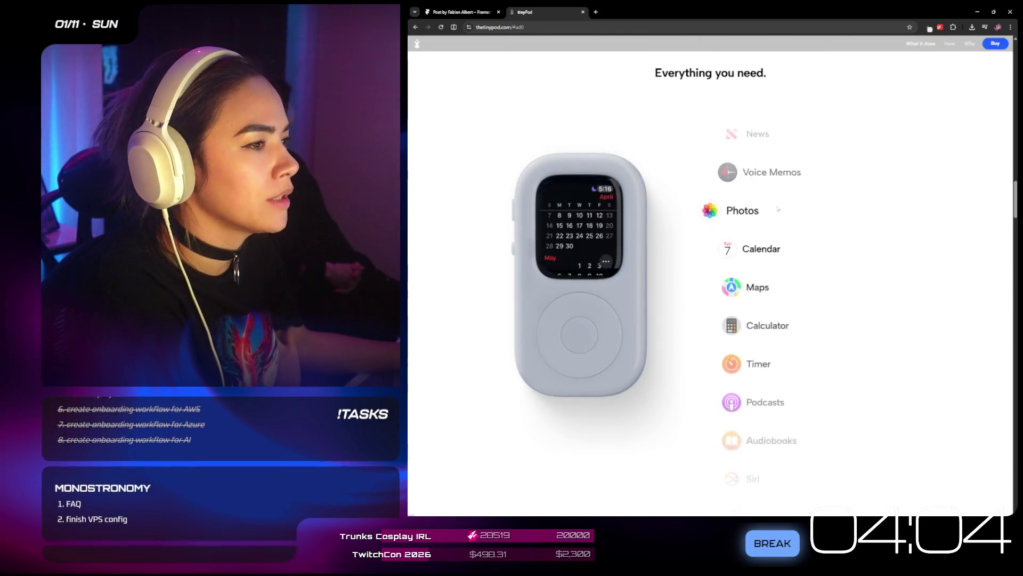
pyautogui.scroll(-5, 778, 209)
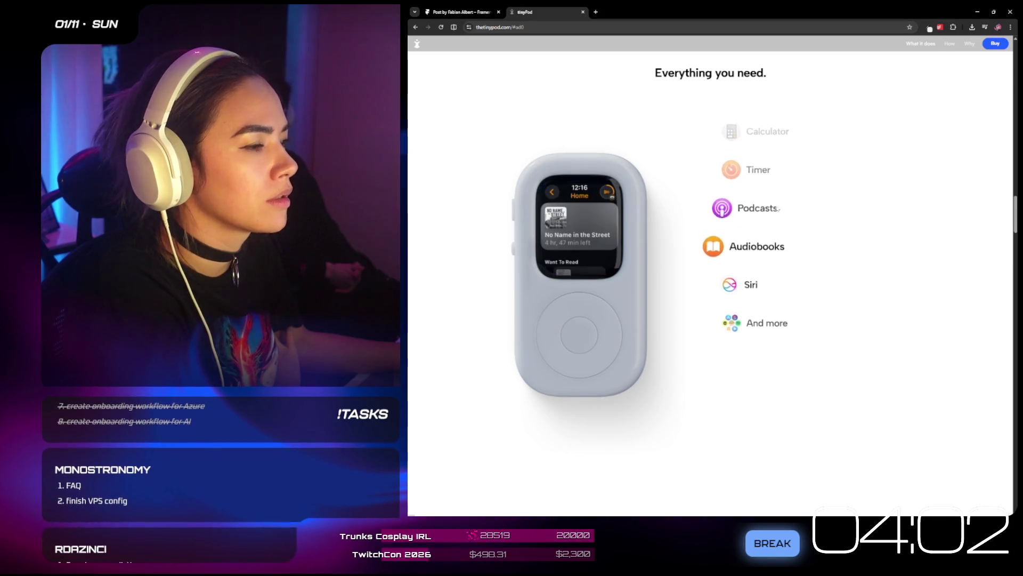
pyautogui.scroll(-2, 778, 208)
pyautogui.scroll(-5, 777, 208)
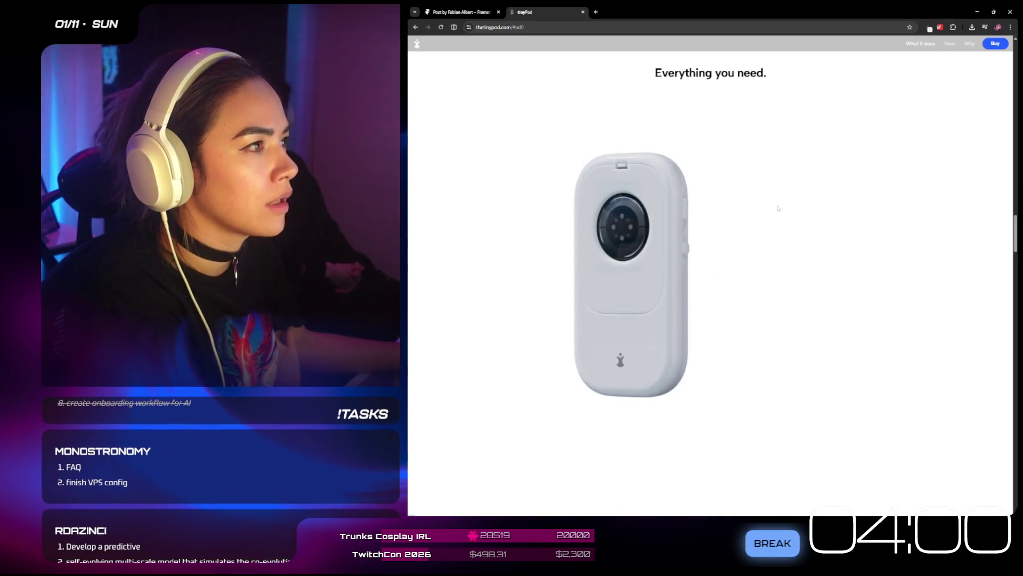
pyautogui.scroll(-2, 775, 208)
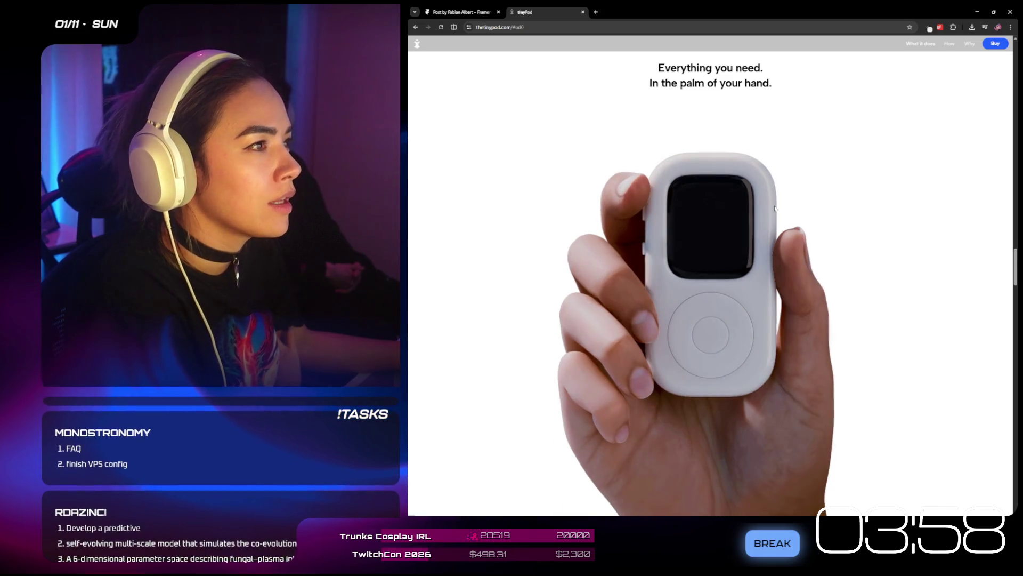
pyautogui.scroll(-3, 775, 208)
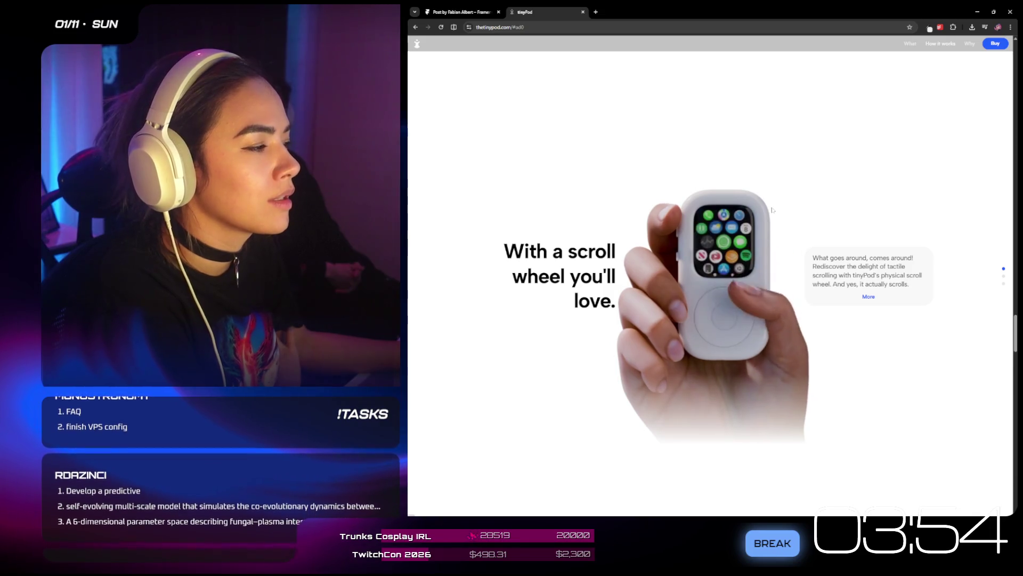
pyautogui.scroll(-3, 772, 209)
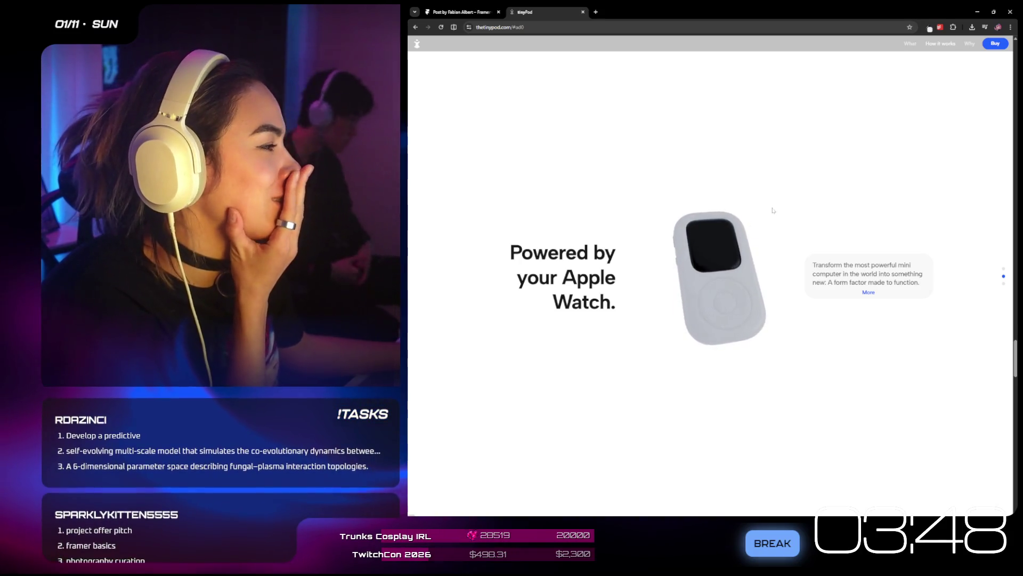
pyautogui.scroll(-1, 773, 209)
pyautogui.scroll(-2, 770, 215)
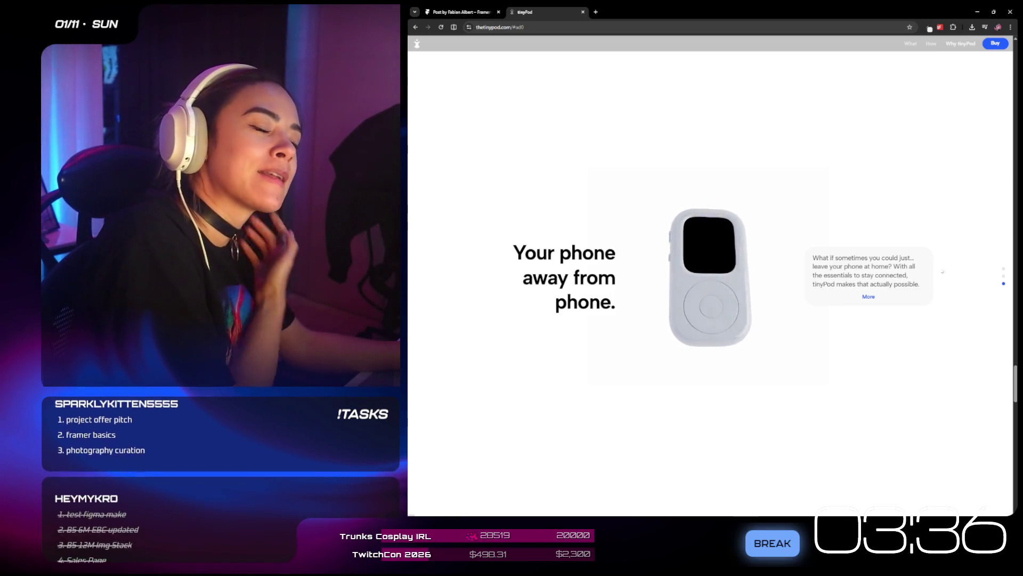
pyautogui.scroll(-5, 924, 247)
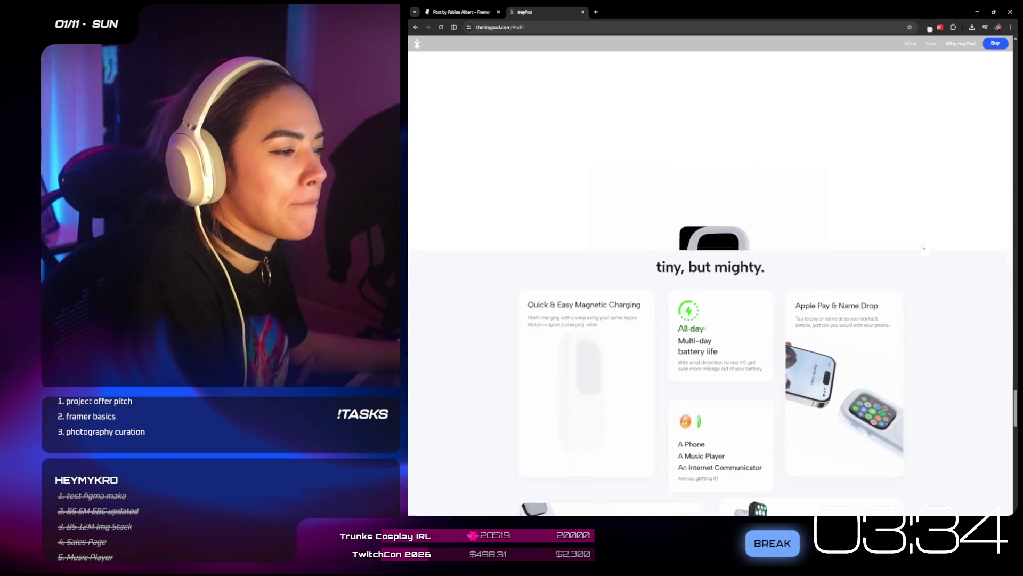
pyautogui.scroll(-2, 923, 246)
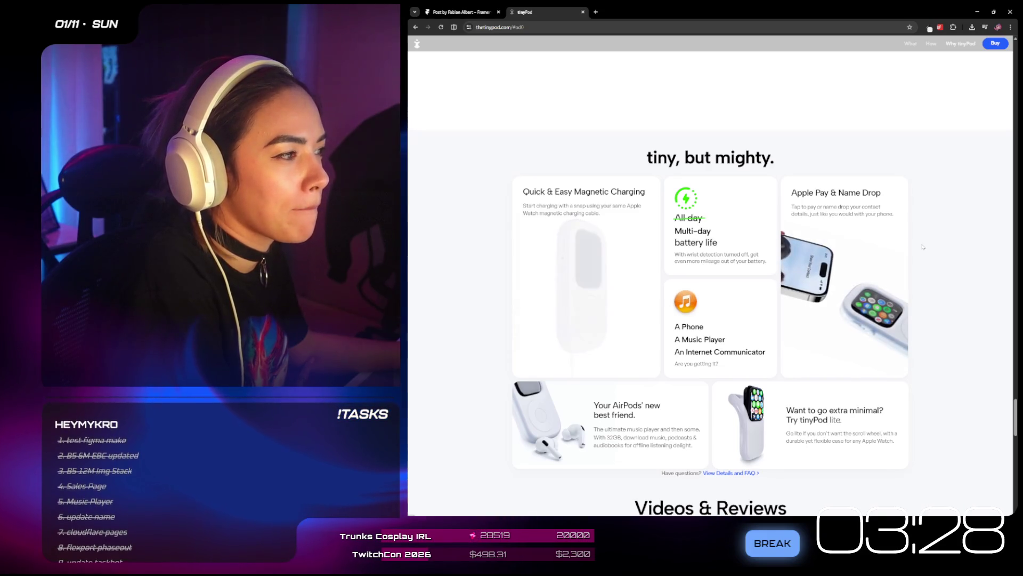
pyautogui.scroll(-2, 923, 247)
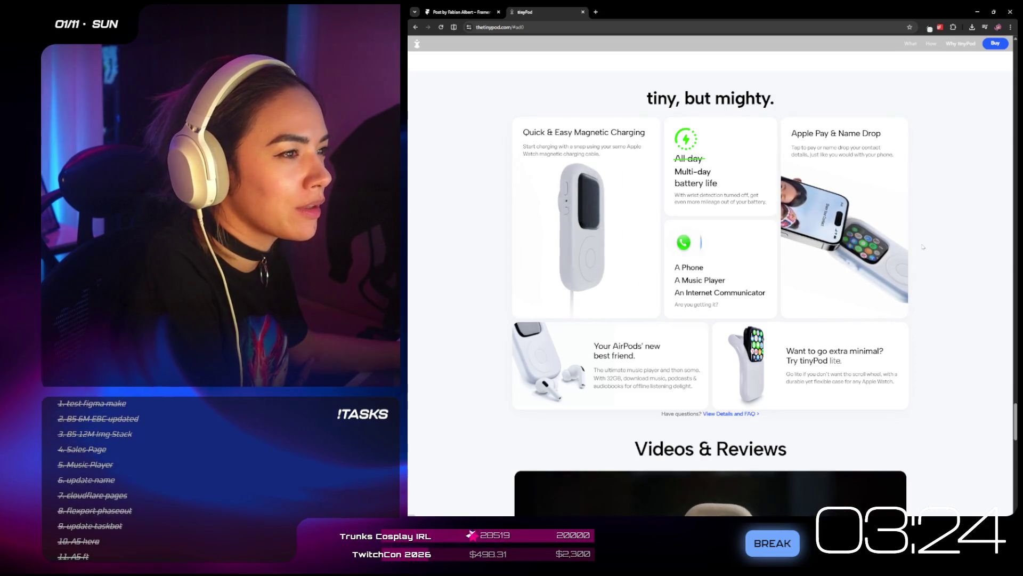
pyautogui.scroll(-3, 923, 246)
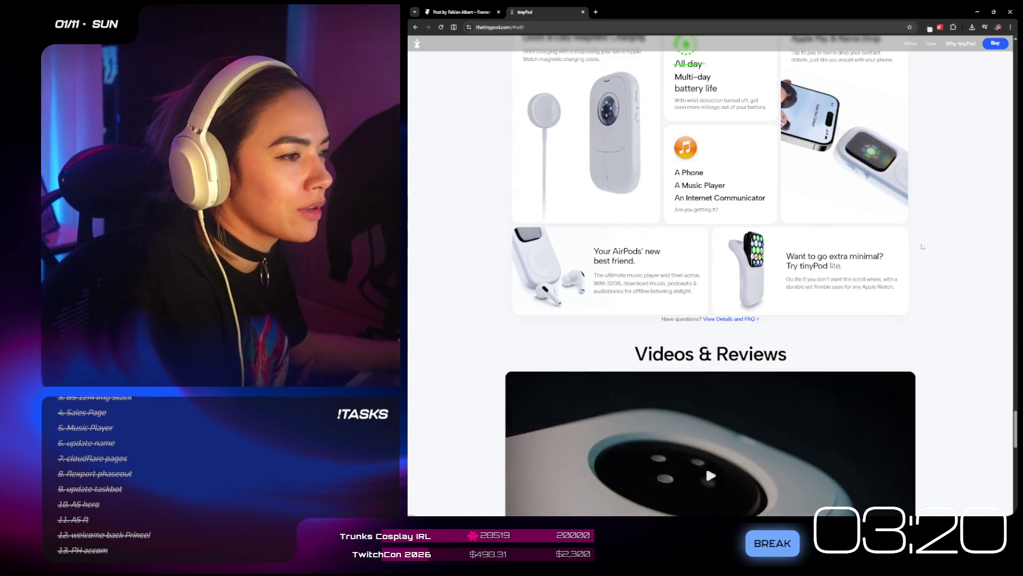
pyautogui.scroll(1, 912, 228)
pyautogui.scroll(2, 912, 228)
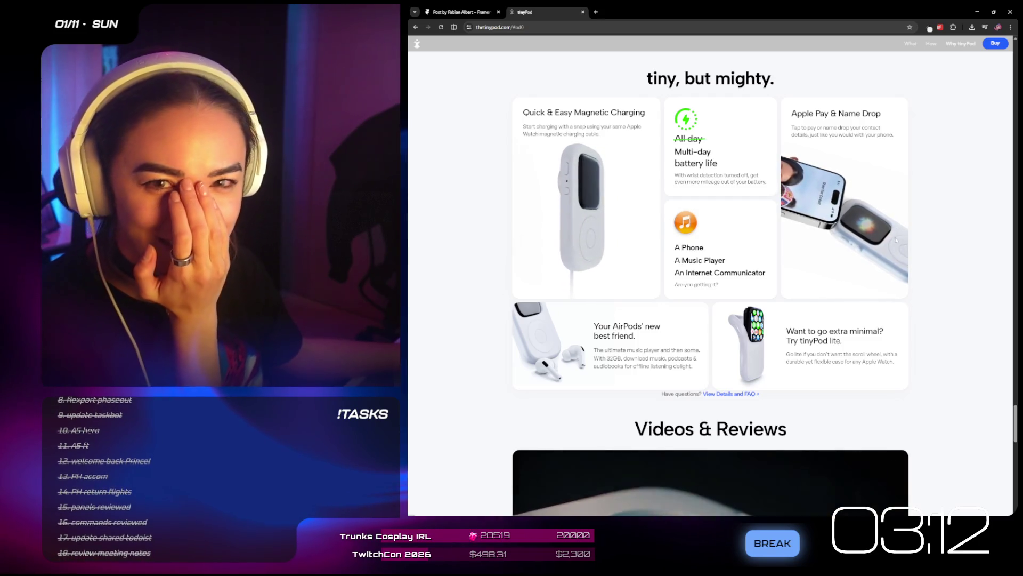
pyautogui.scroll(-5, 906, 193)
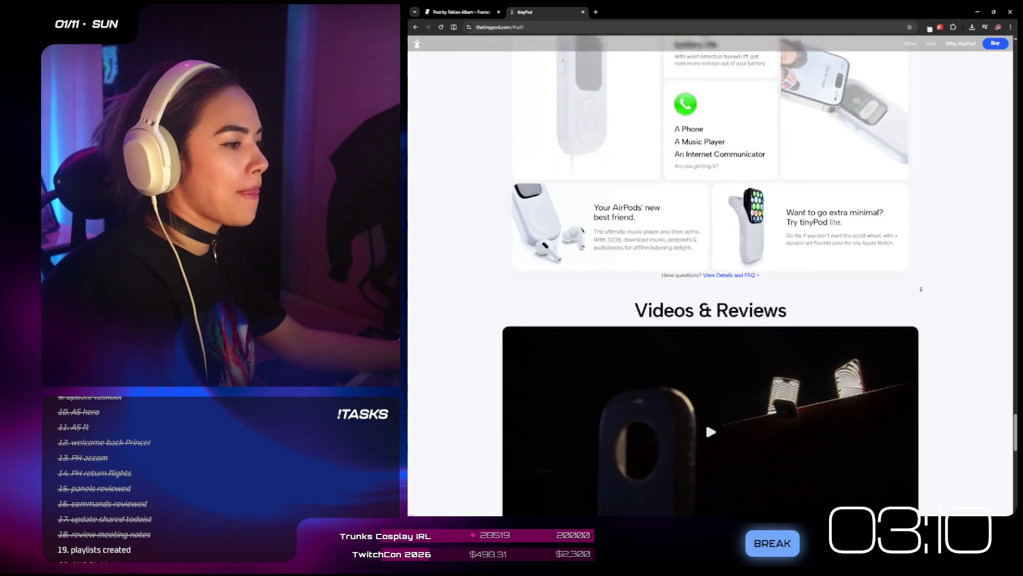
pyautogui.scroll(-1, 939, 182)
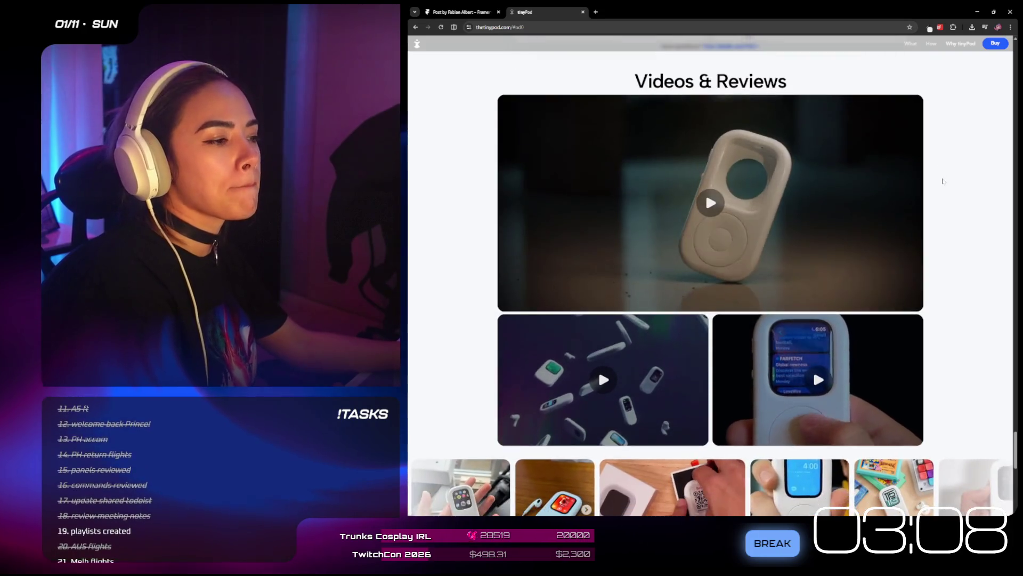
pyautogui.scroll(-5, 941, 237)
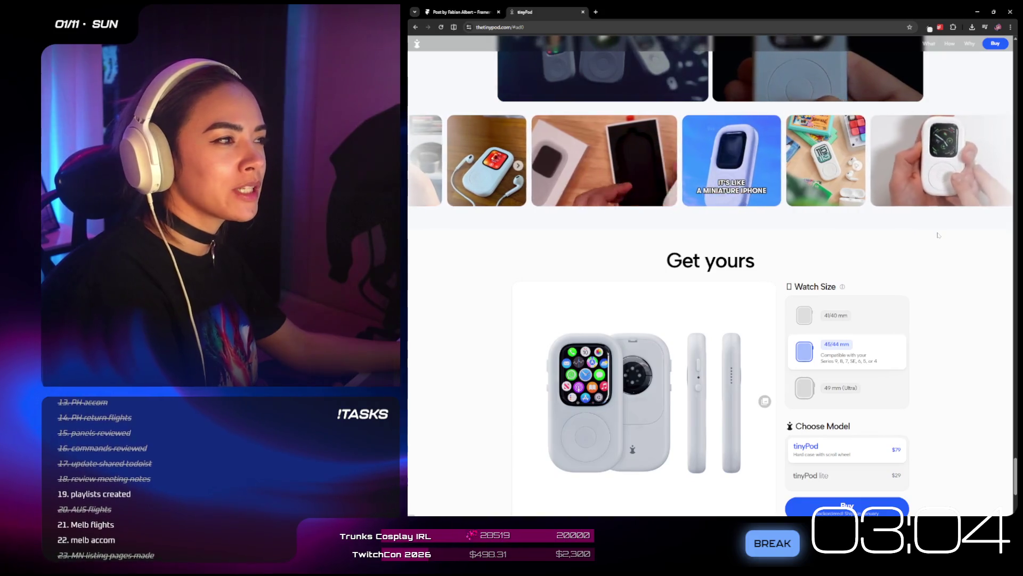
pyautogui.scroll(-2, 935, 239)
pyautogui.scroll(-2, 935, 240)
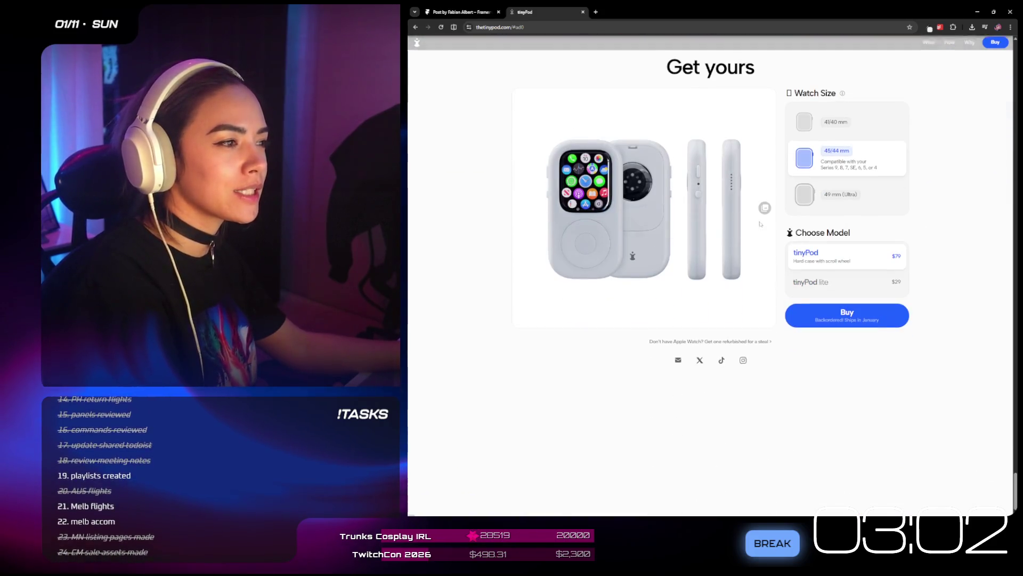
# - Toggle between the tinyPod lite ($29) and tinyPod ($79) models, ending on the scroll-wheel tinyPod
pyautogui.click(813, 281)
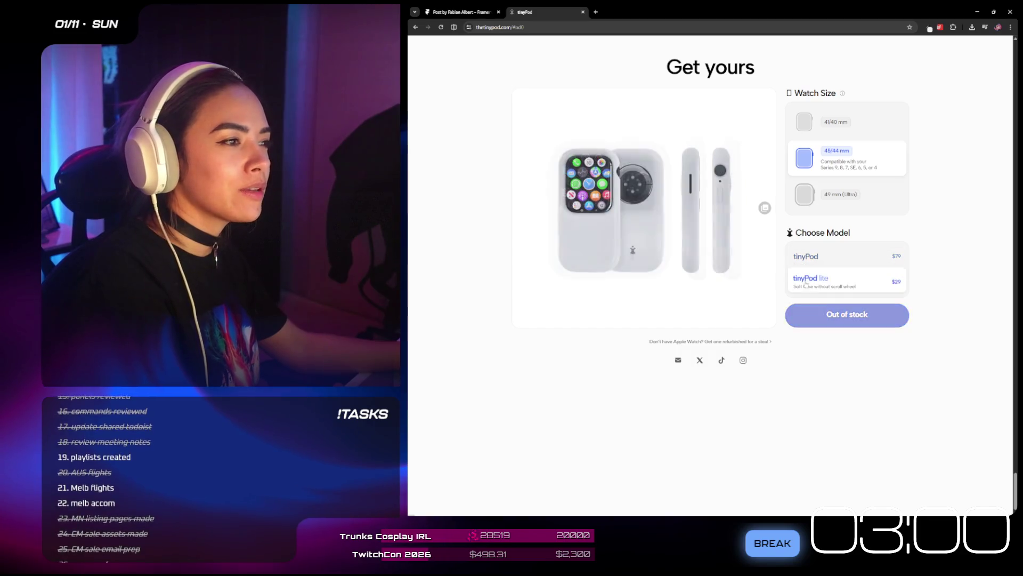
pyautogui.click(838, 261)
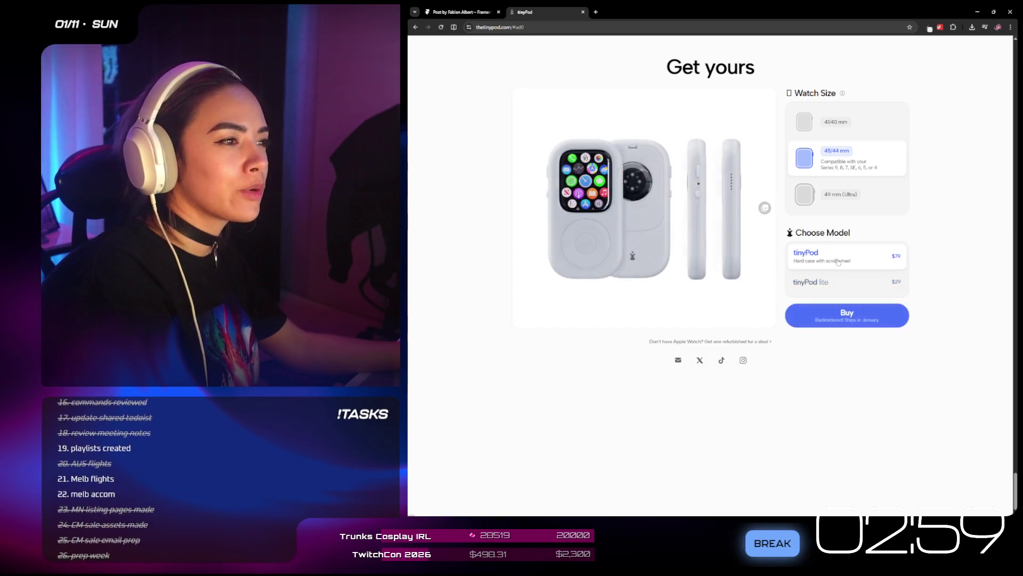
pyautogui.click(836, 288)
pyautogui.click(835, 268)
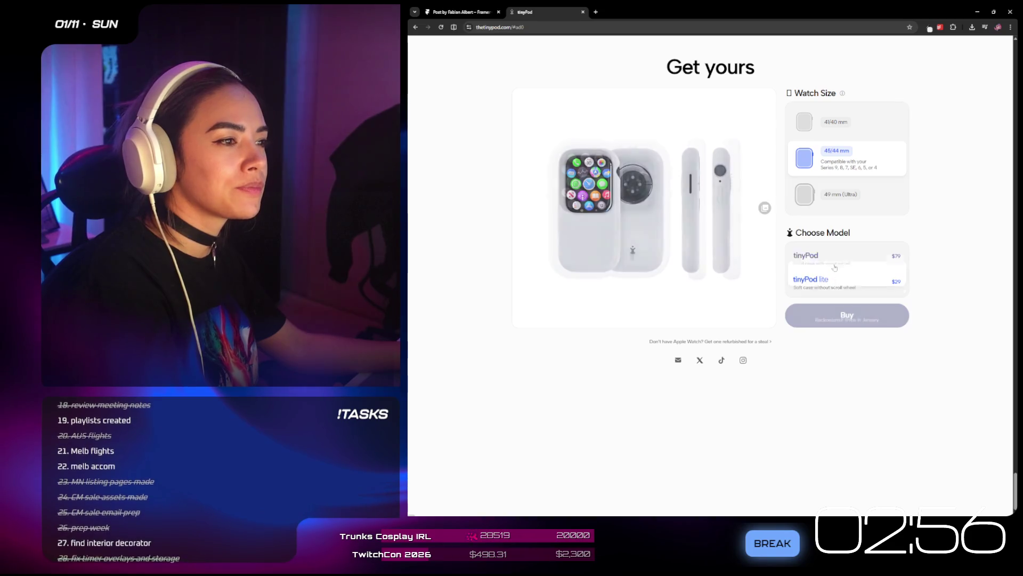
pyautogui.click(835, 282)
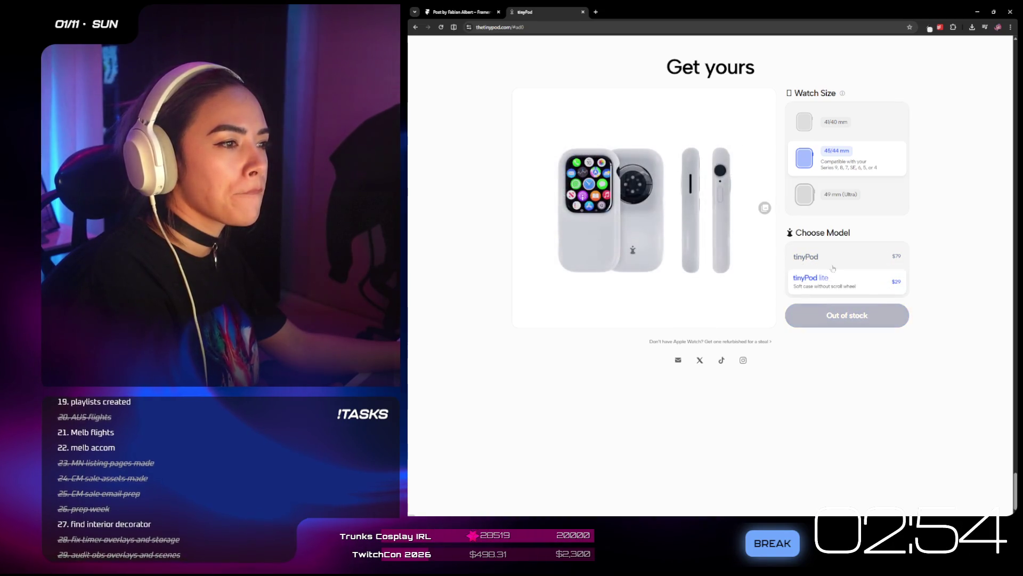
pyautogui.click(832, 263)
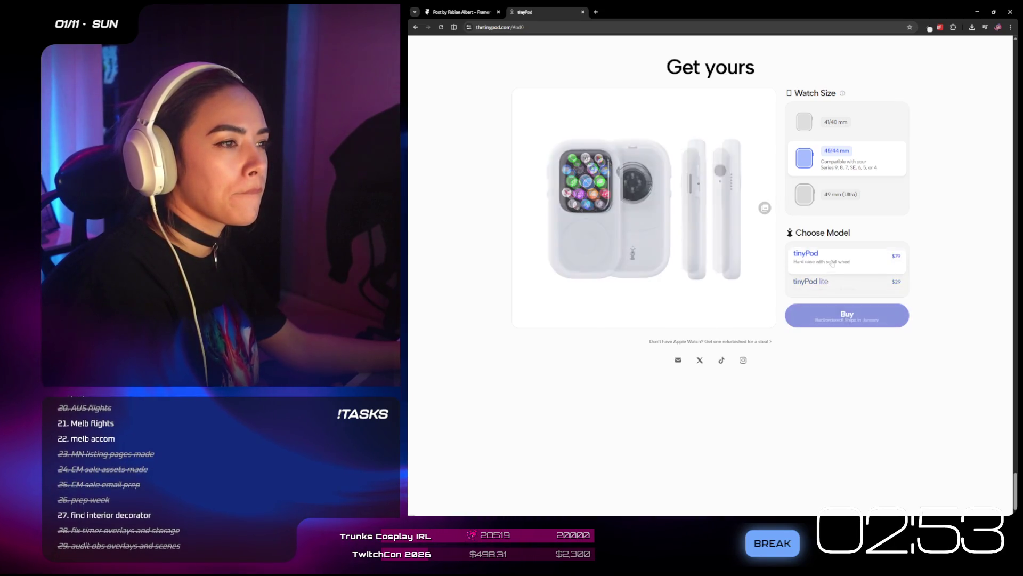
pyautogui.click(821, 294)
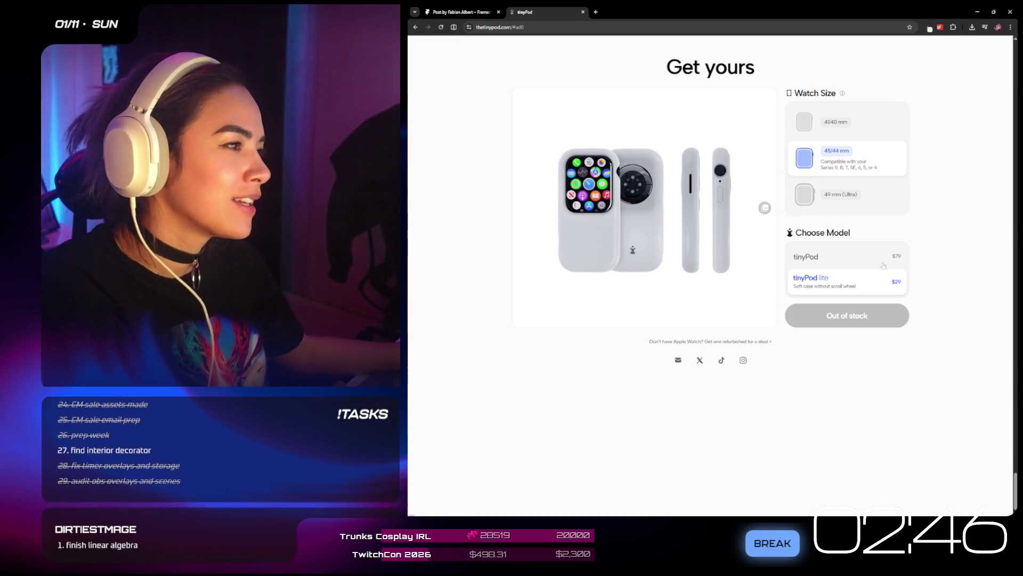
pyautogui.click(884, 263)
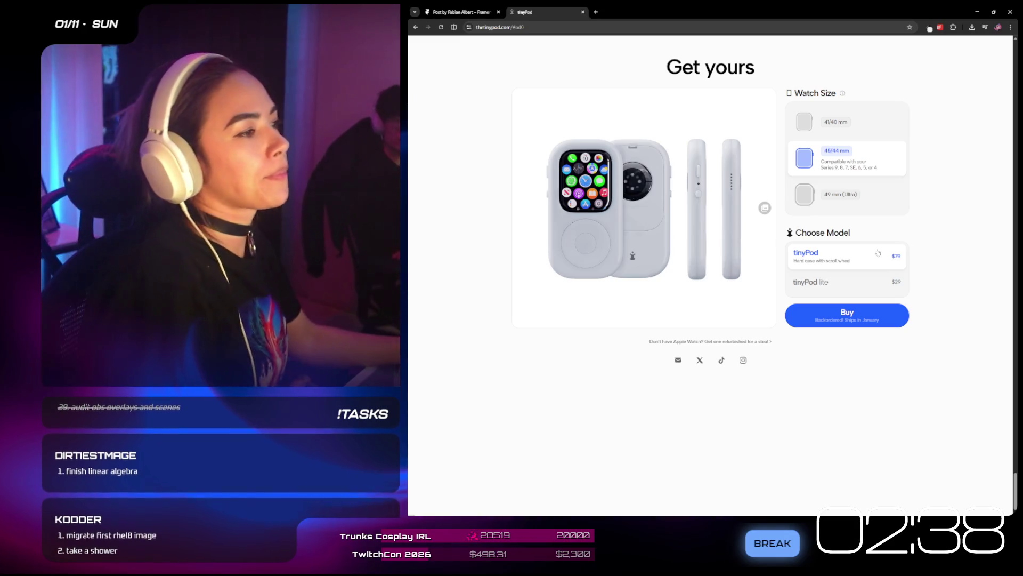
pyautogui.scroll(10, 906, 229)
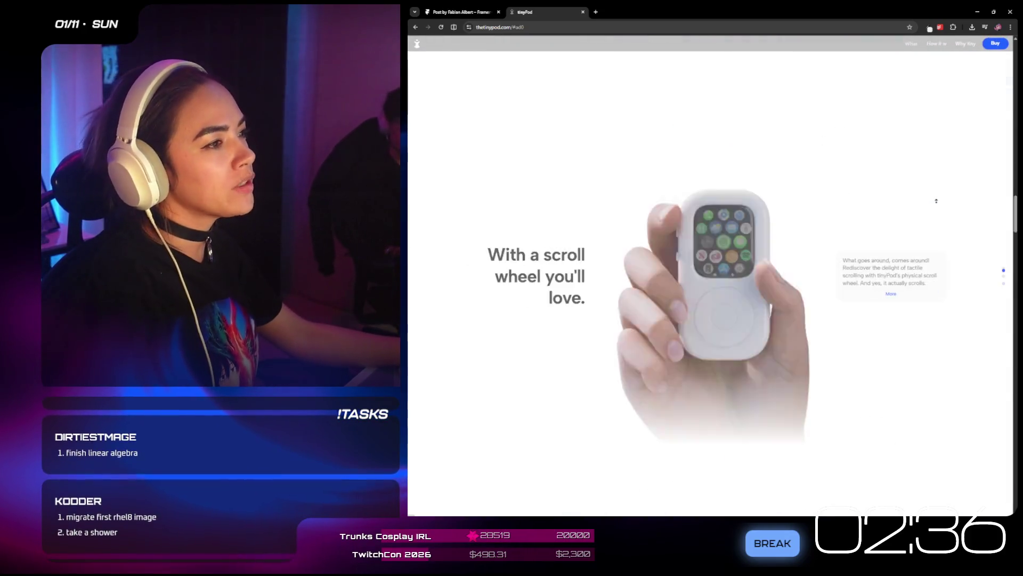
# - Scroll the tinyPod site, jump back to the top with Home, then switch to the Framer post tab
pyautogui.scroll(5, 922, 201)
pyautogui.scroll(-3, 872, 218)
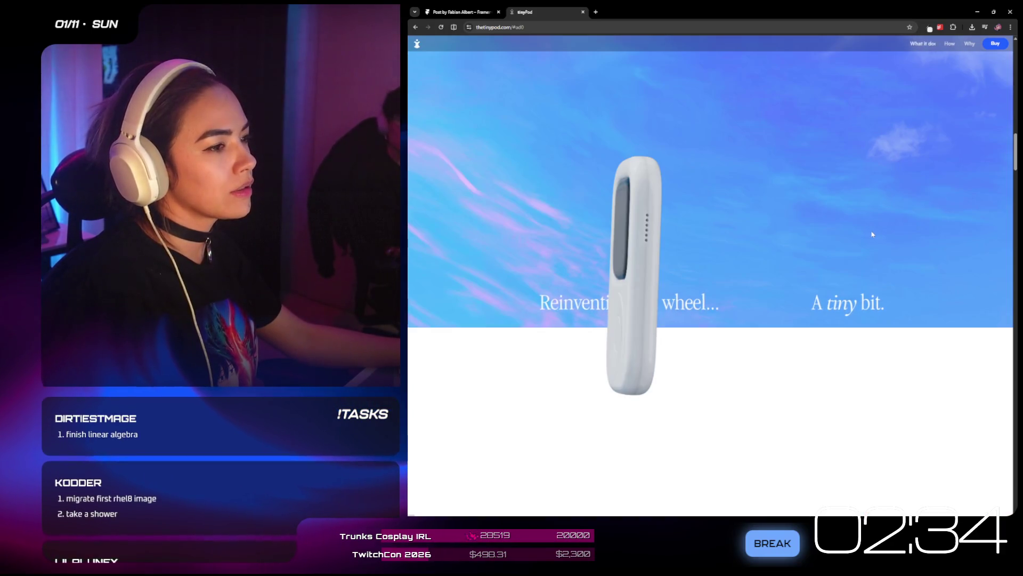
pyautogui.scroll(2, 879, 232)
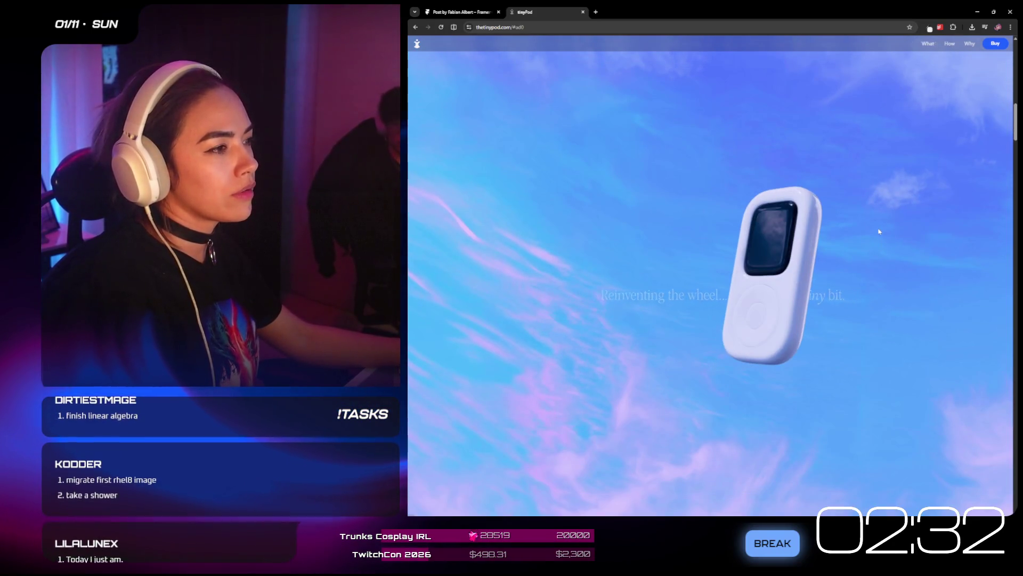
pyautogui.scroll(-5, 878, 230)
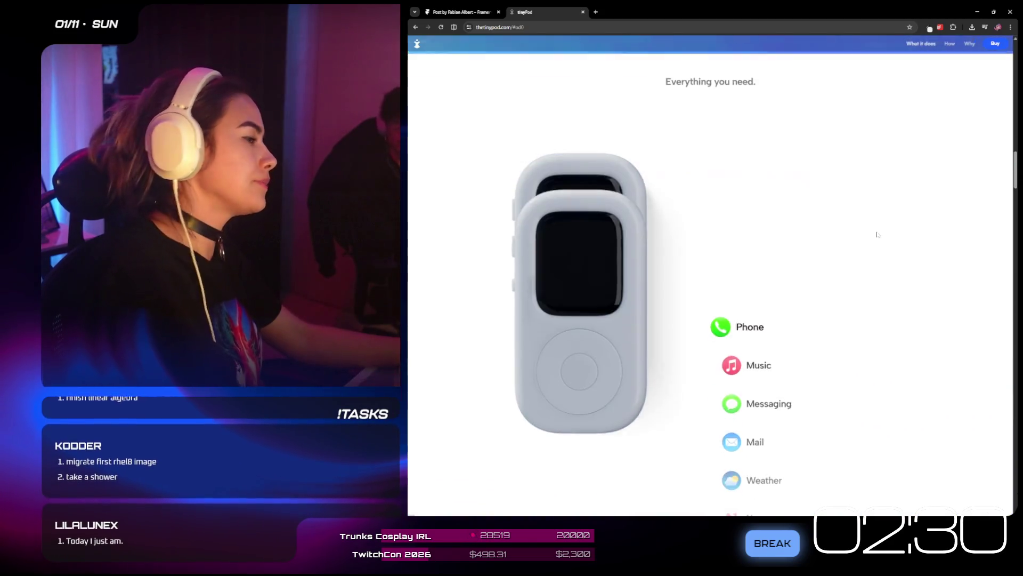
pyautogui.scroll(-5, 876, 238)
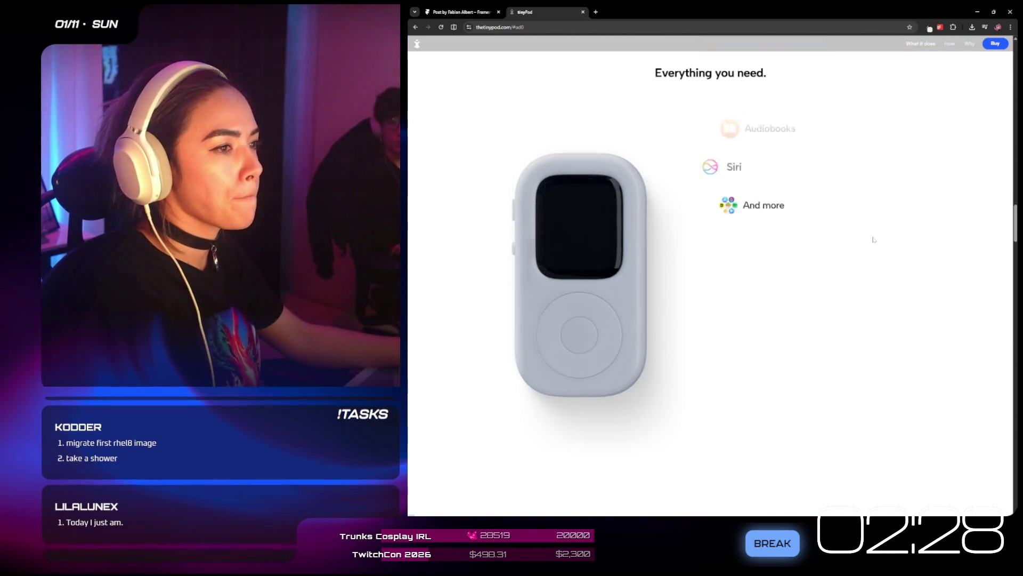
pyautogui.scroll(-5, 875, 239)
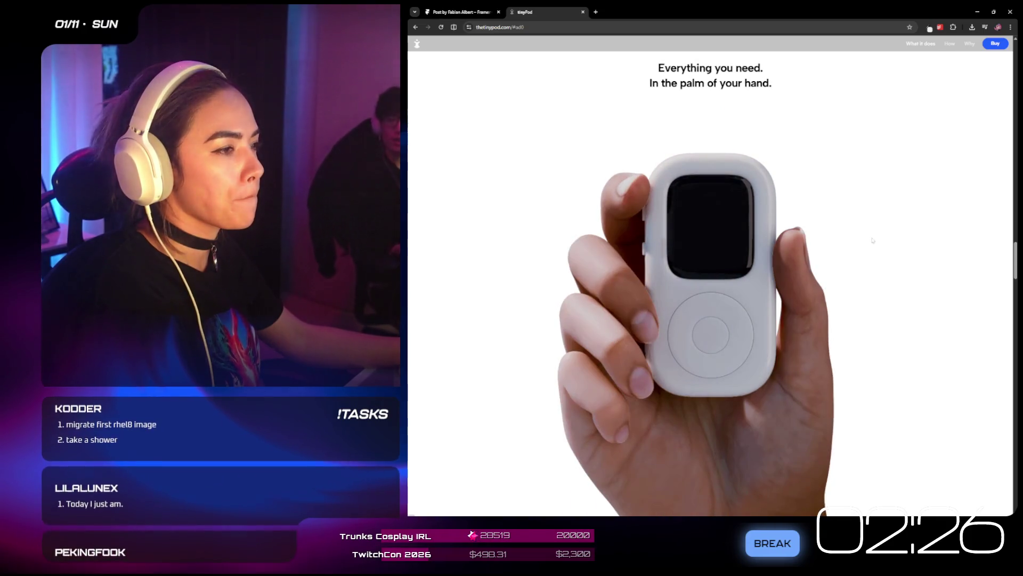
pyautogui.scroll(-2, 872, 241)
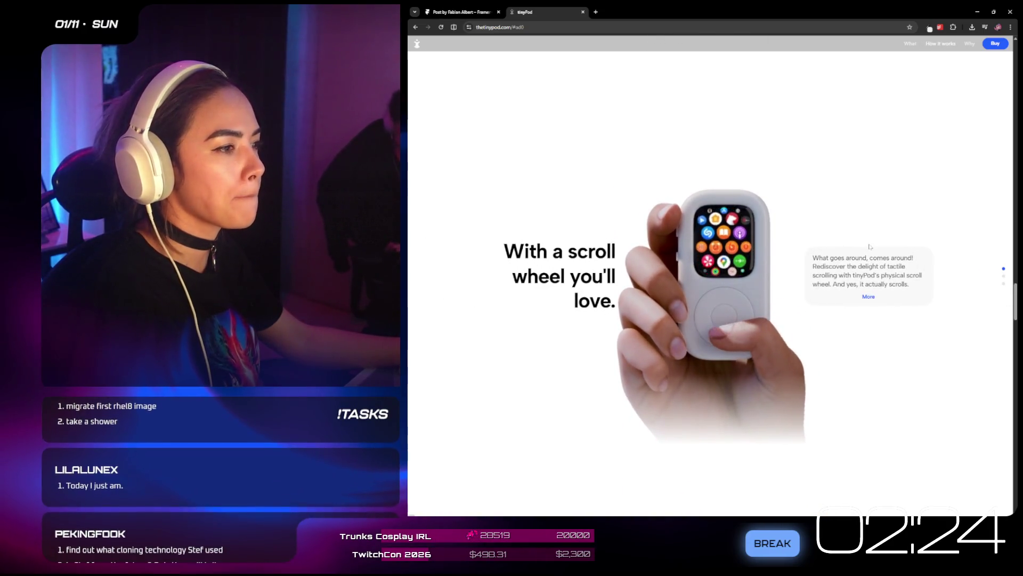
pyautogui.scroll(-3, 870, 246)
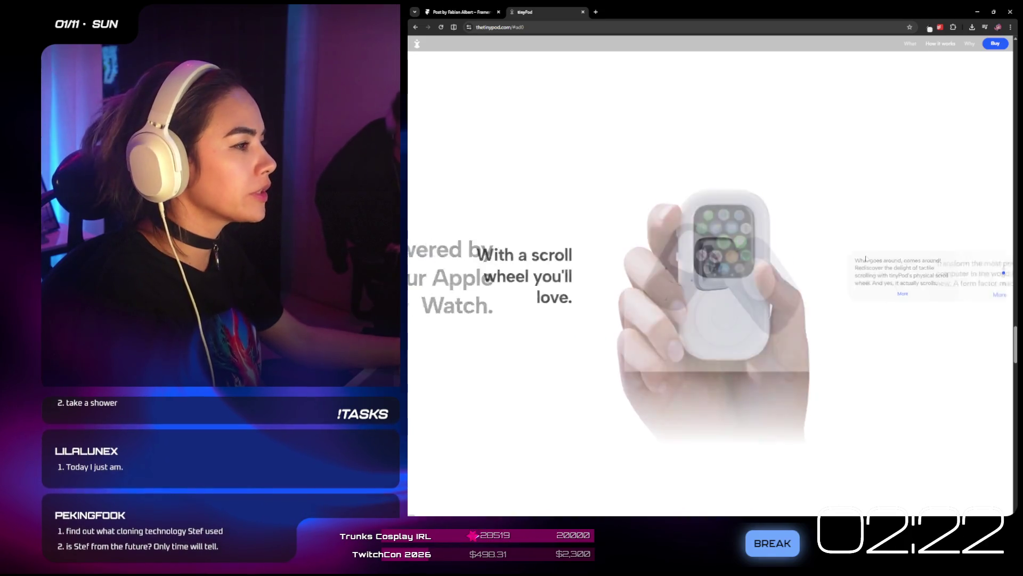
pyautogui.scroll(-5, 878, 296)
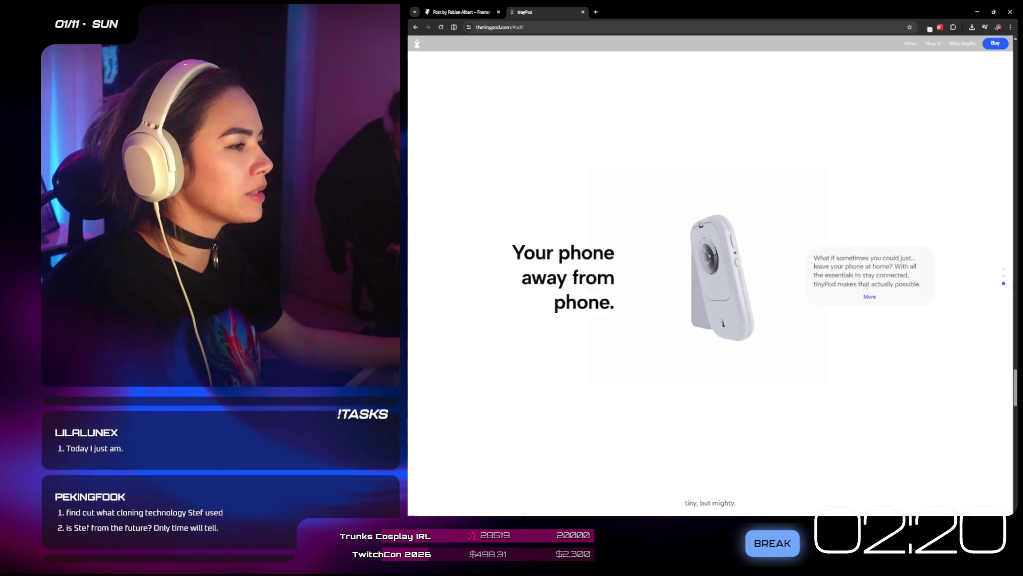
pyautogui.scroll(-3, 878, 296)
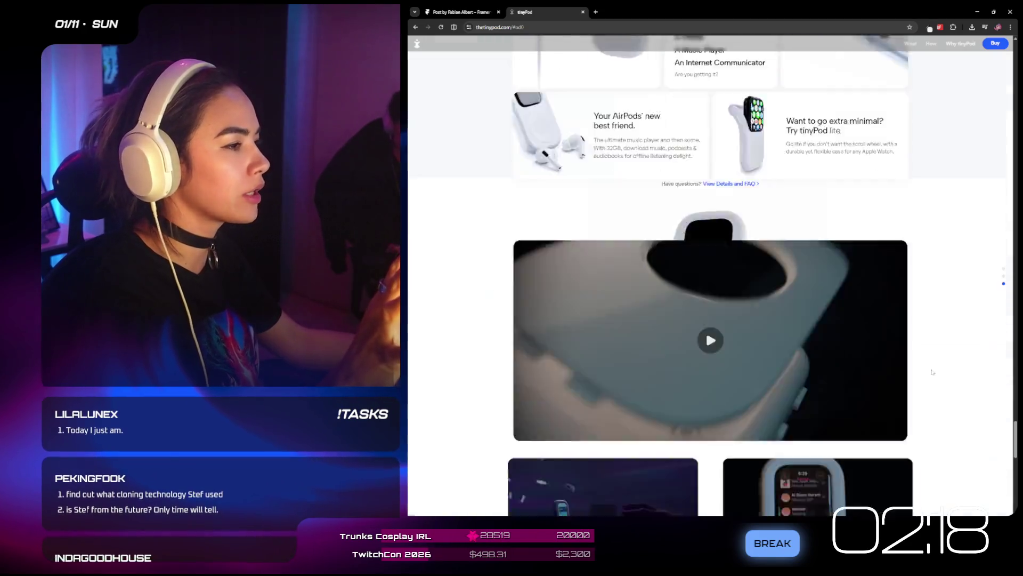
pyautogui.press('Home')
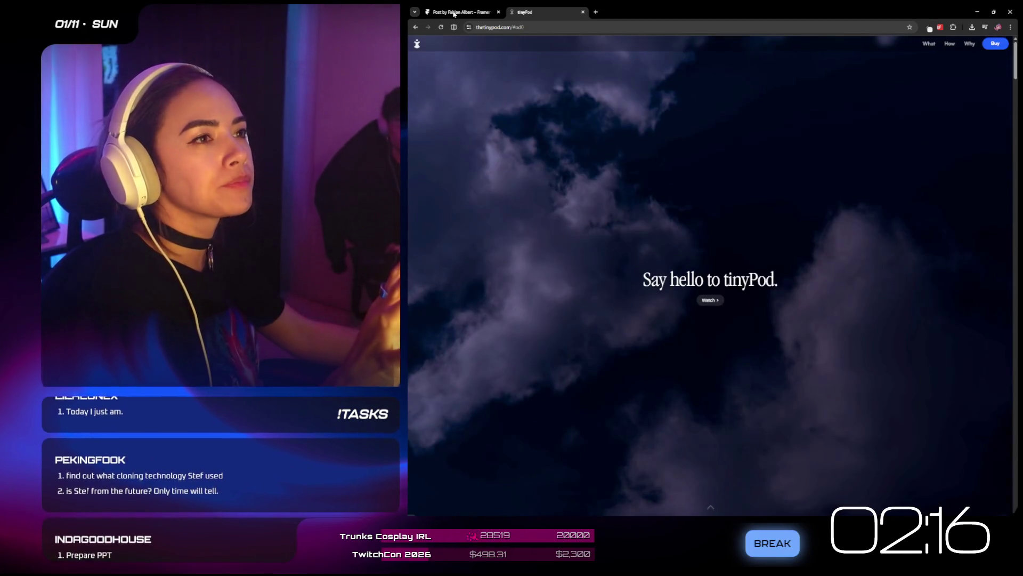
pyautogui.click(455, 13)
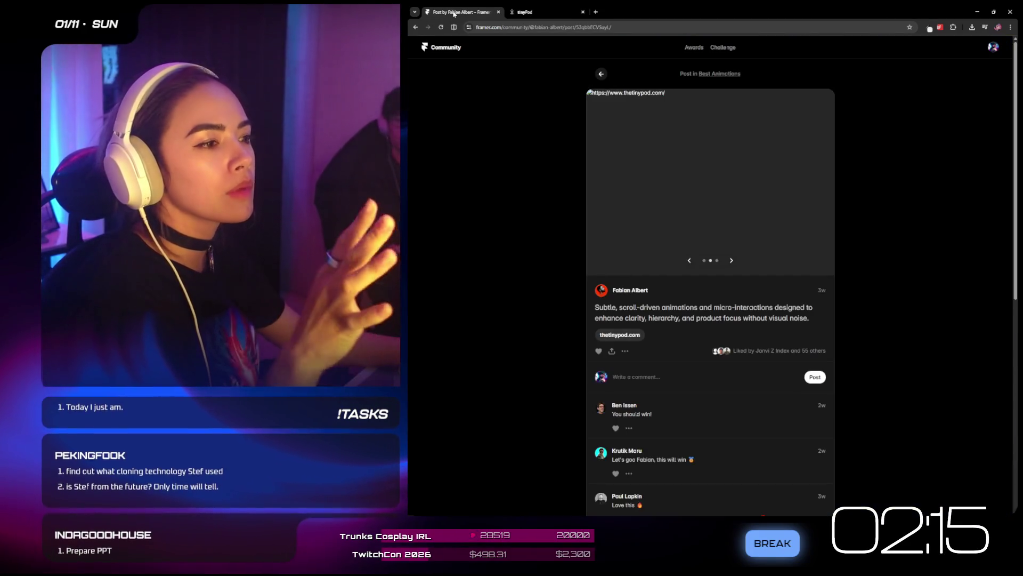
# - Back in the Awards grid, open the Le Studio GANI entry and launch gani.studio in a new tab
pyautogui.click(601, 74)
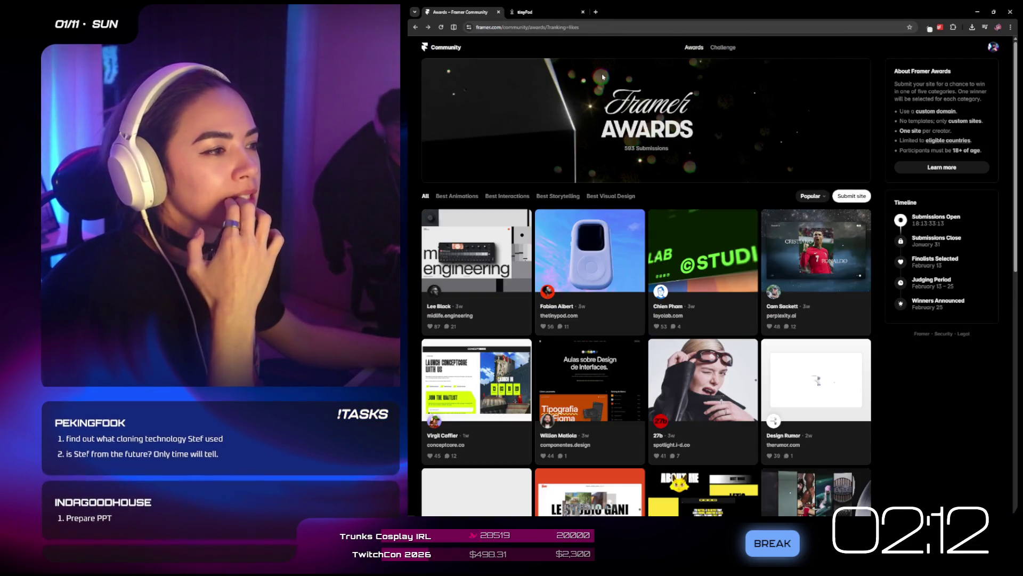
pyautogui.scroll(-2, 707, 186)
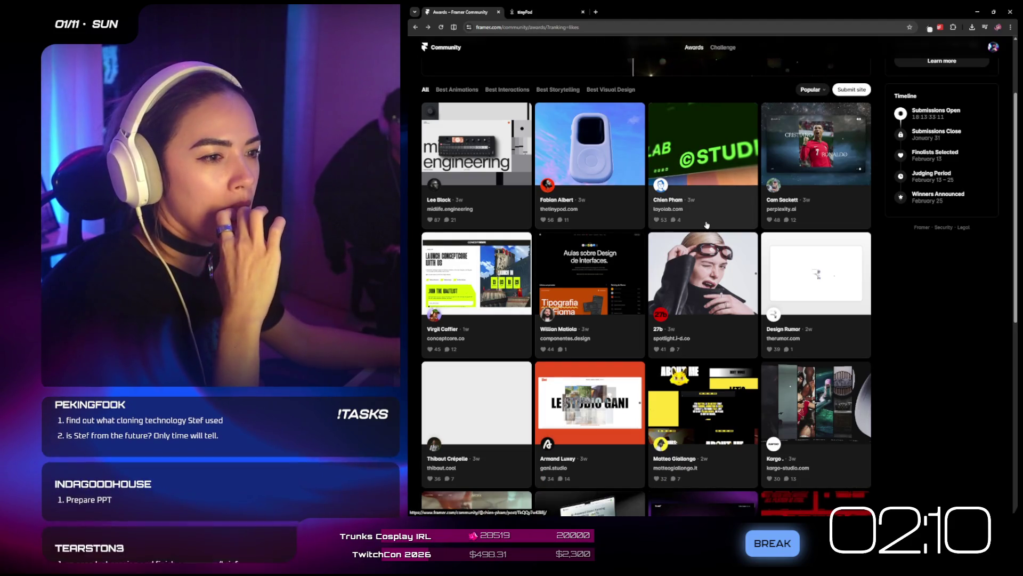
pyautogui.scroll(-1, 704, 227)
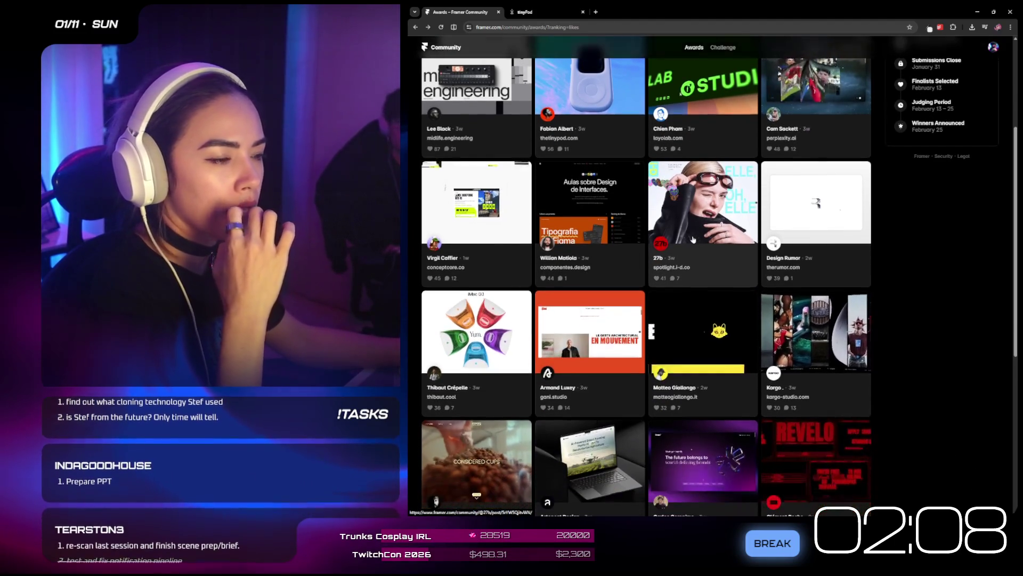
pyautogui.click(590, 354)
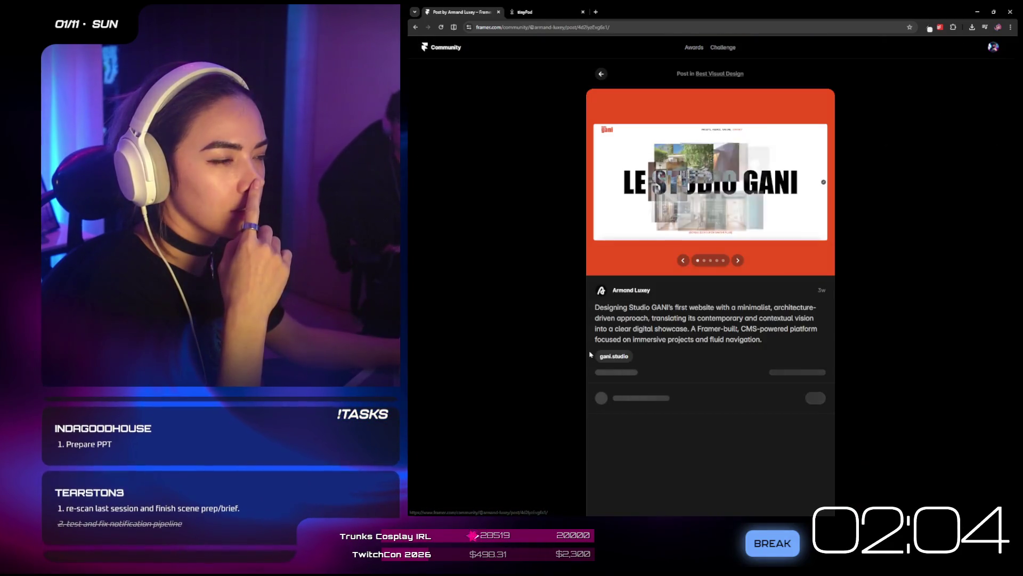
pyautogui.click(602, 356)
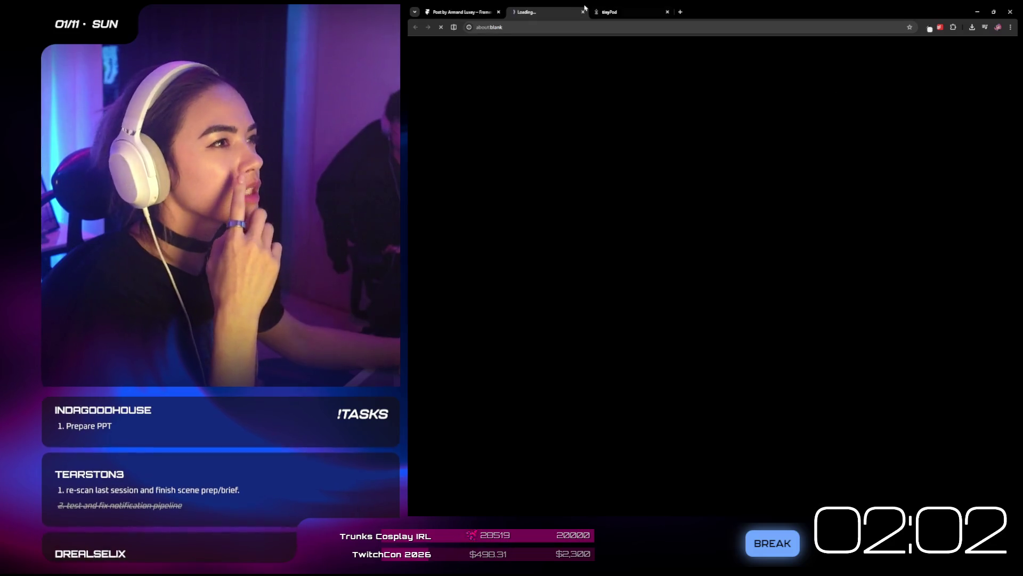
# - Close the tinyPod tab and open gani.studio's PROJETS list showing Casa B and Villeneuve
pyautogui.click(668, 12)
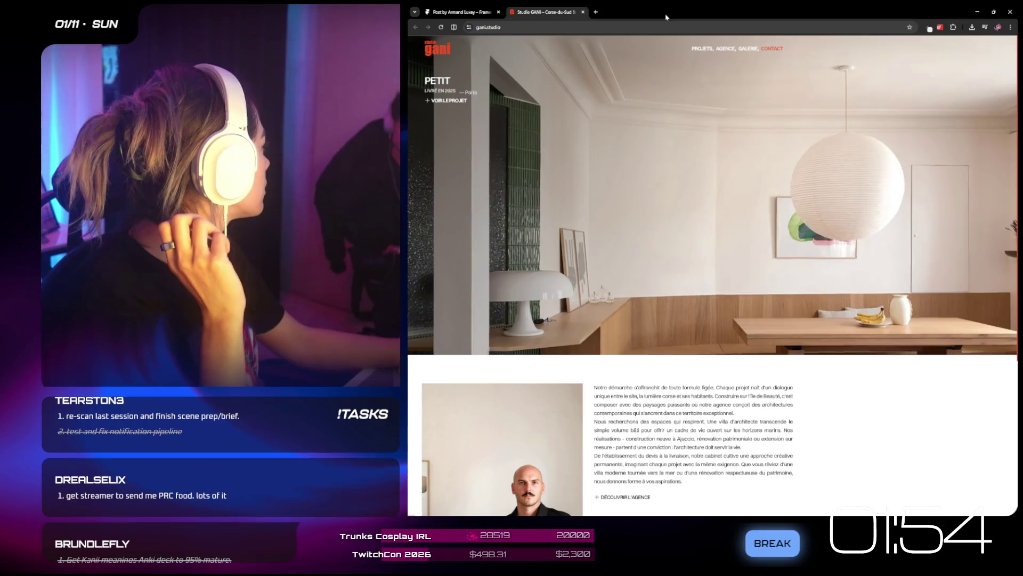
pyautogui.scroll(-5, 771, 271)
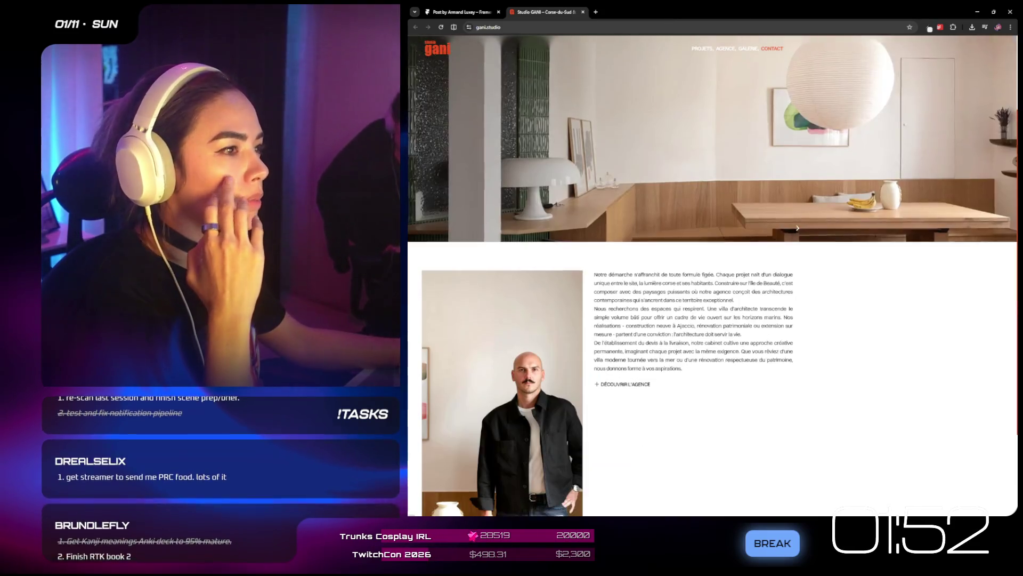
pyautogui.scroll(5, 776, 307)
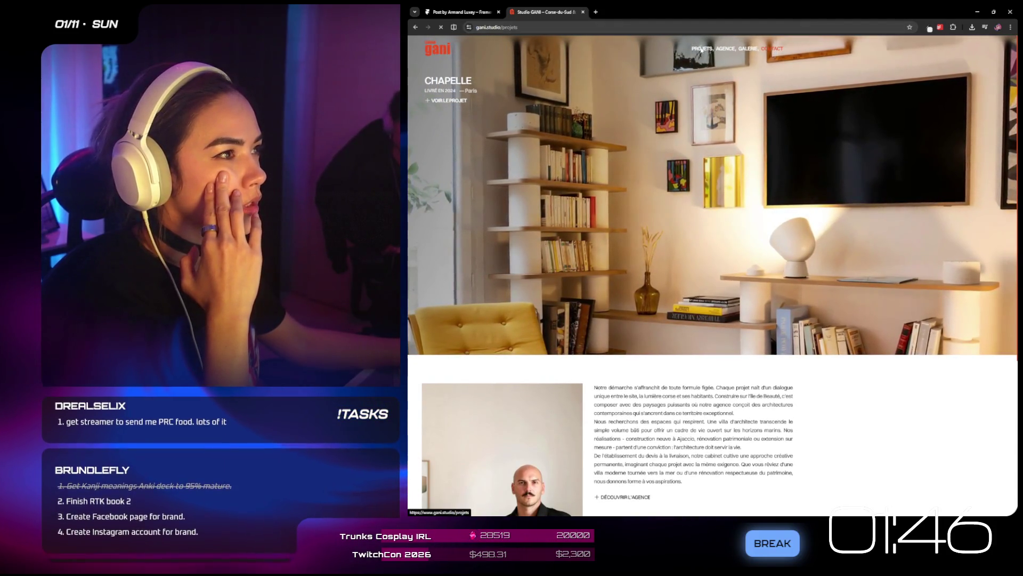
pyautogui.click(701, 50)
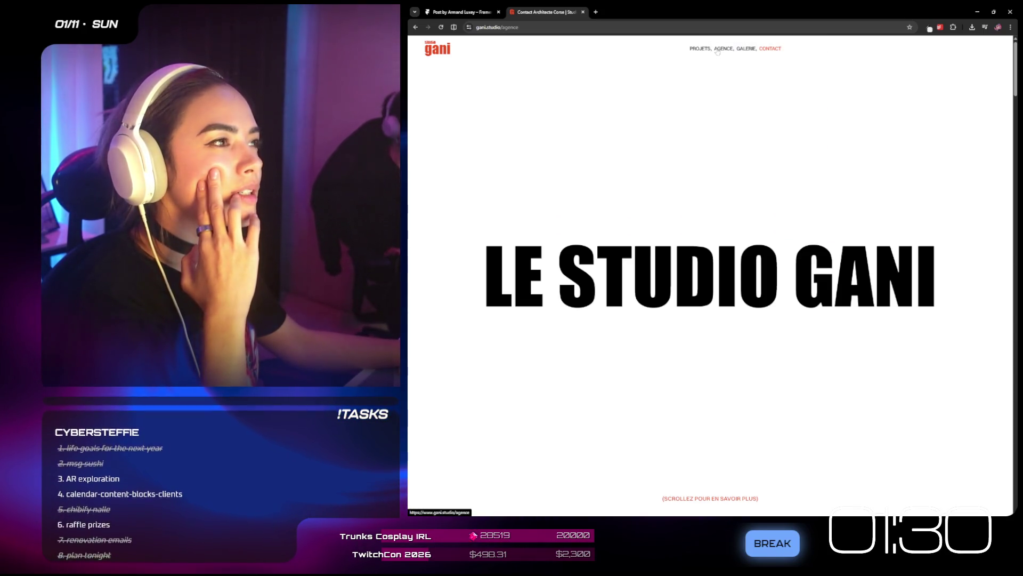
pyautogui.click(701, 50)
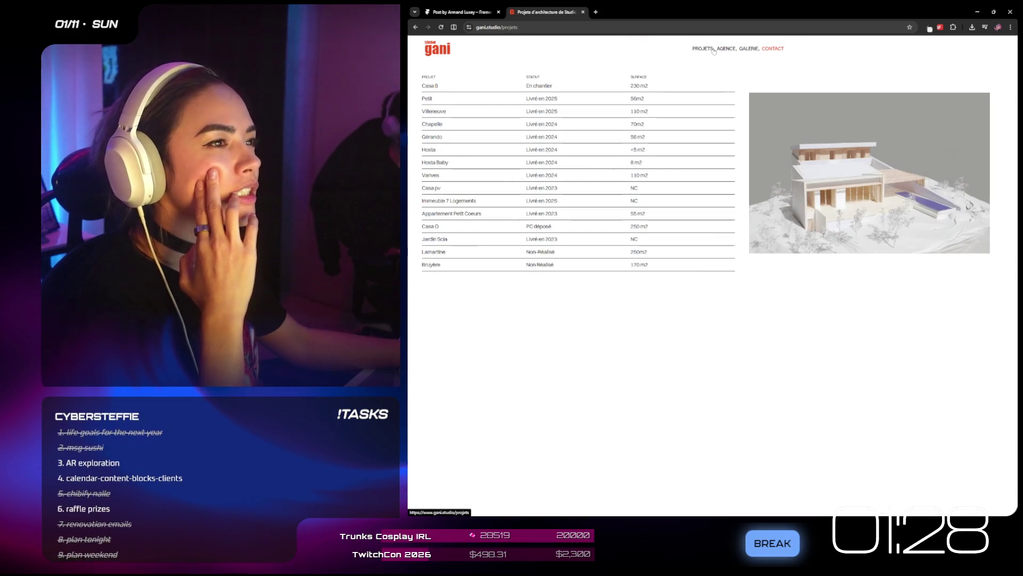
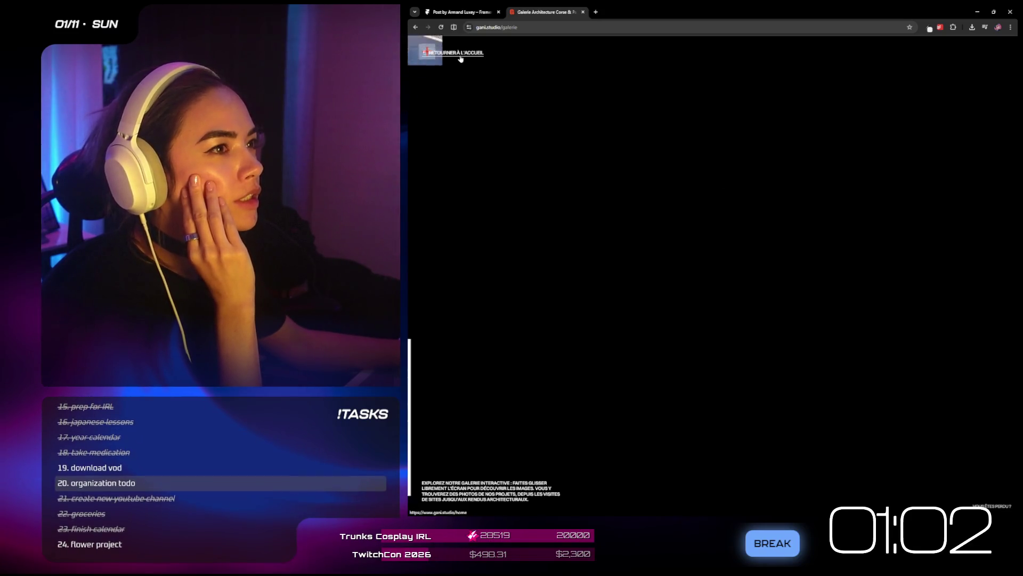
# - Browse the Studio GANI gallery and home page to the footer, then return to the Framer post
pyautogui.moveTo(732, 218)
pyautogui.mouseDown()
pyautogui.moveTo(658, 245)
pyautogui.moveTo(731, 441)
pyautogui.moveTo(574, 187)
pyautogui.moveTo(472, 84)
pyautogui.mouseUp()
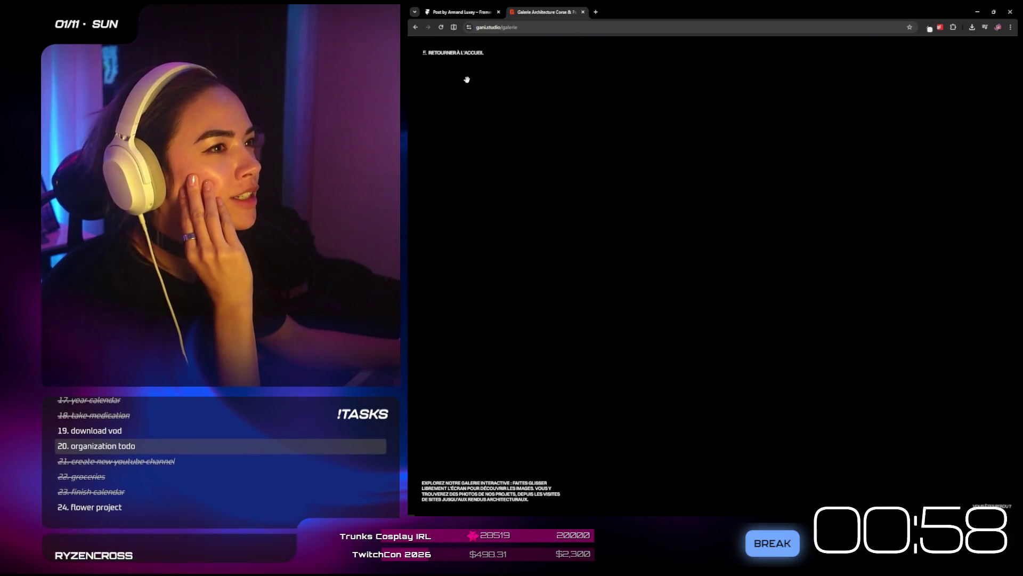
pyautogui.click(469, 53)
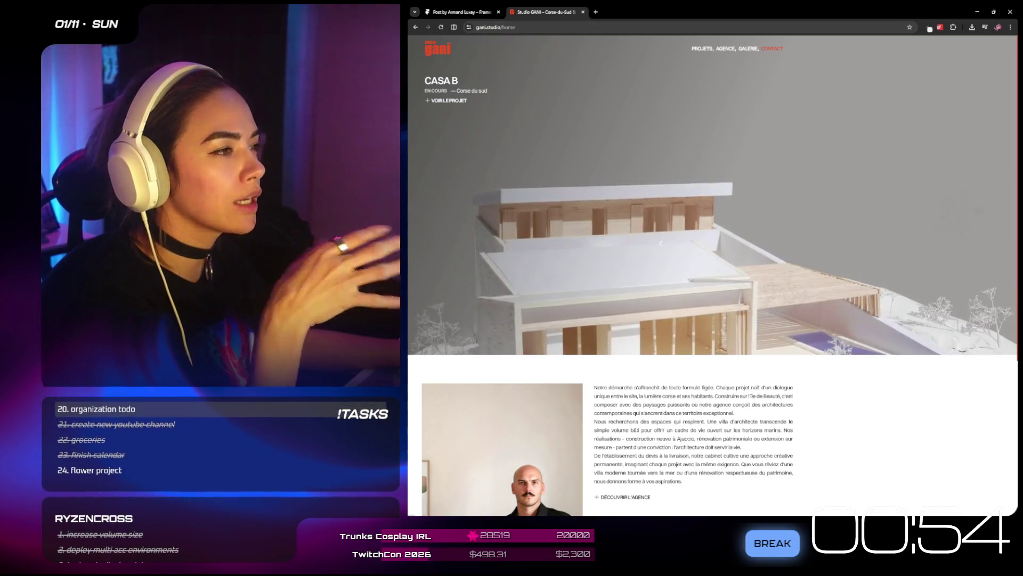
pyautogui.scroll(-1, 663, 244)
pyautogui.scroll(-1, 663, 244)
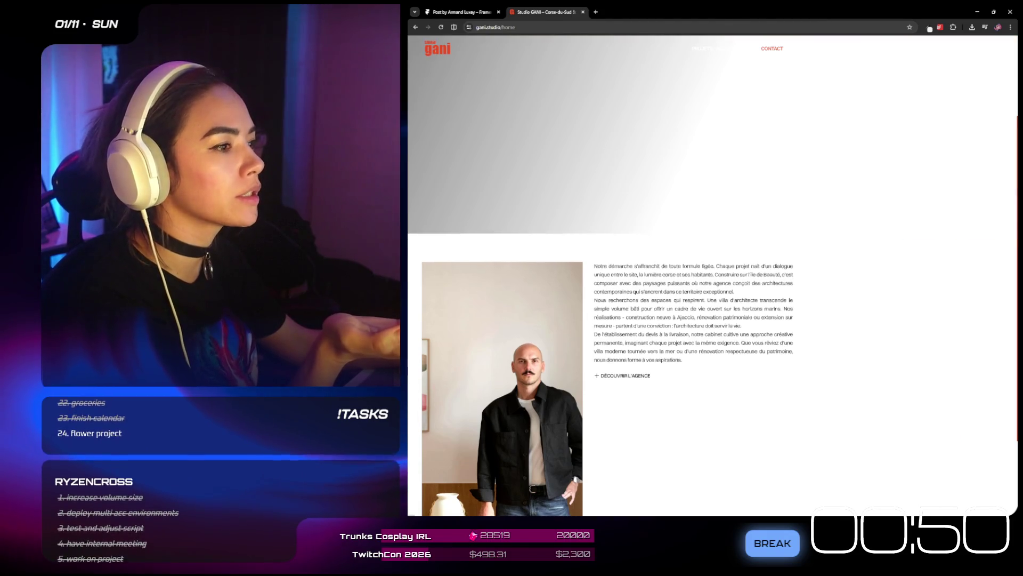
pyautogui.scroll(-2, 932, 418)
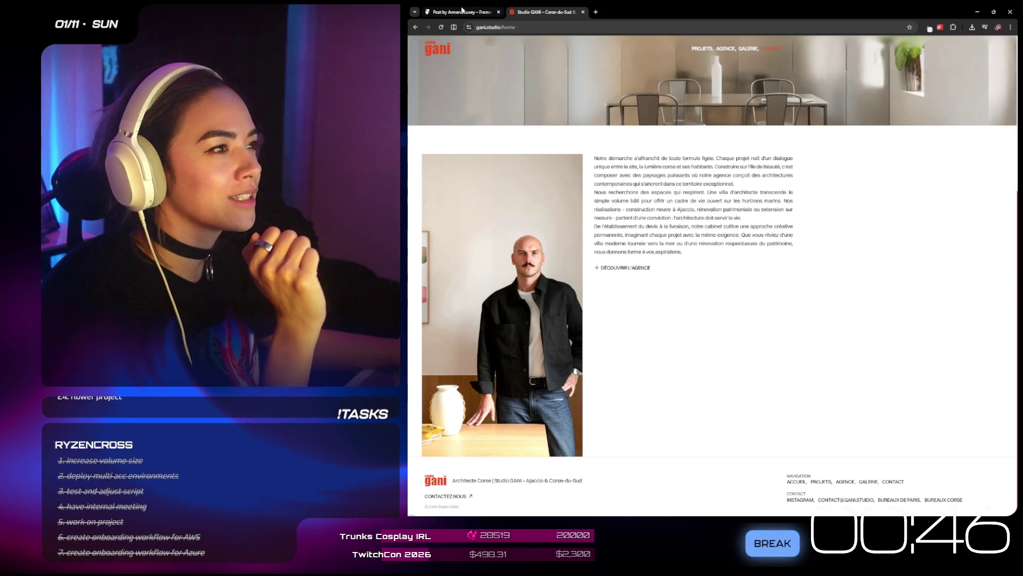
pyautogui.click(463, 10)
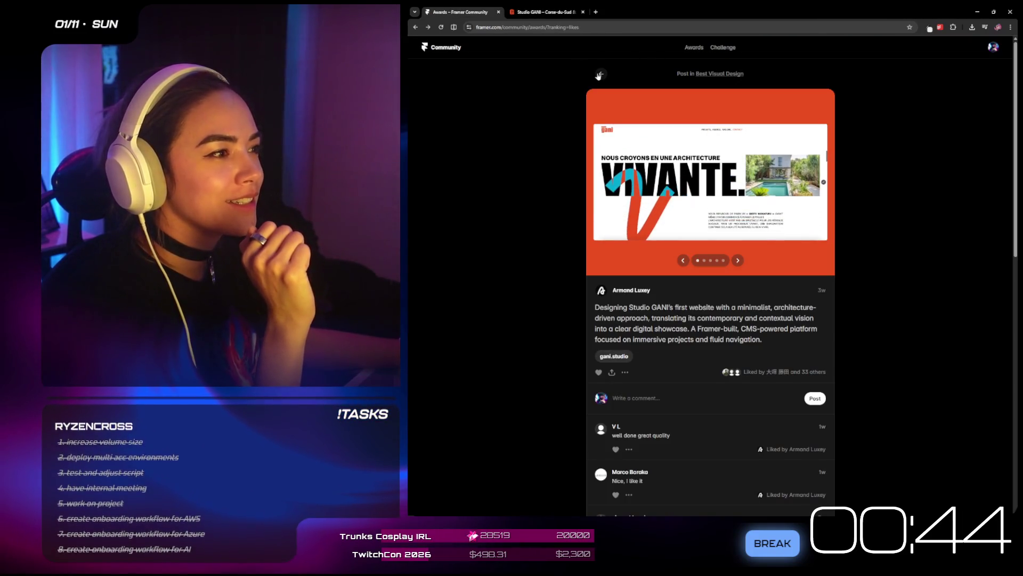
# - Open the Kargo award entry from the Awards grid and launch kargo-studio.com in a new tab
pyautogui.click(598, 75)
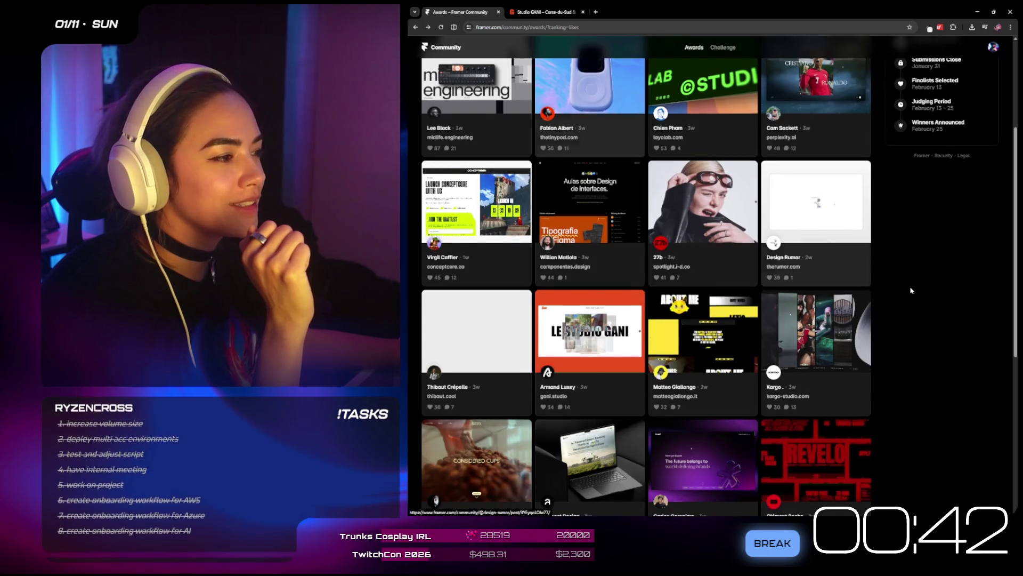
pyautogui.scroll(-1, 906, 290)
pyautogui.click(807, 289)
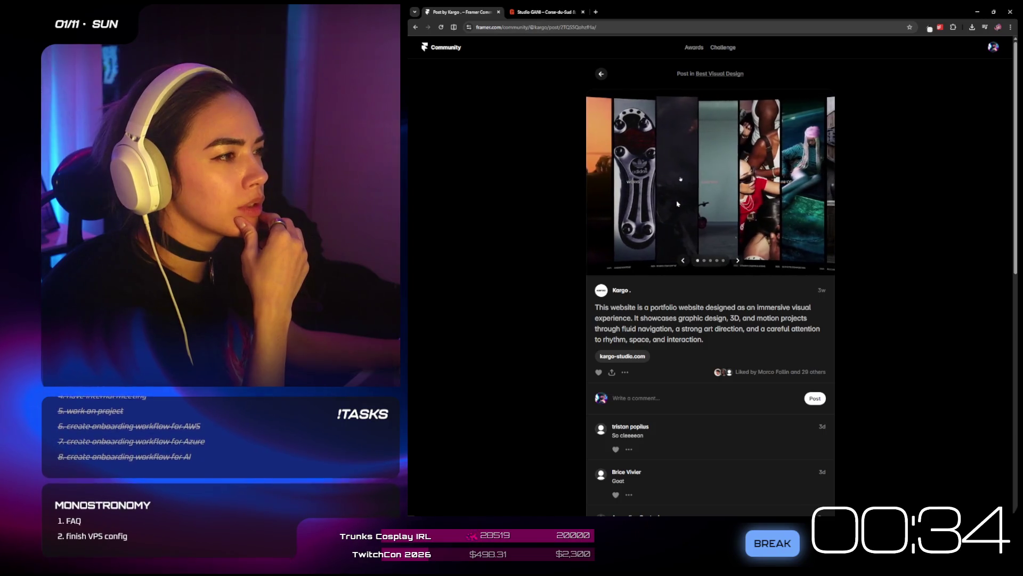
pyautogui.click(624, 357)
pyautogui.click(476, 13)
# - View kargo-studio.com's Infos and Works pages, then return to the Kargo community post
pyautogui.click(546, 10)
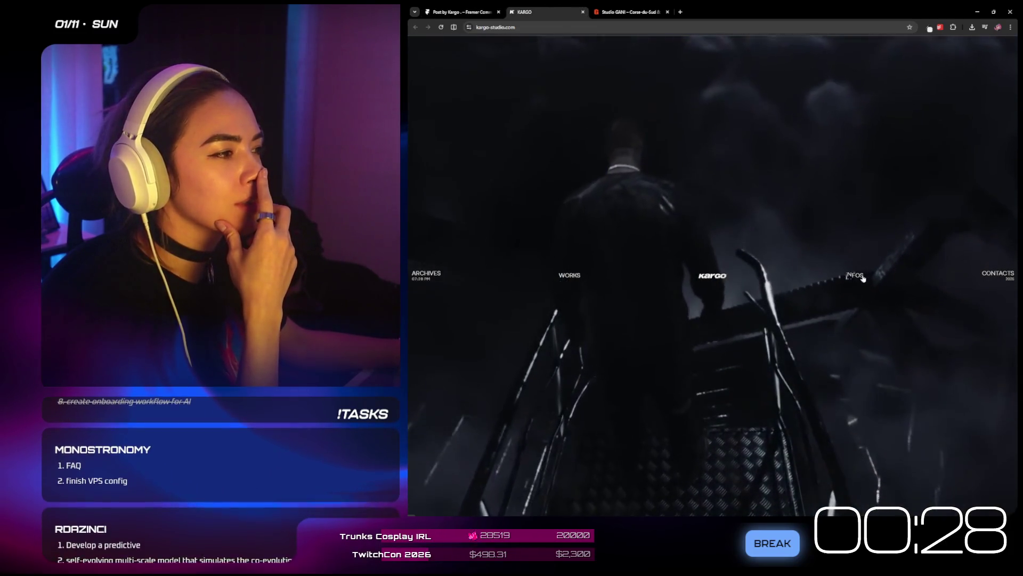
pyautogui.click(855, 278)
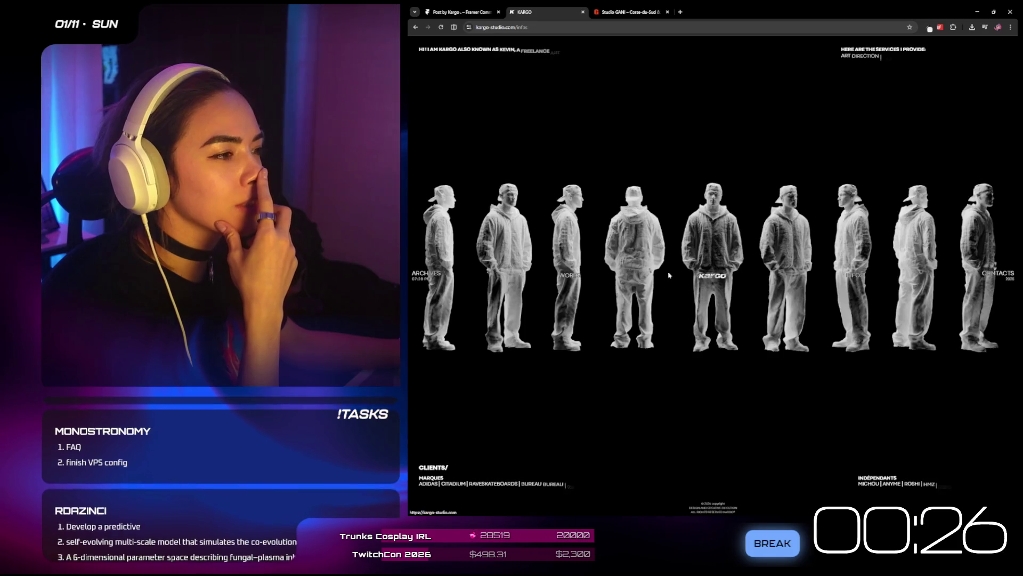
pyautogui.click(704, 276)
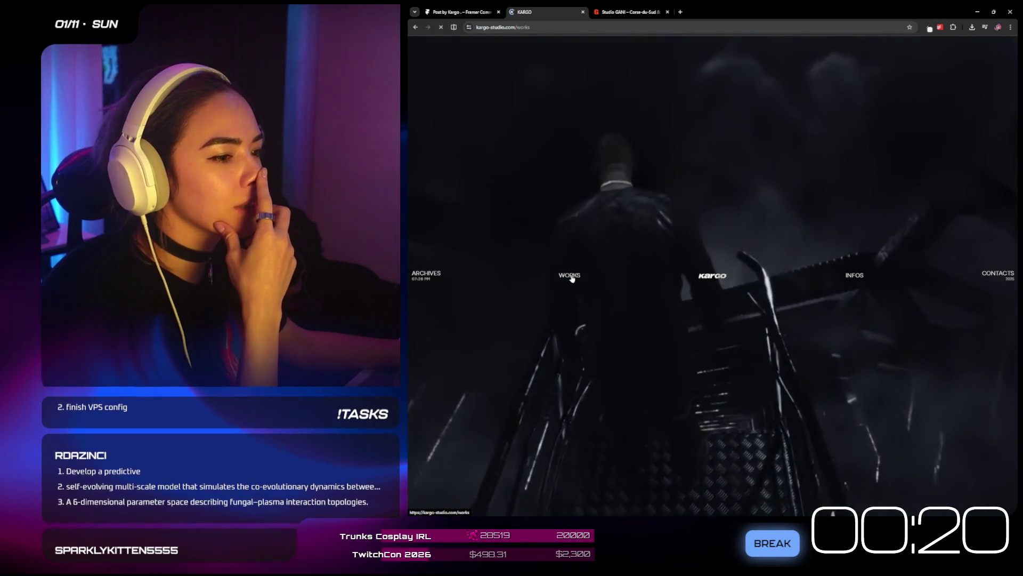
pyautogui.click(566, 276)
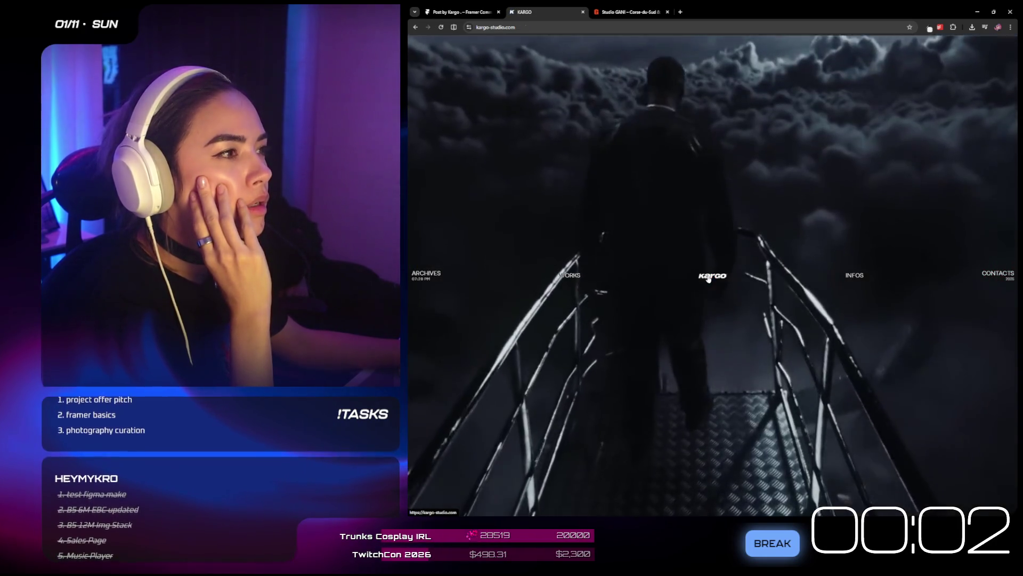
pyautogui.click(571, 278)
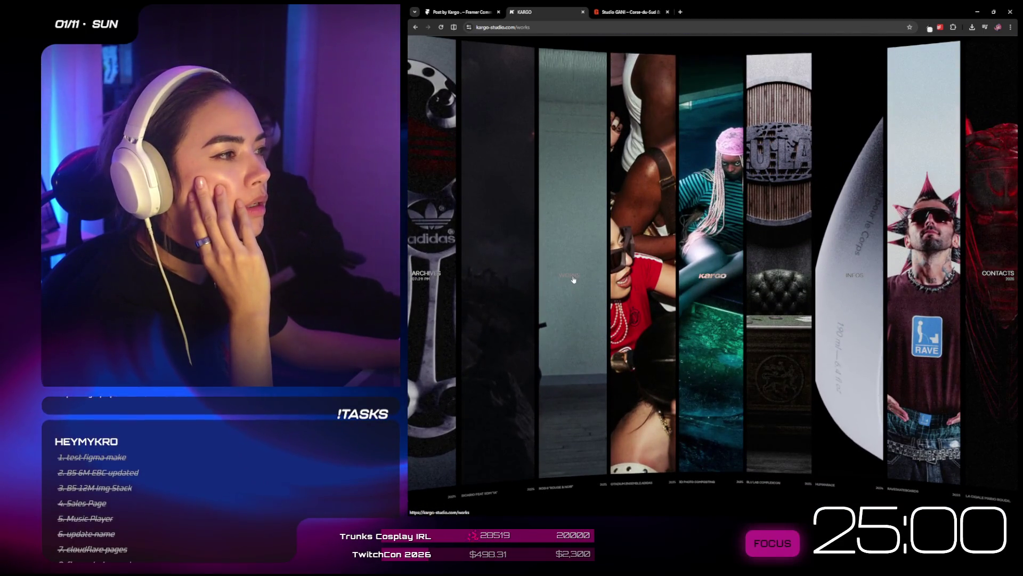
pyautogui.click(471, 10)
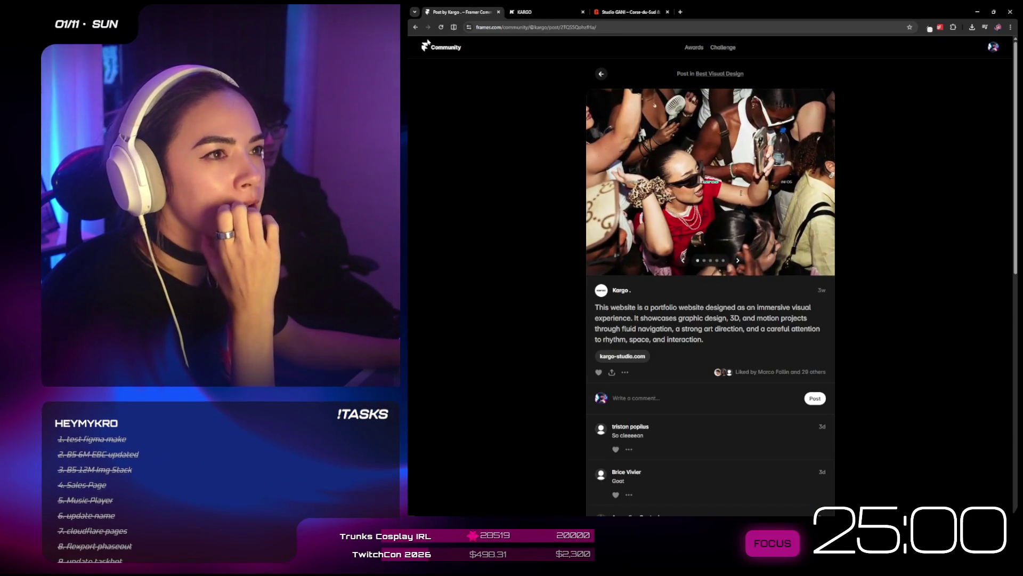
# - Open the Revelo entry from the Awards grid and visit revelo.darkroom.engineering
pyautogui.click(603, 74)
pyautogui.scroll(-2, 925, 309)
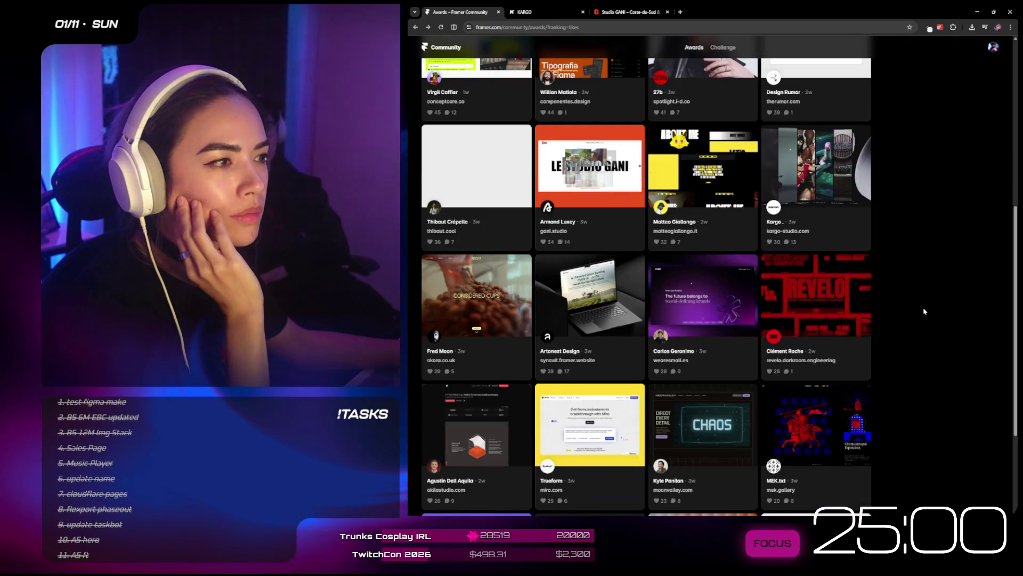
pyautogui.click(813, 350)
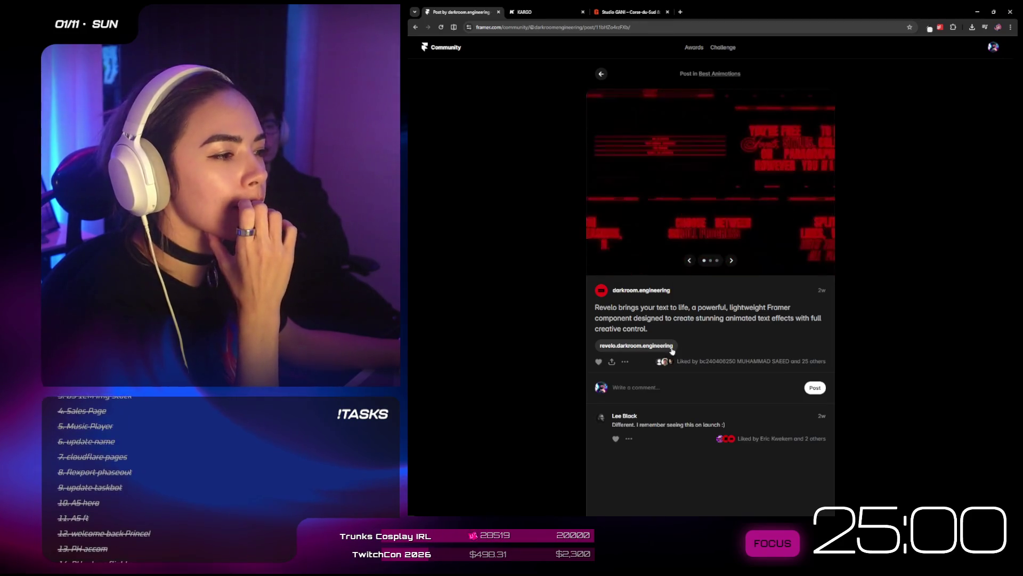
pyautogui.click(653, 160)
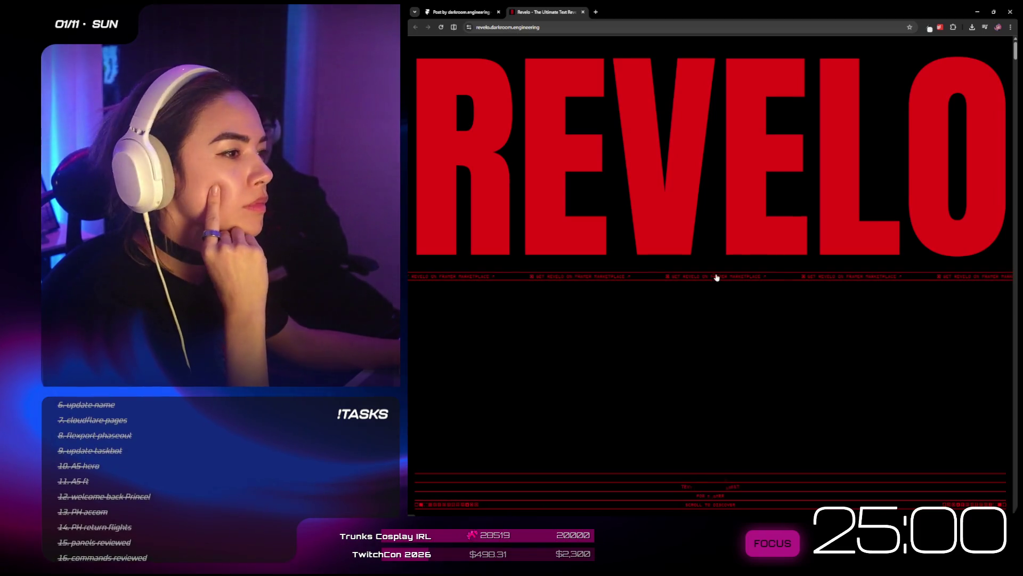
# - Scroll through the Revelo site's animated text-splitting and font-mixing demos
pyautogui.scroll(-3, 717, 278)
pyautogui.scroll(3, 754, 285)
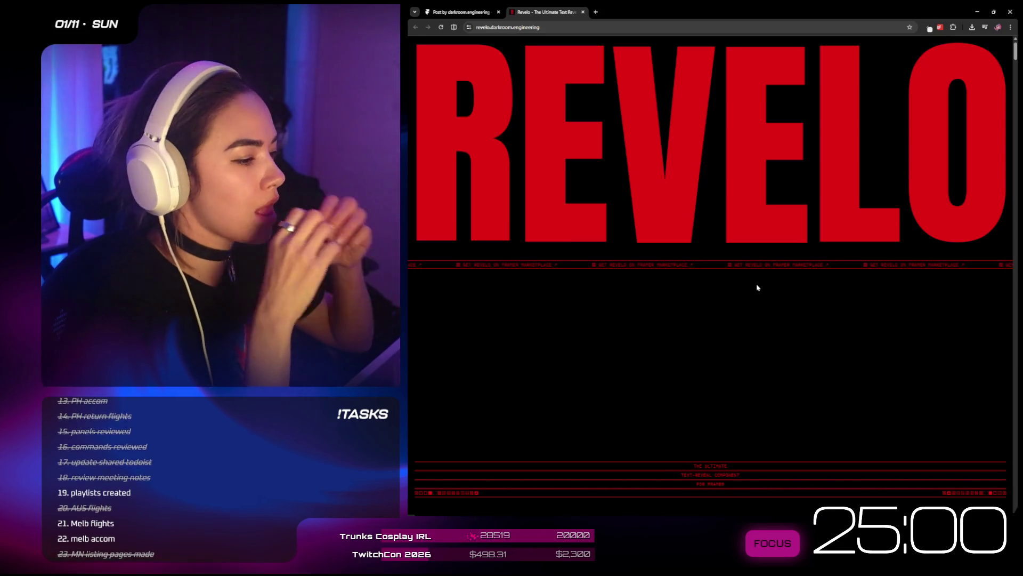
pyautogui.scroll(-5, 757, 288)
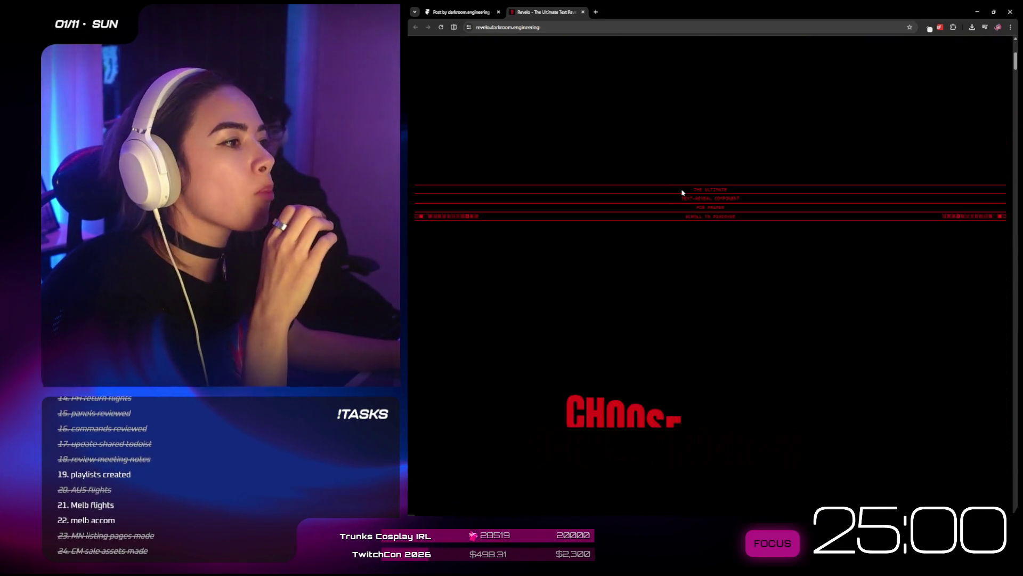
pyautogui.scroll(-3, 770, 233)
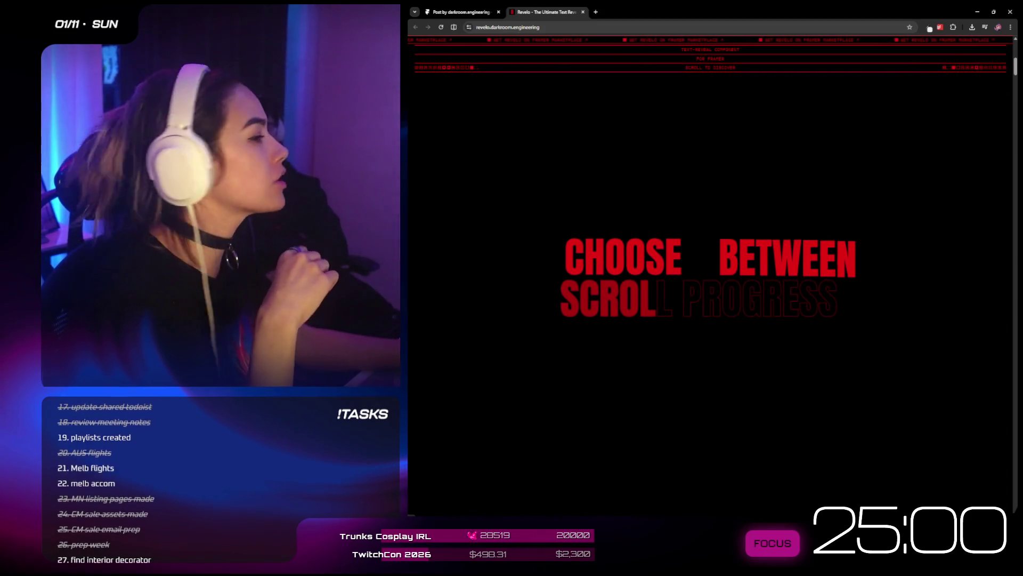
pyautogui.scroll(-2, 803, 178)
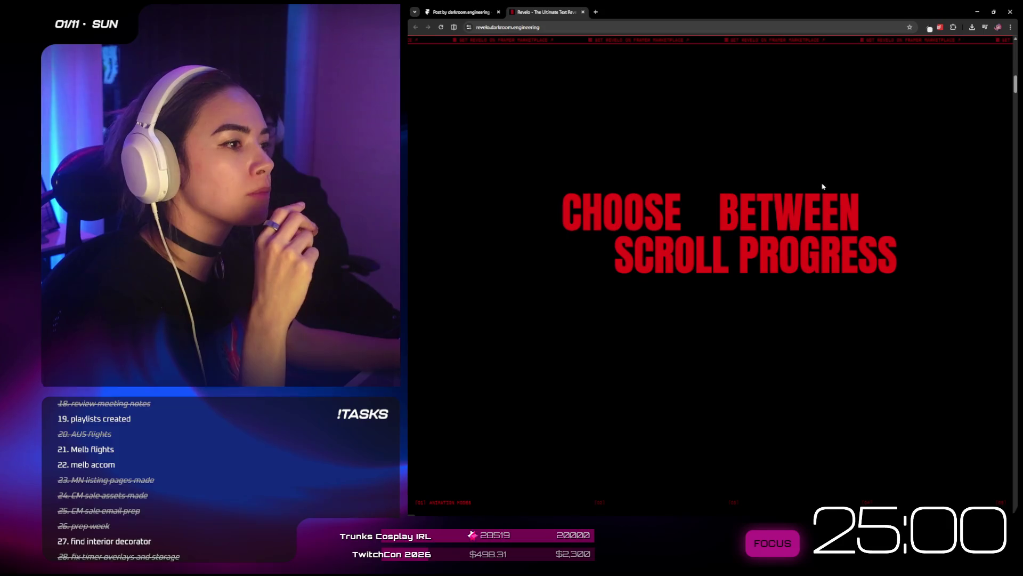
pyautogui.scroll(4, 755, 377)
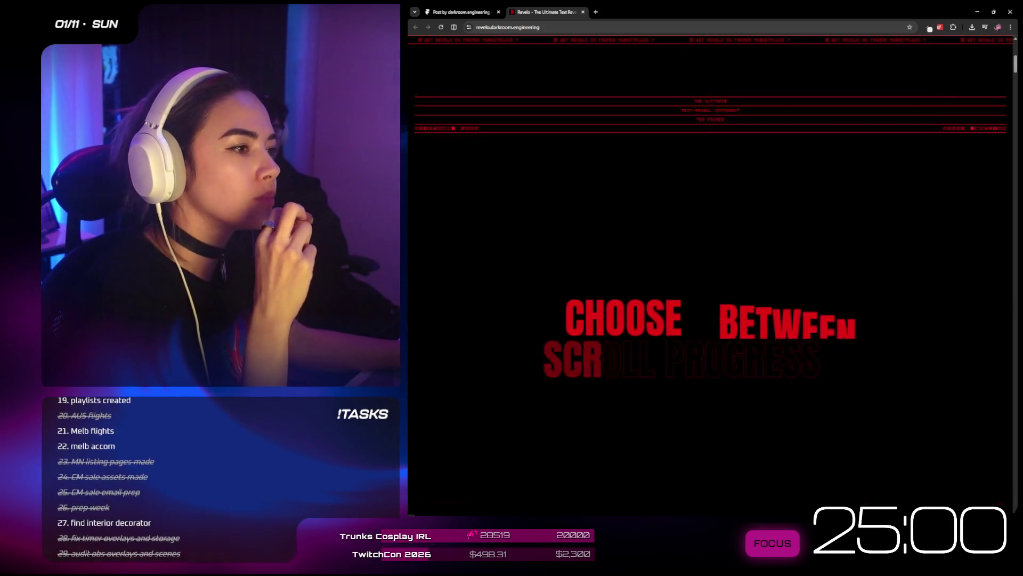
pyautogui.scroll(-3, 752, 366)
pyautogui.scroll(-2, 741, 373)
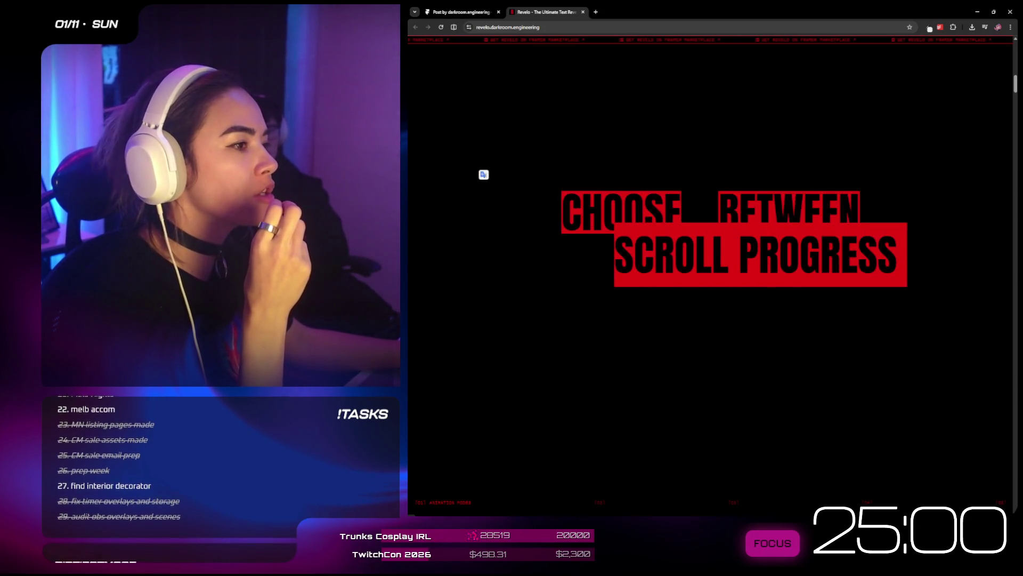
pyautogui.scroll(3, 753, 228)
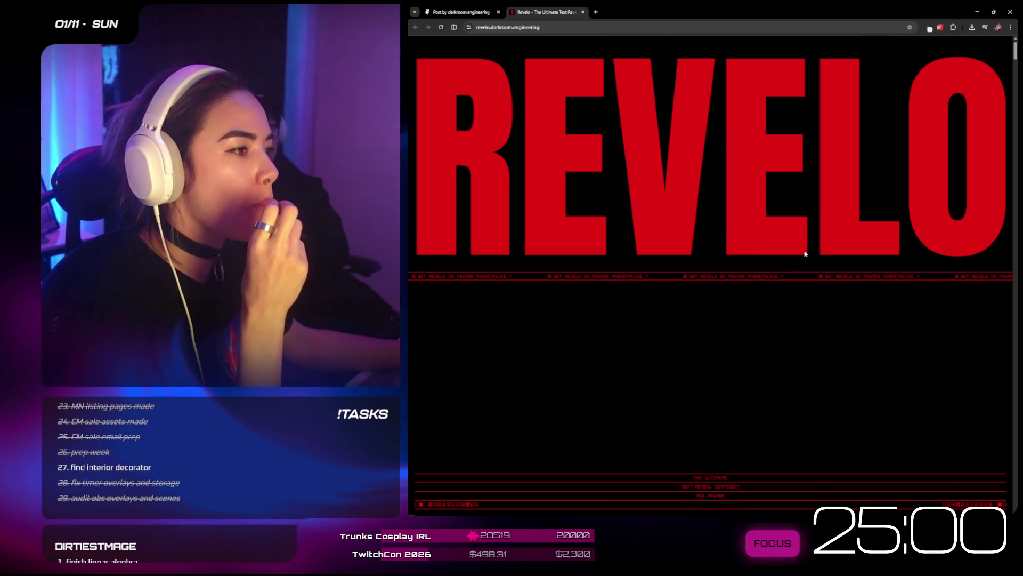
pyautogui.scroll(-3, 773, 322)
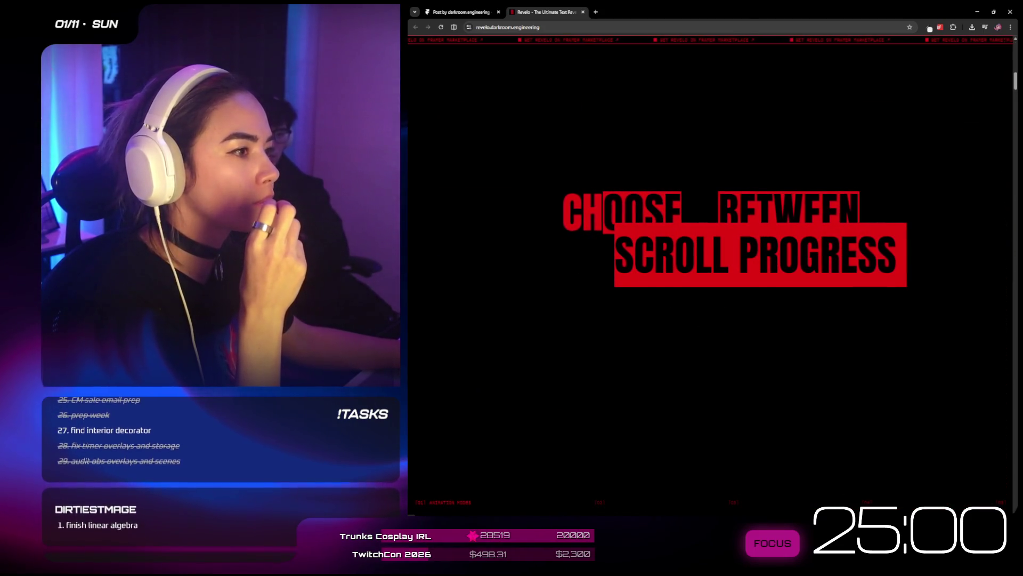
pyautogui.scroll(3, 689, 240)
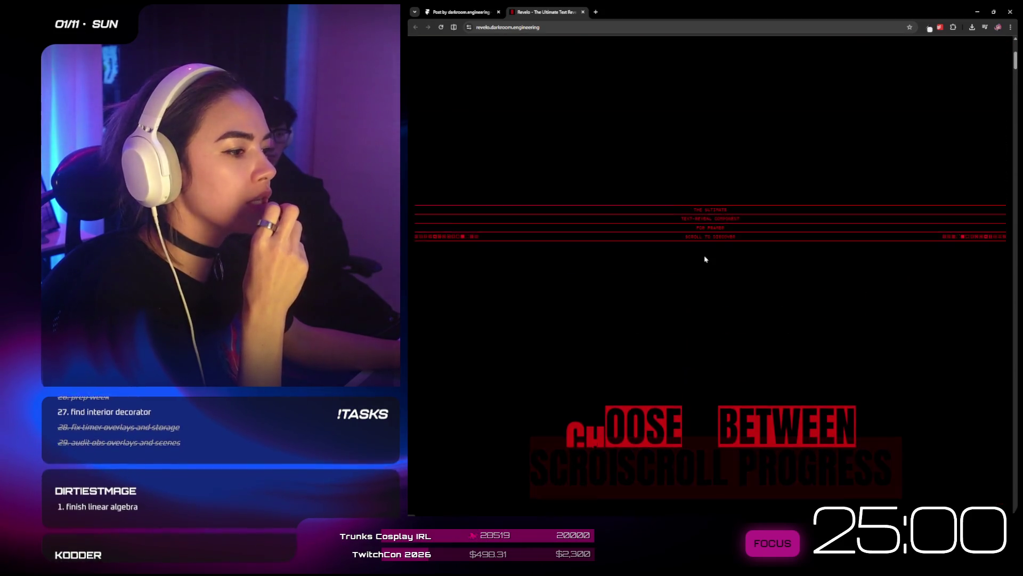
pyautogui.scroll(-3, 705, 260)
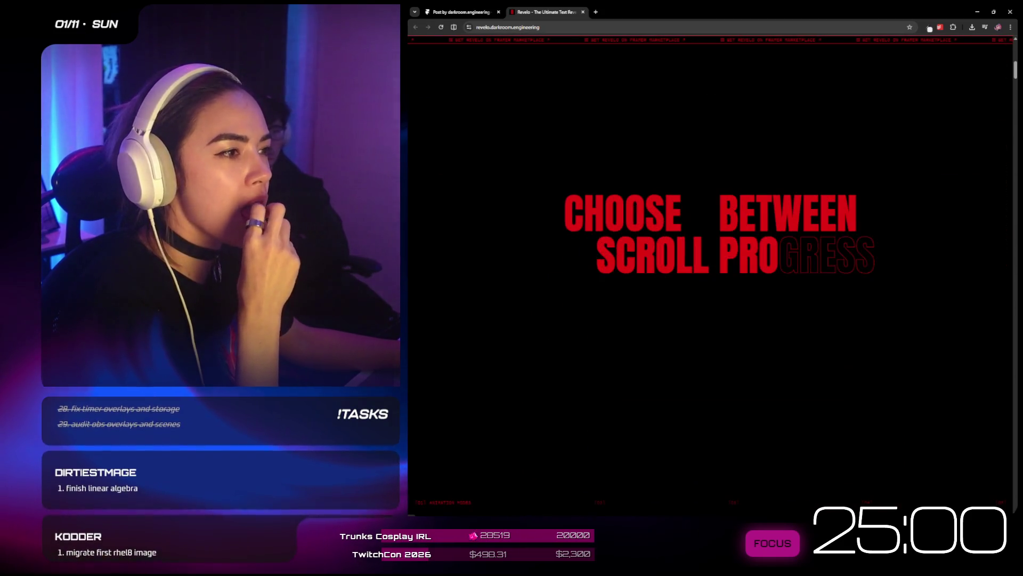
pyautogui.scroll(-2, 792, 409)
pyautogui.scroll(-3, 792, 408)
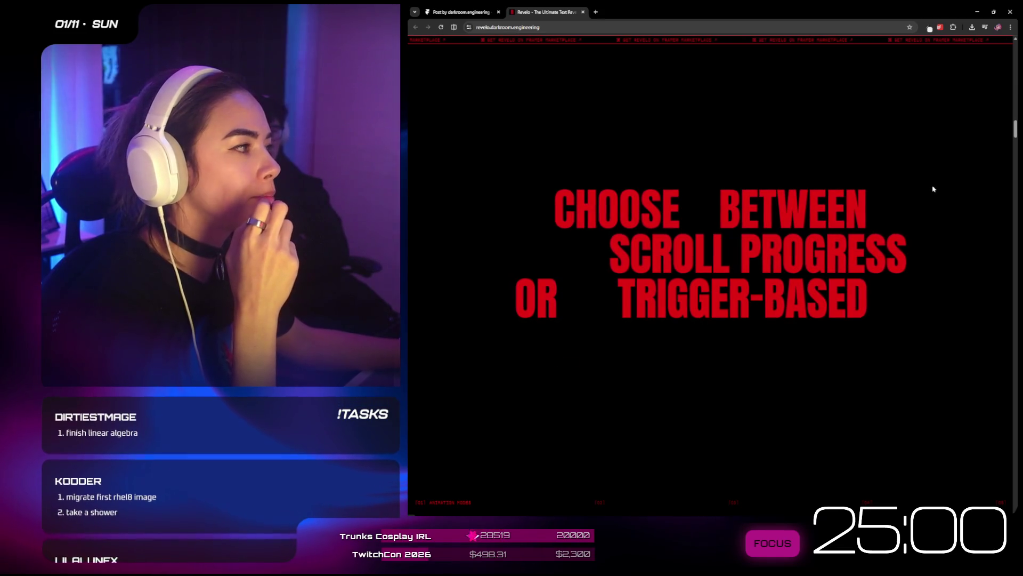
pyautogui.scroll(-3, 948, 190)
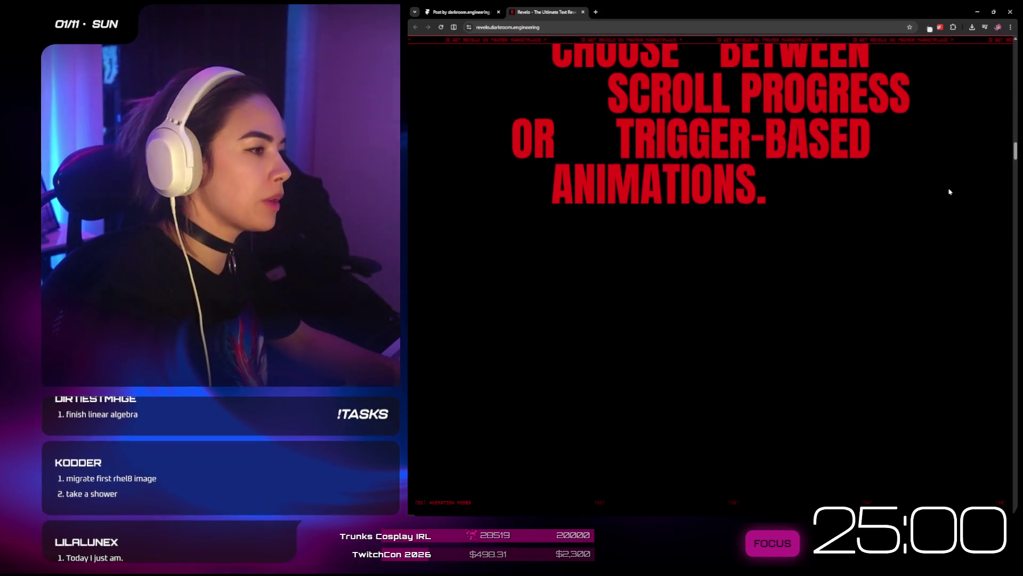
pyautogui.scroll(-3, 949, 192)
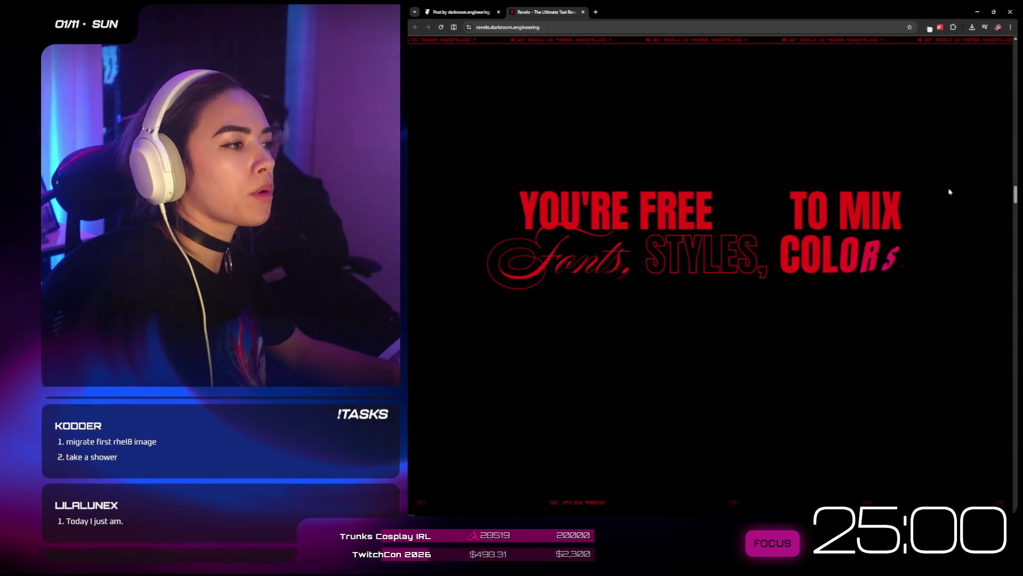
pyautogui.scroll(-2, 949, 191)
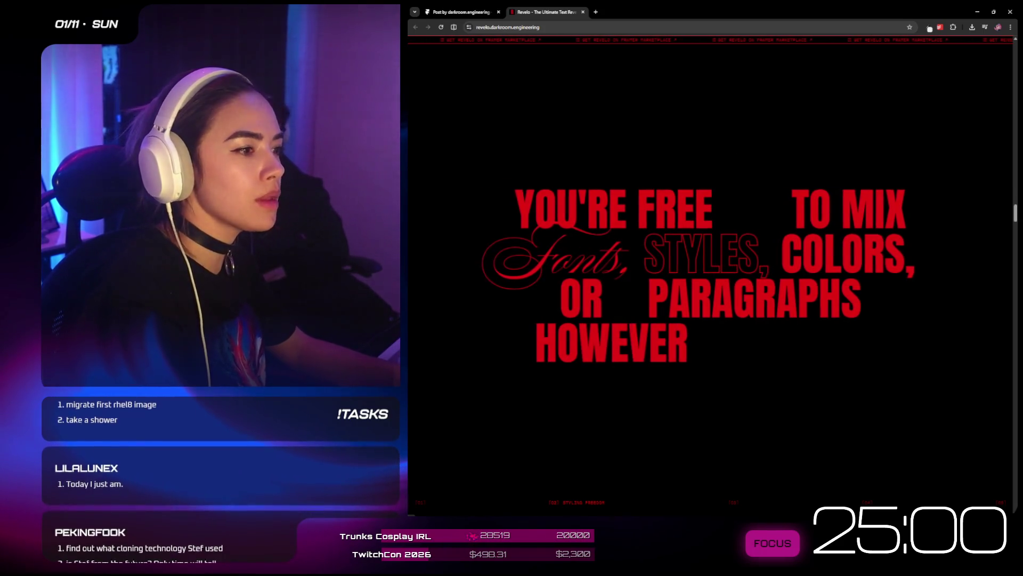
pyautogui.scroll(-3, 801, 243)
pyautogui.scroll(-3, 801, 243)
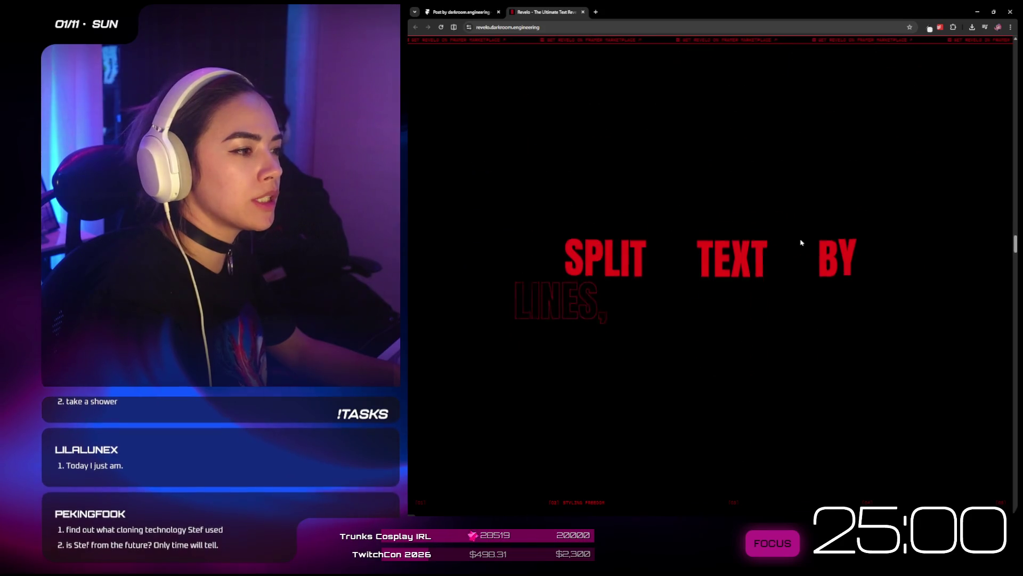
pyautogui.scroll(-2, 801, 243)
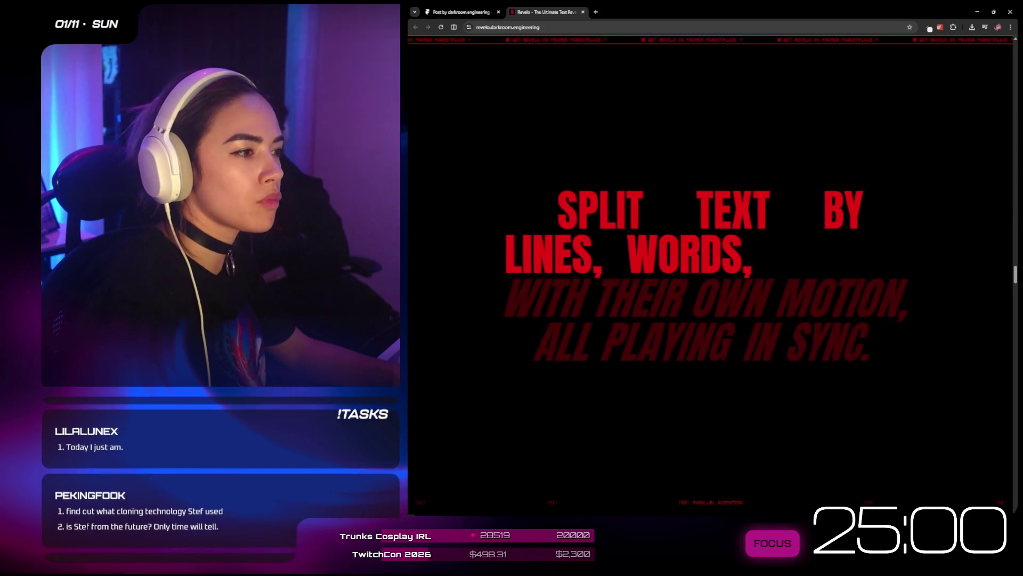
pyautogui.scroll(-3, 799, 240)
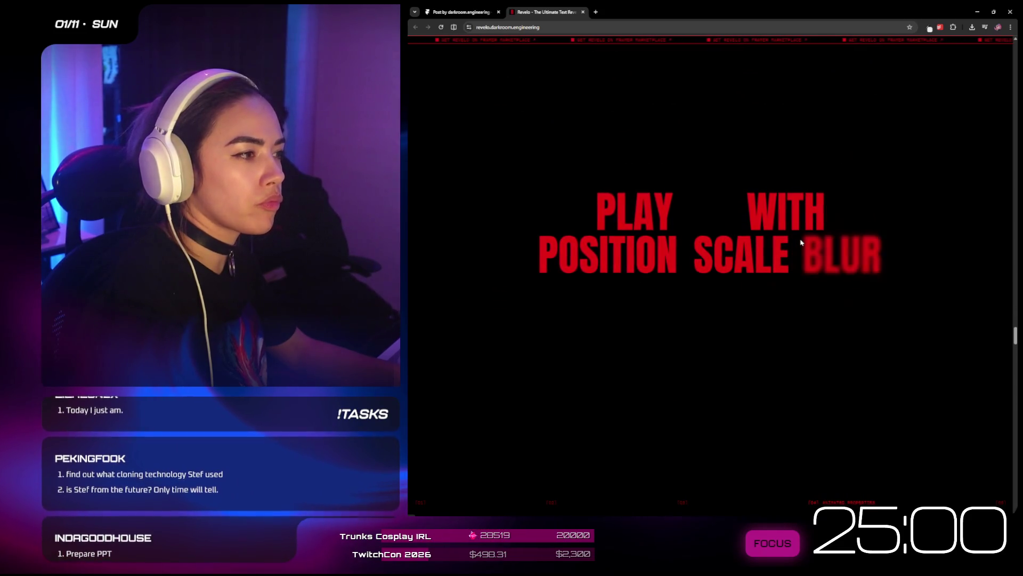
pyautogui.scroll(-3, 801, 242)
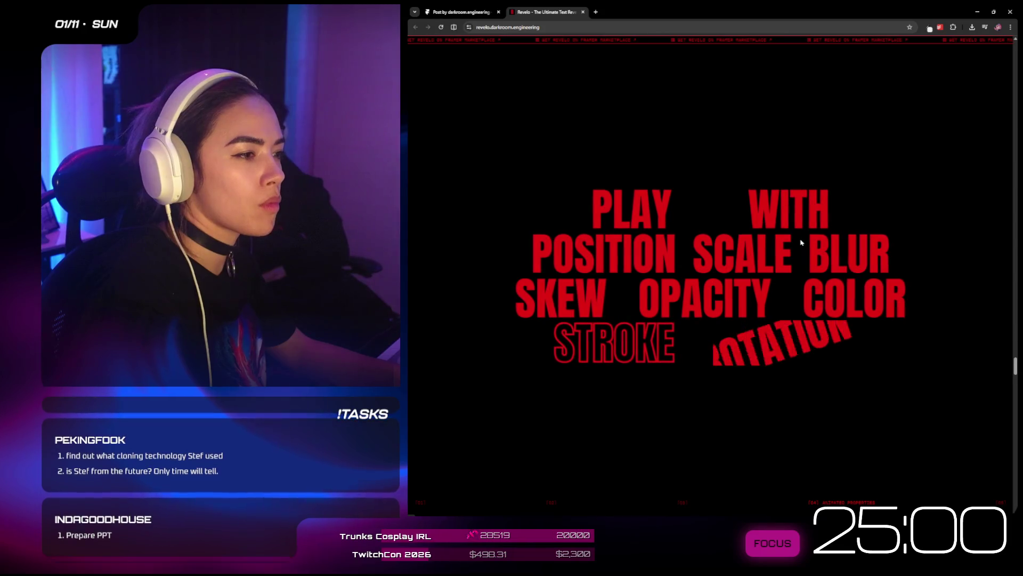
pyautogui.scroll(-3, 801, 242)
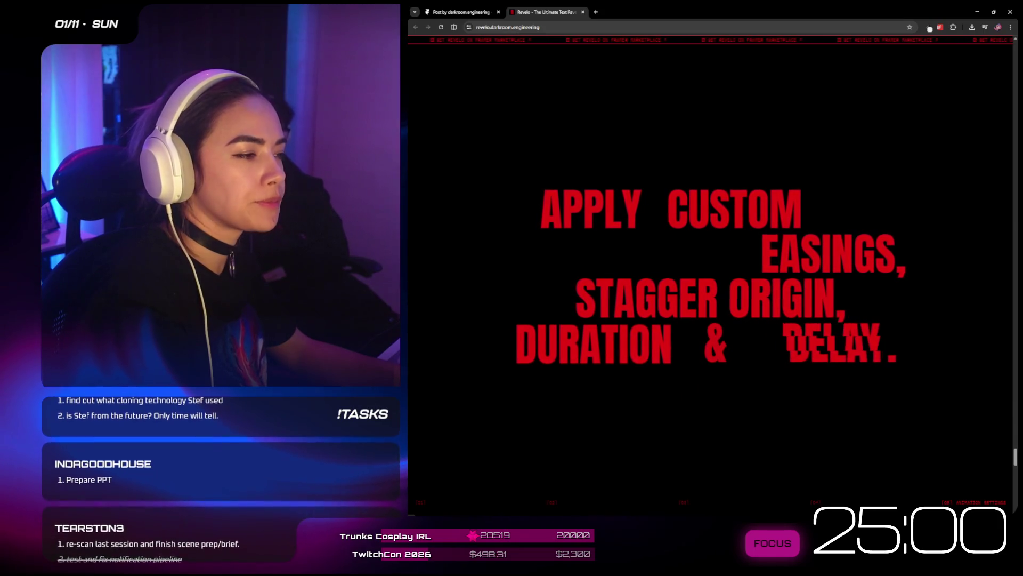
pyautogui.scroll(-5, 801, 243)
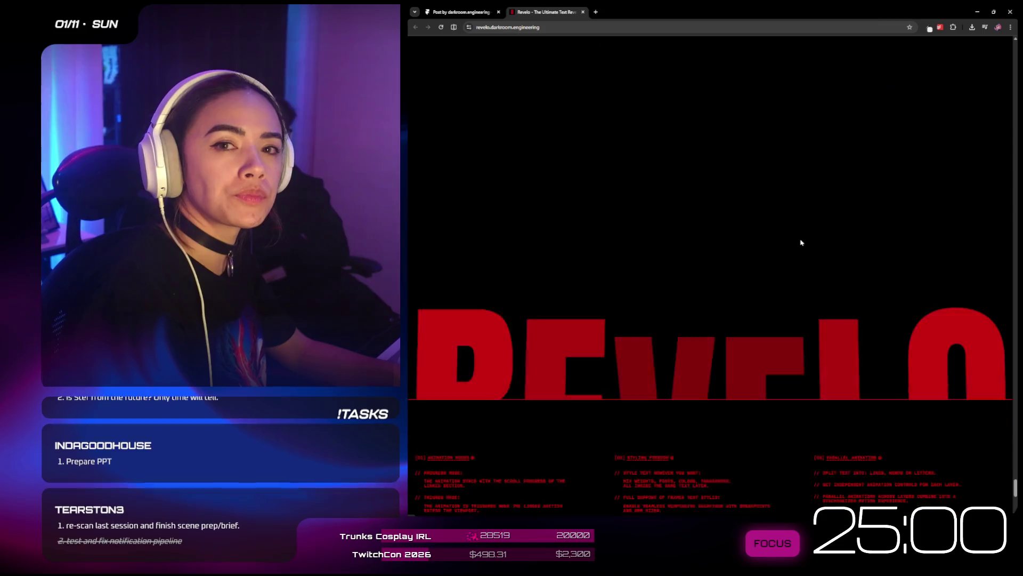
pyautogui.scroll(4, 801, 243)
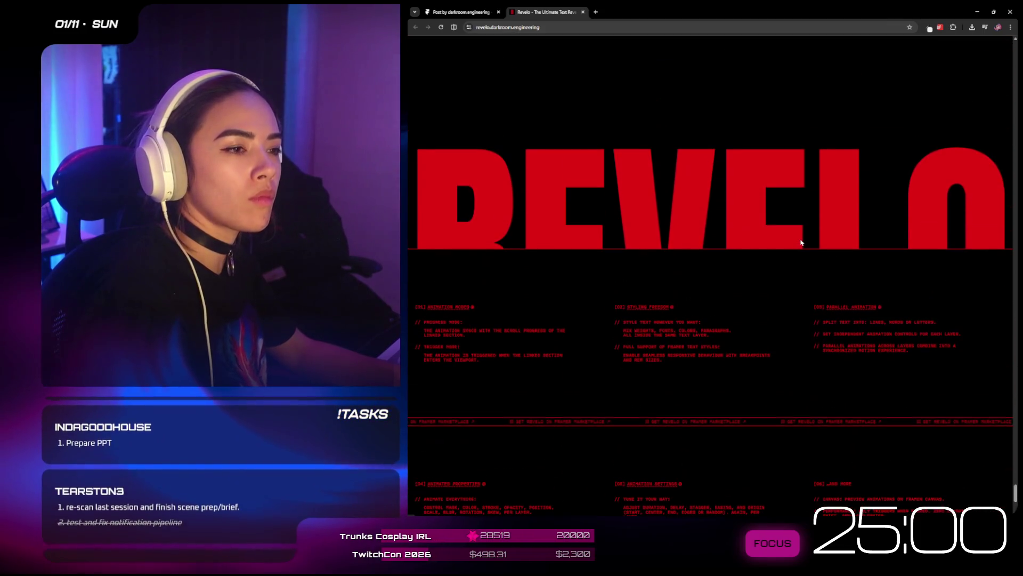
pyautogui.scroll(-4, 801, 242)
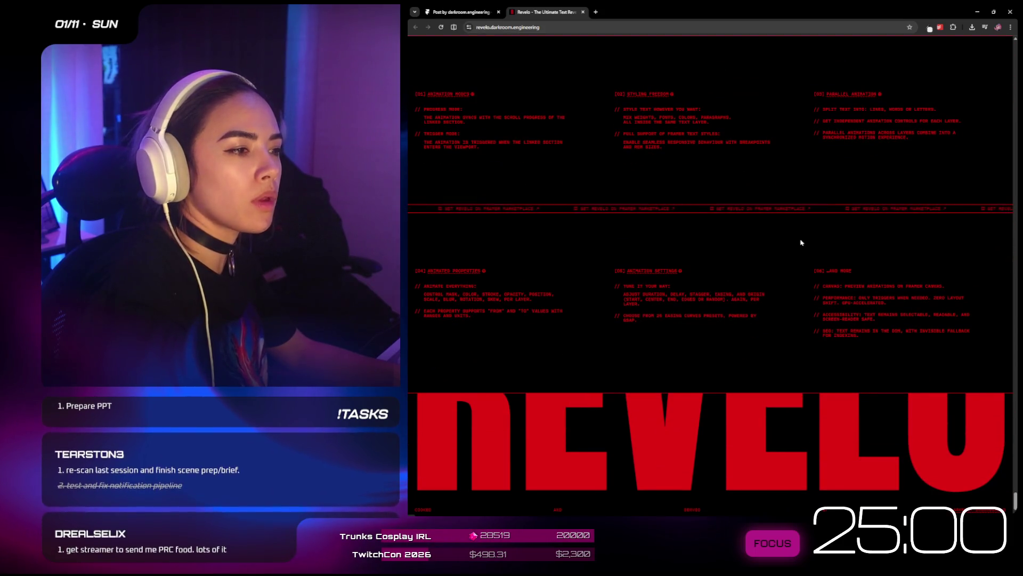
pyautogui.scroll(10, 801, 242)
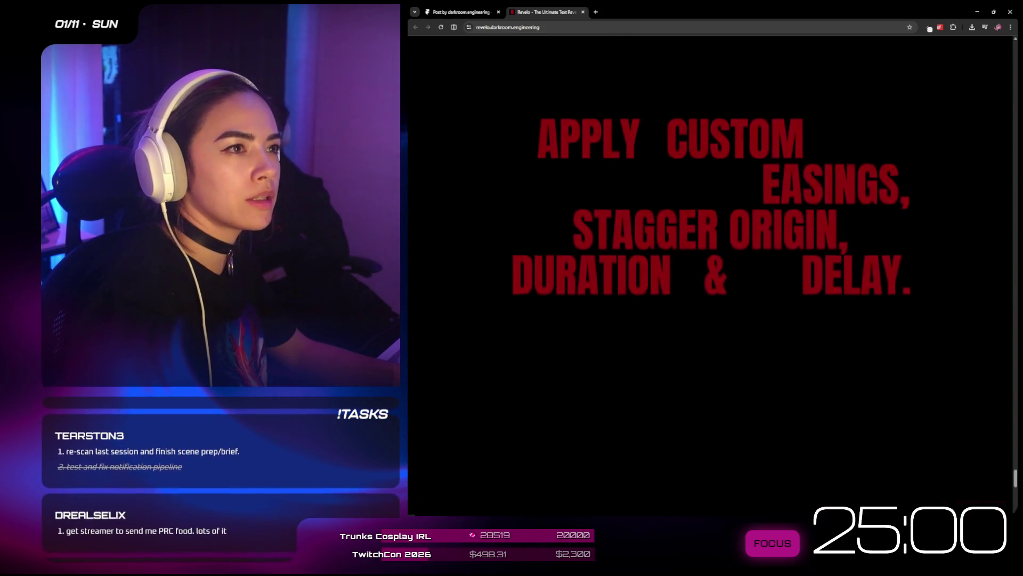
pyautogui.scroll(2, 712, 253)
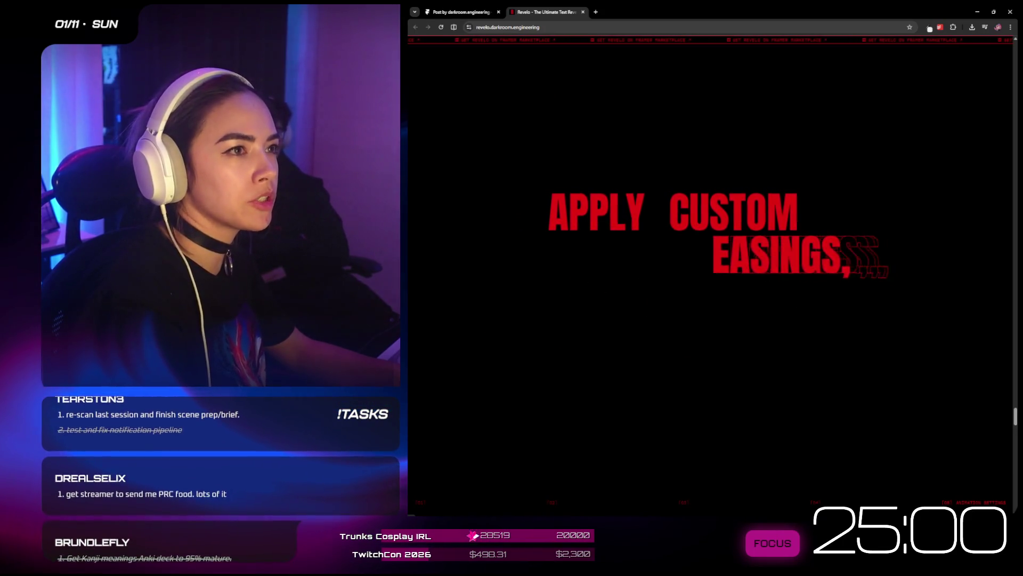
pyautogui.scroll(3, 801, 242)
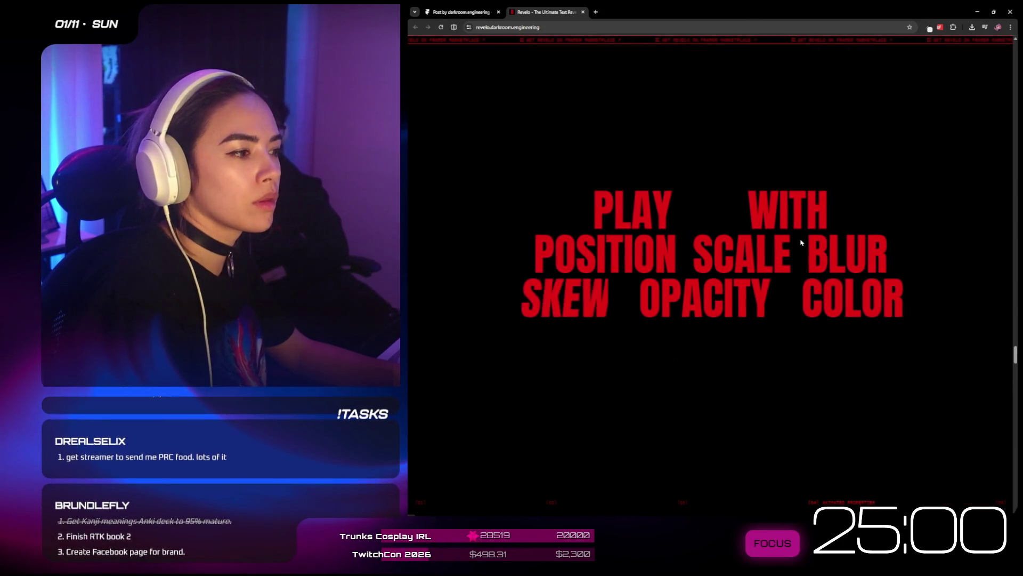
pyautogui.scroll(2, 710, 242)
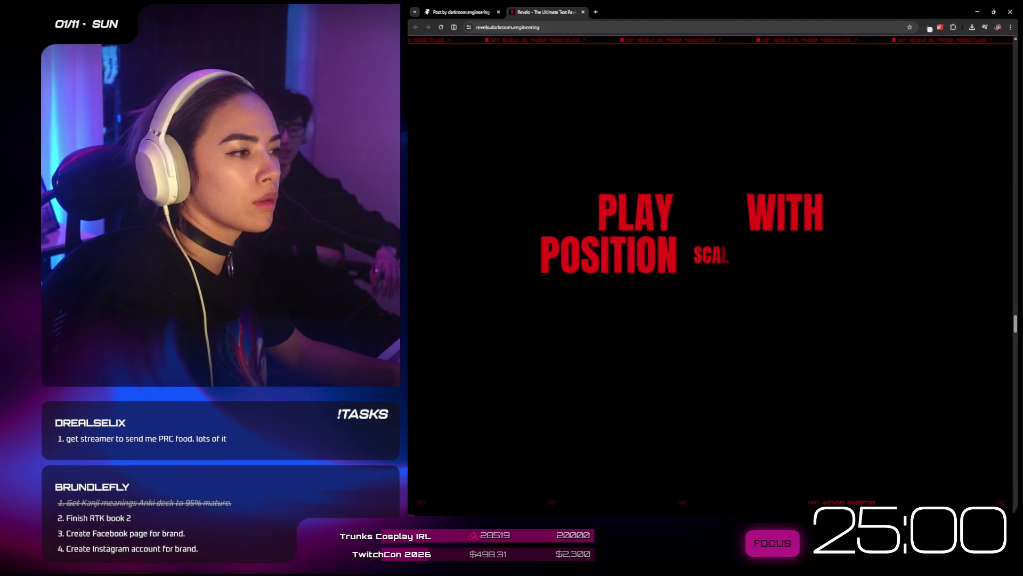
pyautogui.scroll(3, 802, 242)
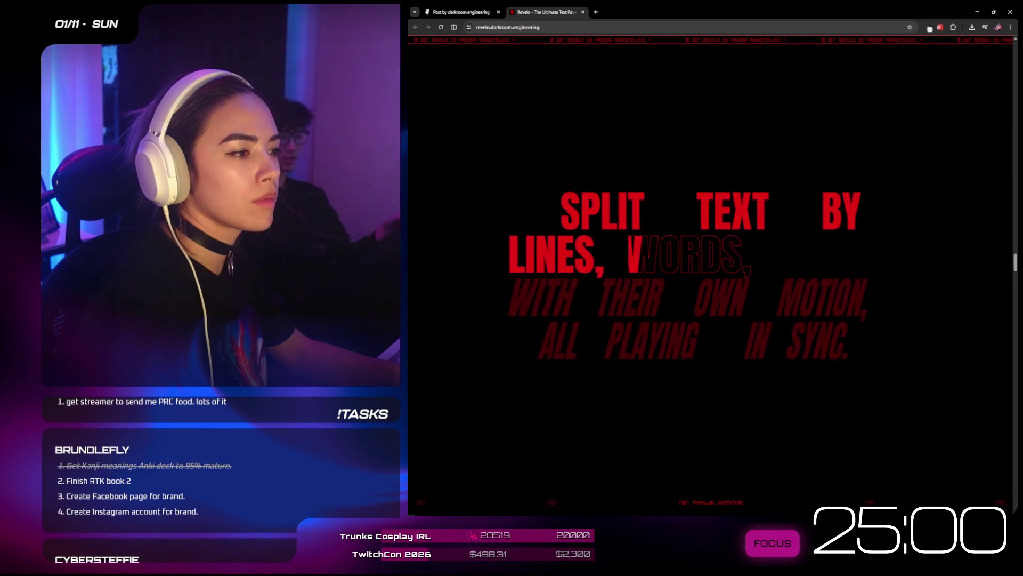
pyautogui.scroll(3, 800, 240)
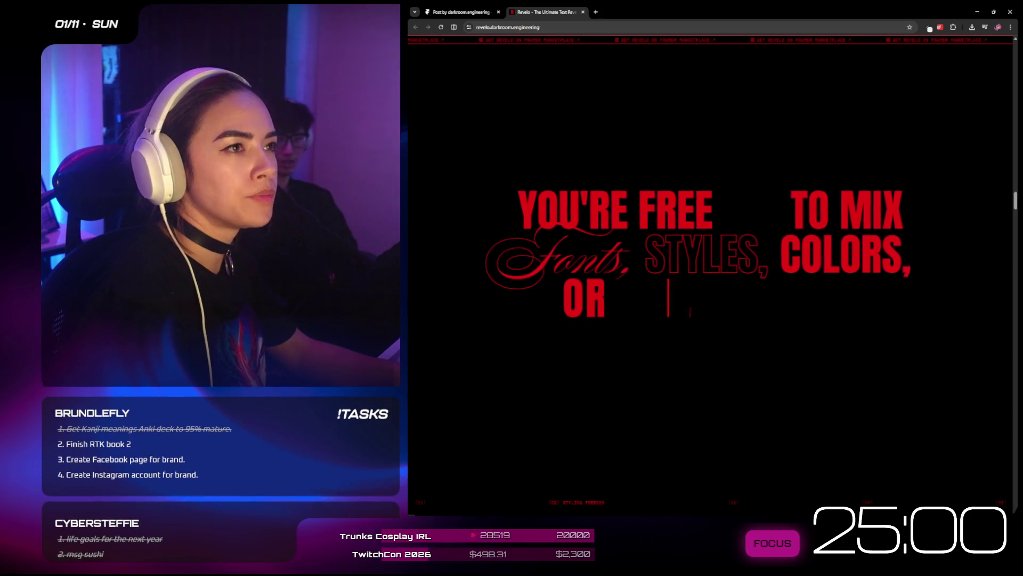
# - Leave the Revelo tab open and return to the Framer post about Revelo
pyautogui.rightClick(537, 13)
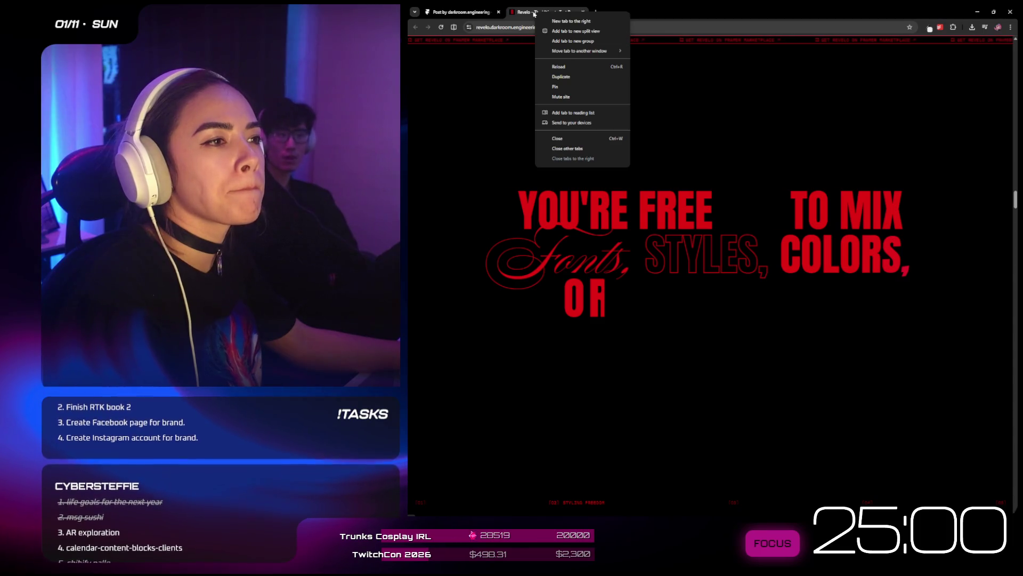
pyautogui.click(534, 13)
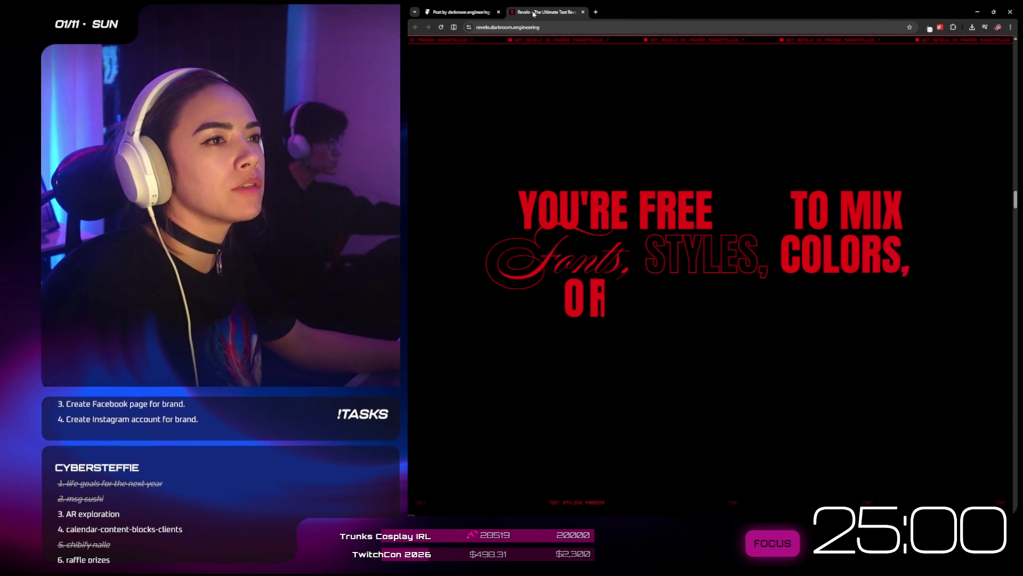
pyautogui.click(462, 12)
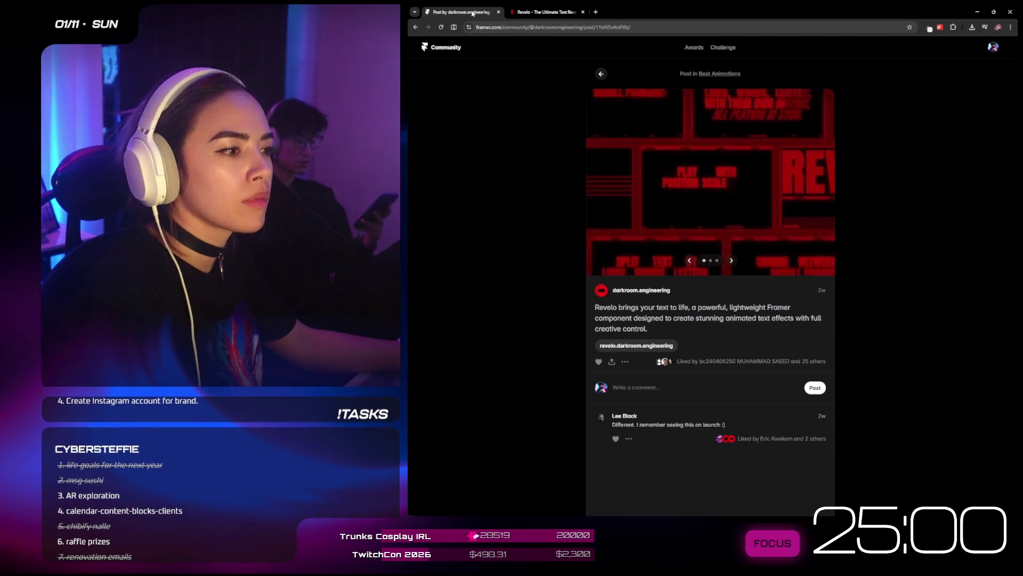
# - Open the Moonvalley award entry from Awards and launch moonvalley.com in a new tab
pyautogui.click(601, 74)
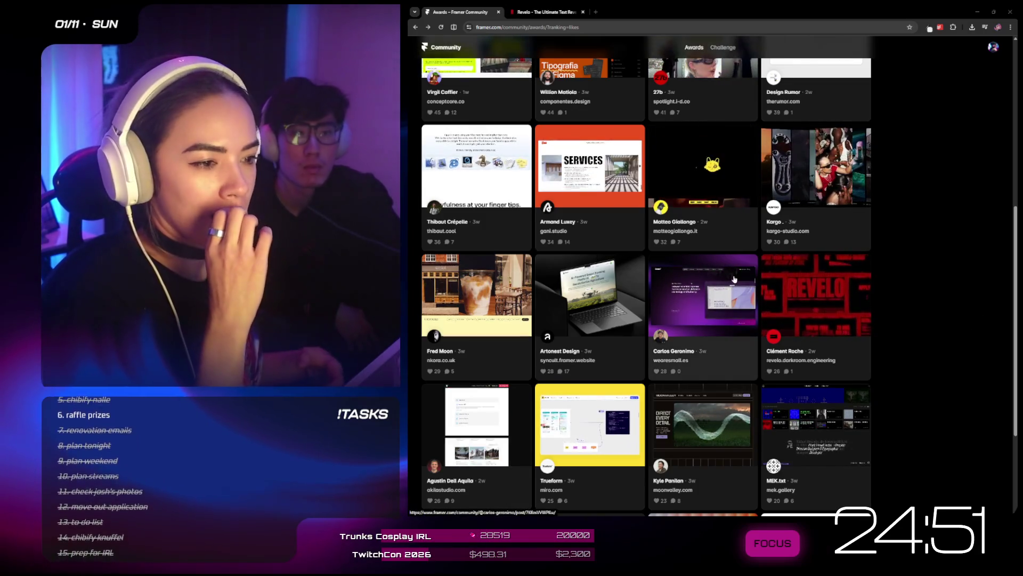
pyautogui.scroll(-2, 722, 284)
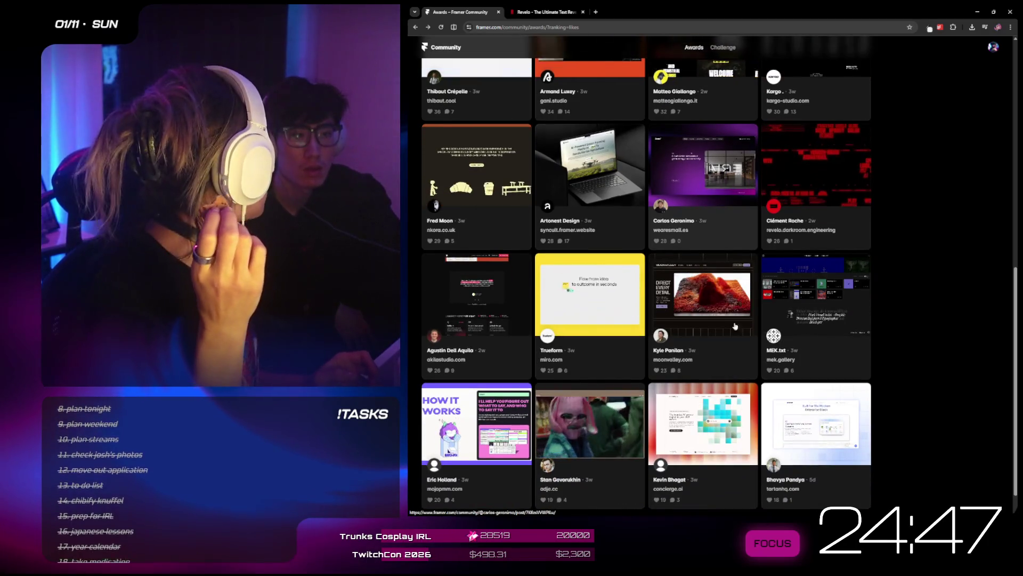
pyautogui.rightClick(707, 261)
pyautogui.press('Escape')
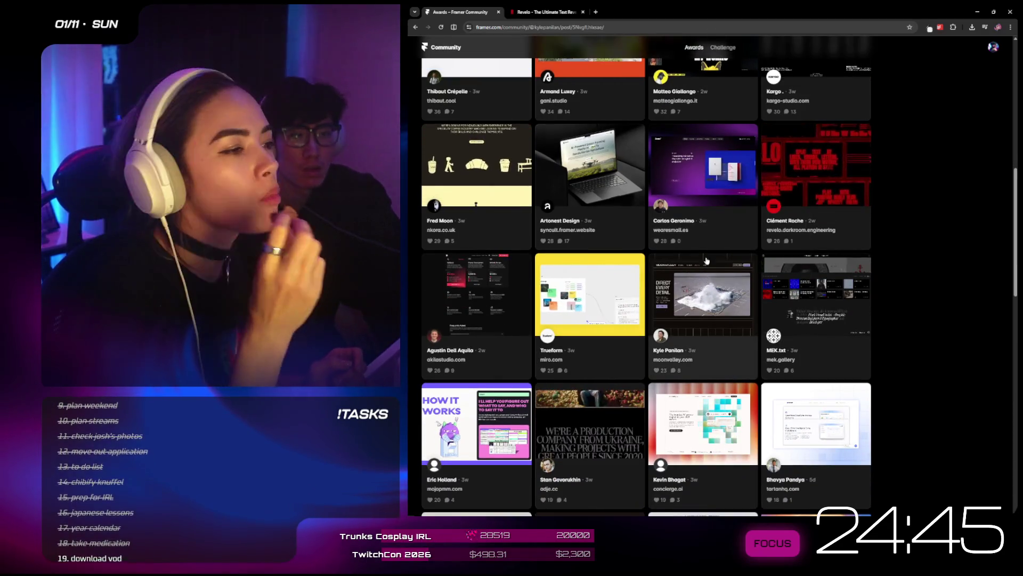
pyautogui.click(707, 265)
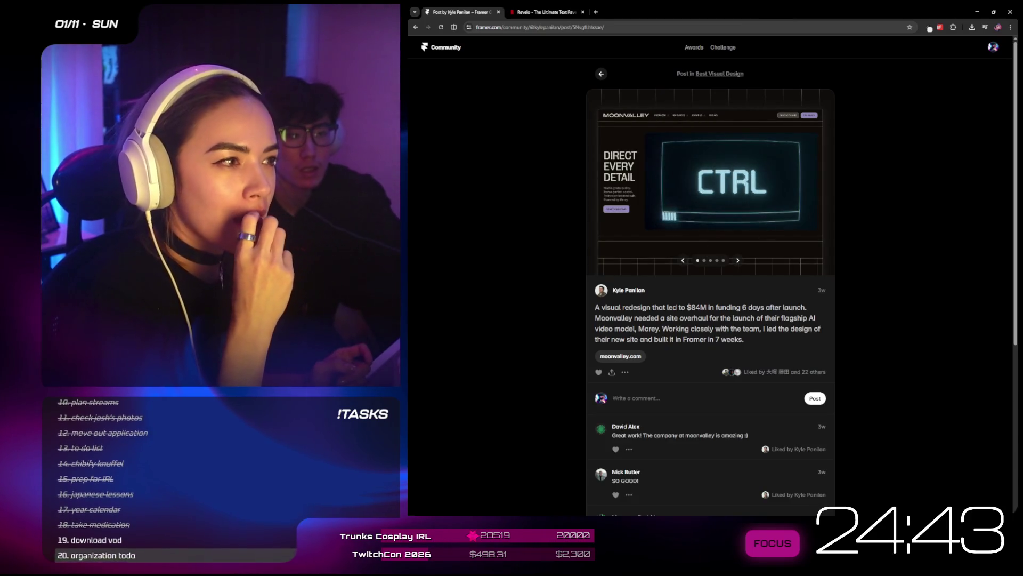
pyautogui.click(630, 357)
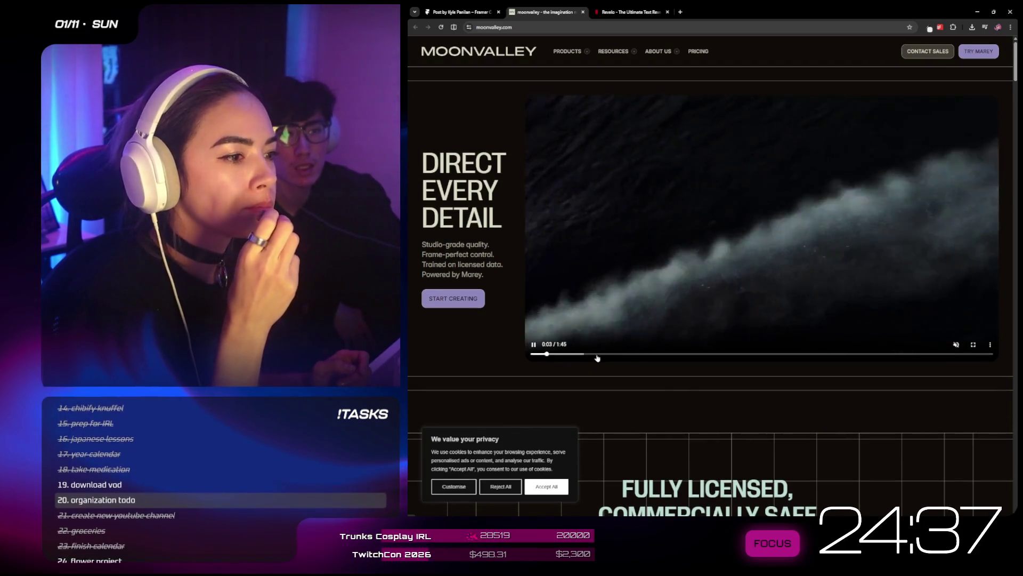
# - Skip the Moonvalley hero video ahead past 0:14, 0:34 and the UFO shot
pyautogui.click(597, 354)
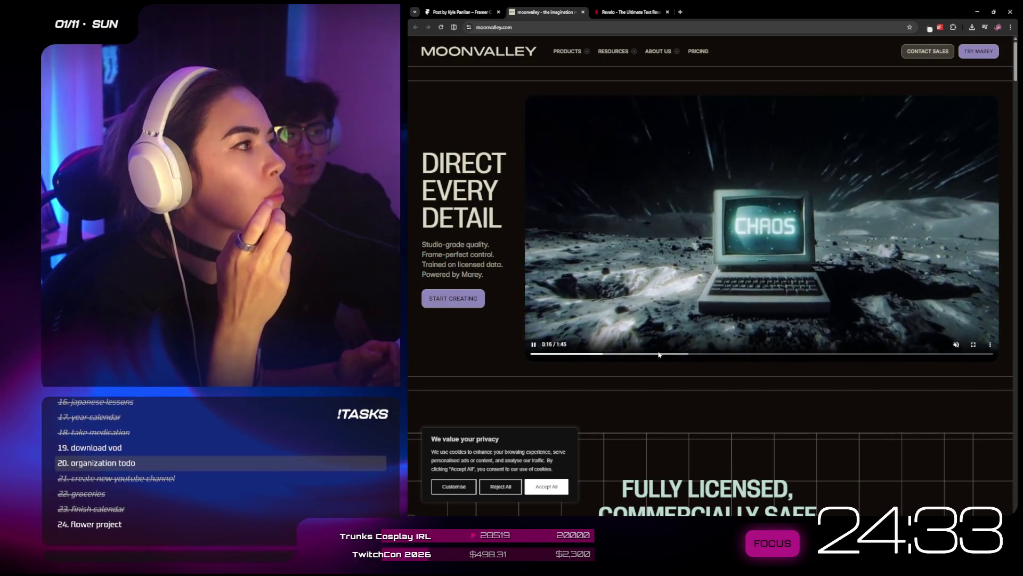
pyautogui.click(682, 354)
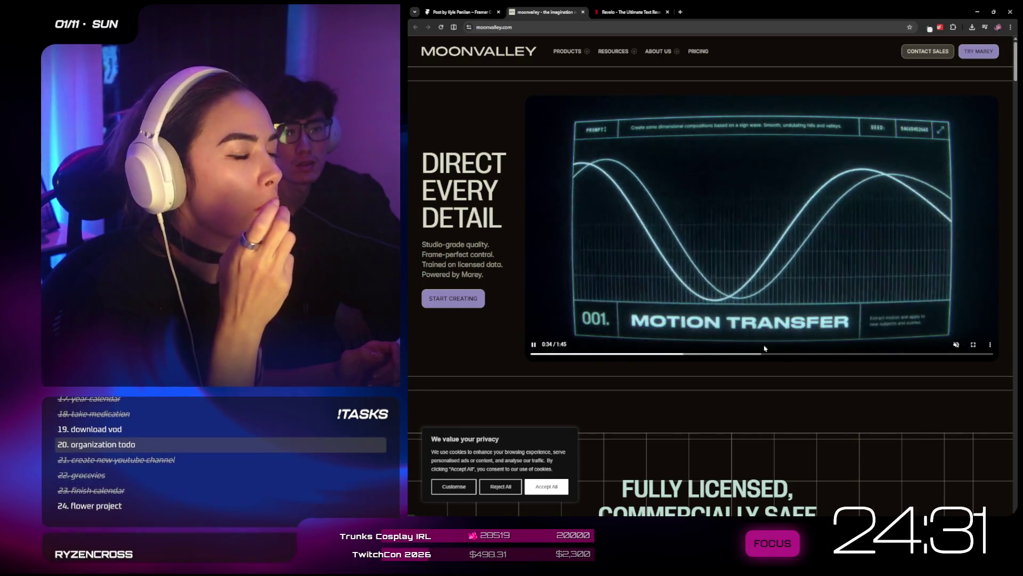
pyautogui.click(755, 354)
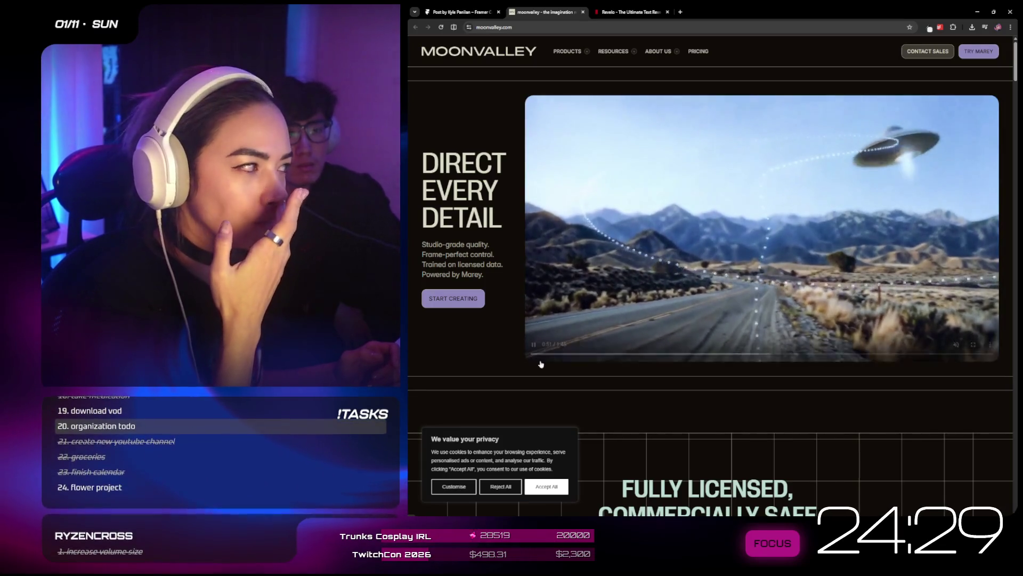
pyautogui.scroll(-6, 531, 350)
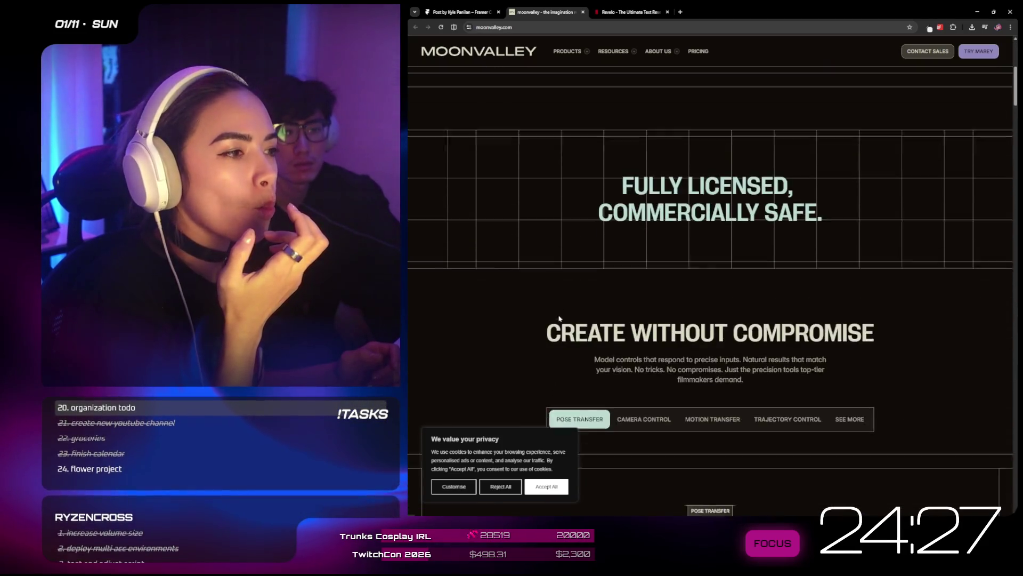
pyautogui.scroll(-7, 625, 312)
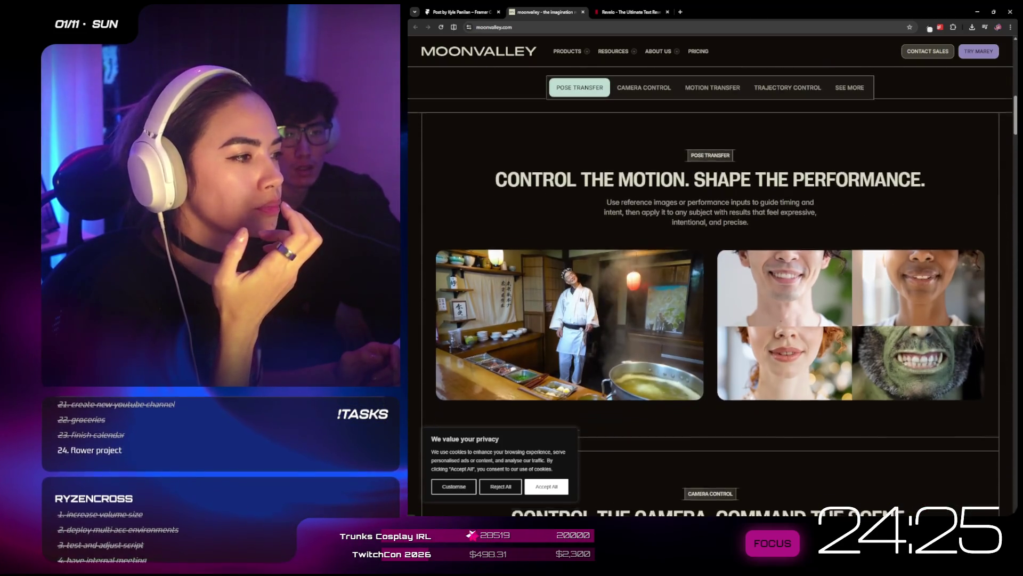
pyautogui.scroll(-10, 625, 313)
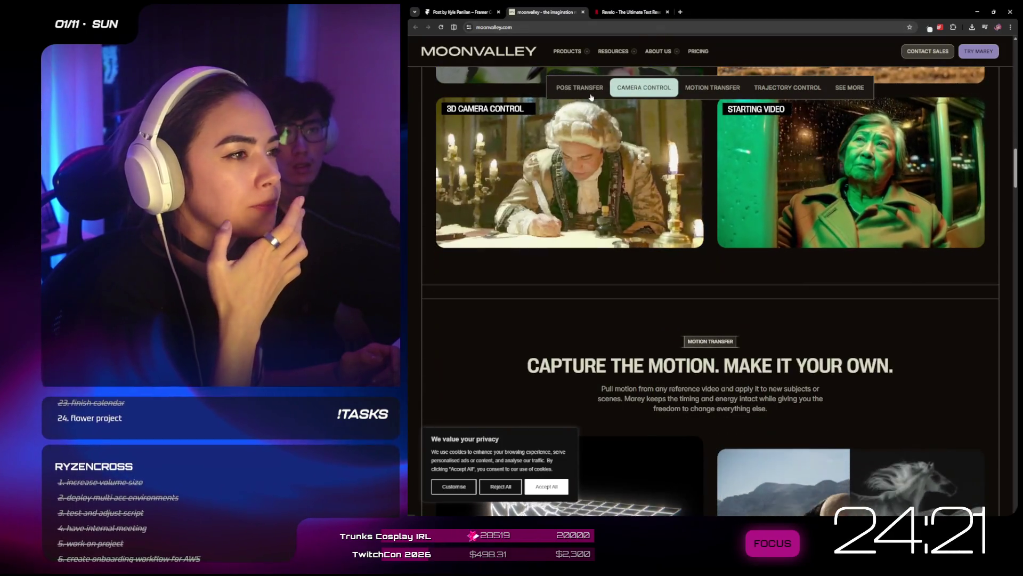
# - Browse the Pose Transfer and Trajectory Control sections and the Marey page, then close the tab
pyautogui.click(580, 88)
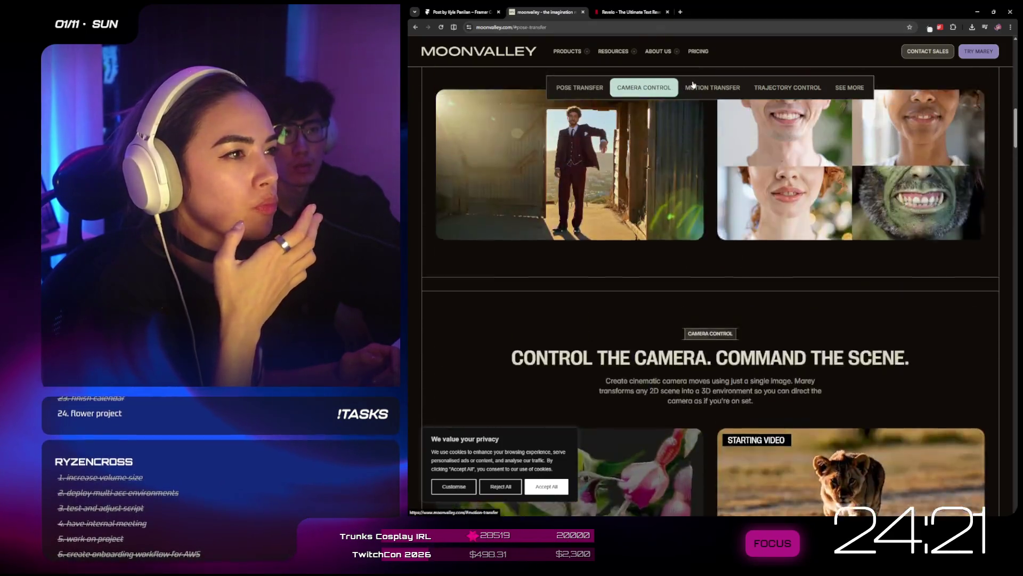
pyautogui.click(644, 88)
pyautogui.click(712, 87)
pyautogui.click(787, 87)
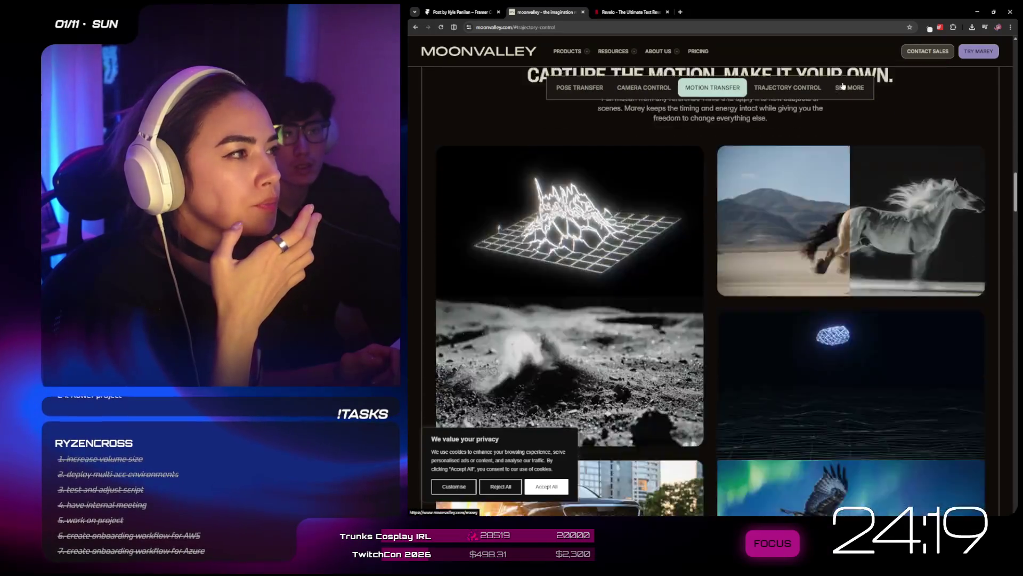
pyautogui.click(850, 85)
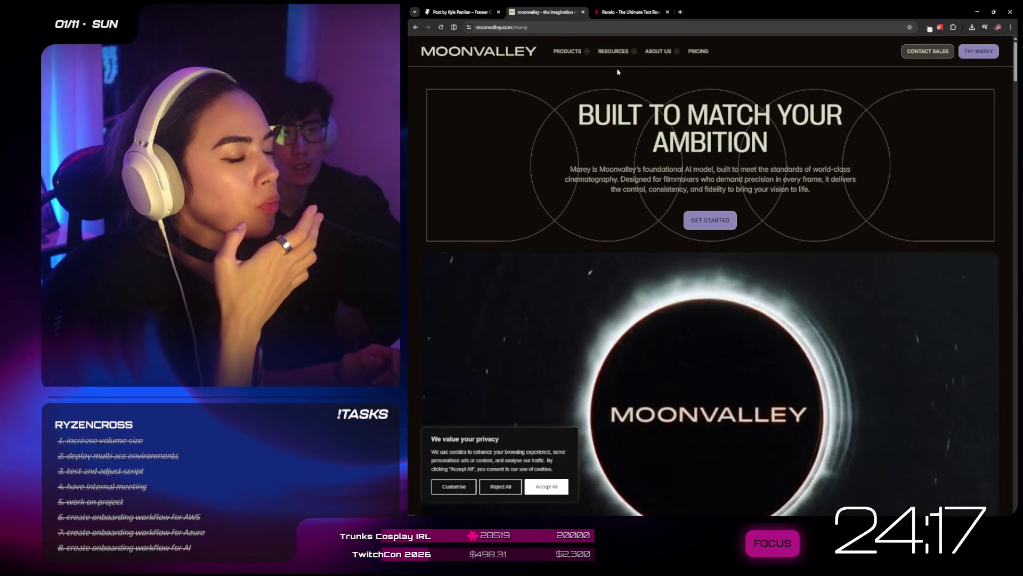
pyautogui.scroll(-2, 710, 340)
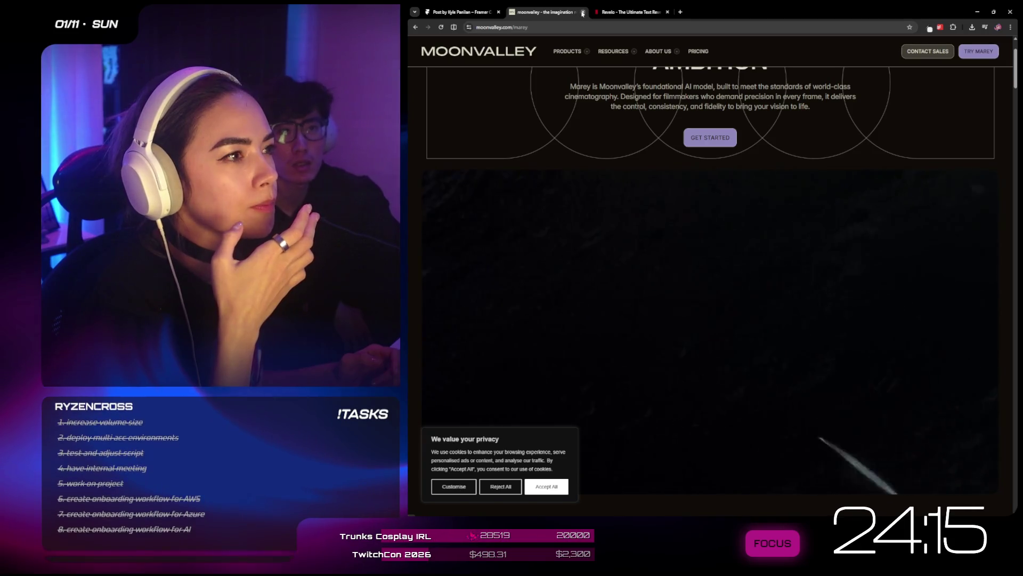
pyautogui.click(583, 12)
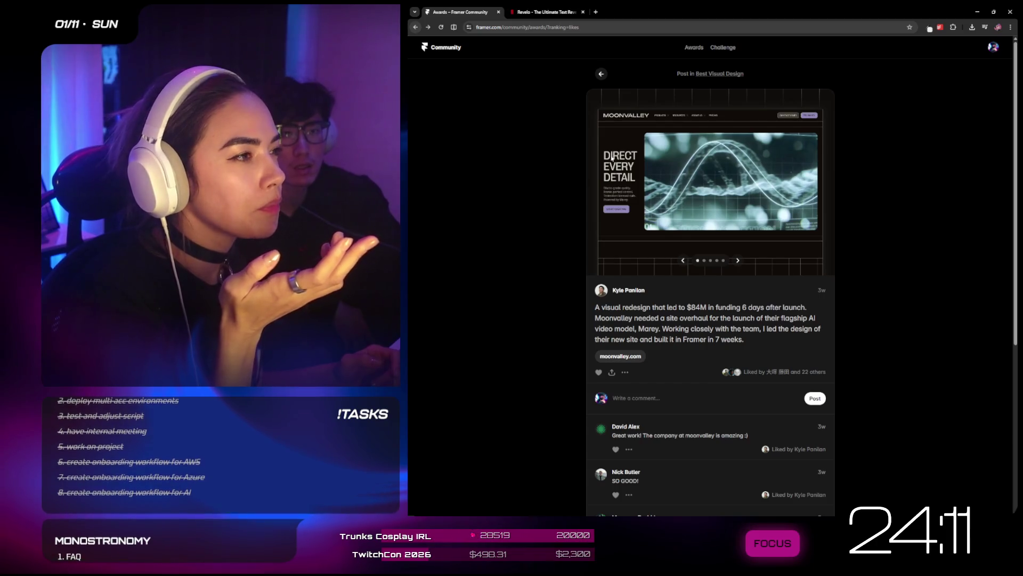
# - Go back to the award submissions grid and scroll to the adje entry
pyautogui.click(416, 27)
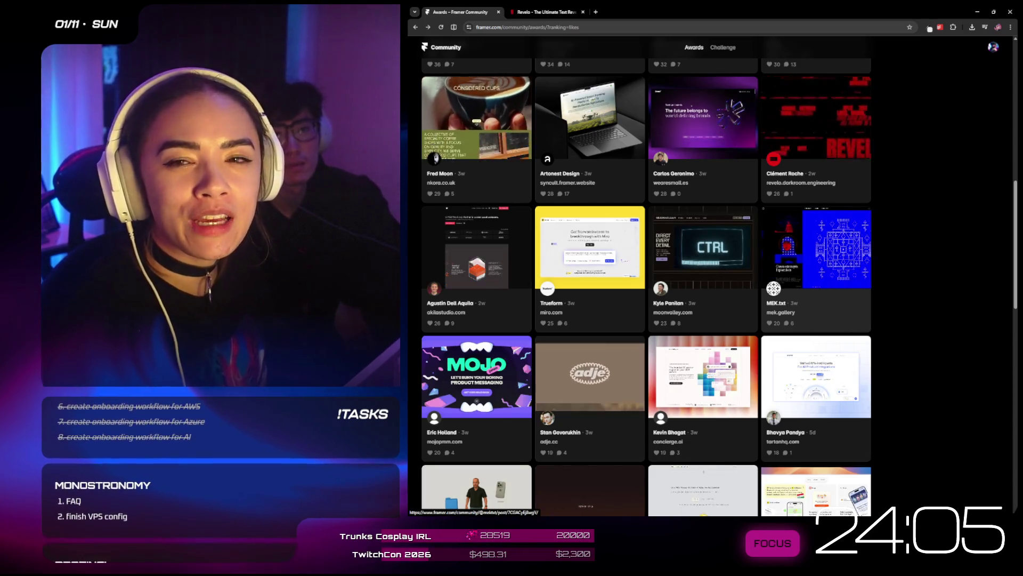
pyautogui.scroll(1, 815, 251)
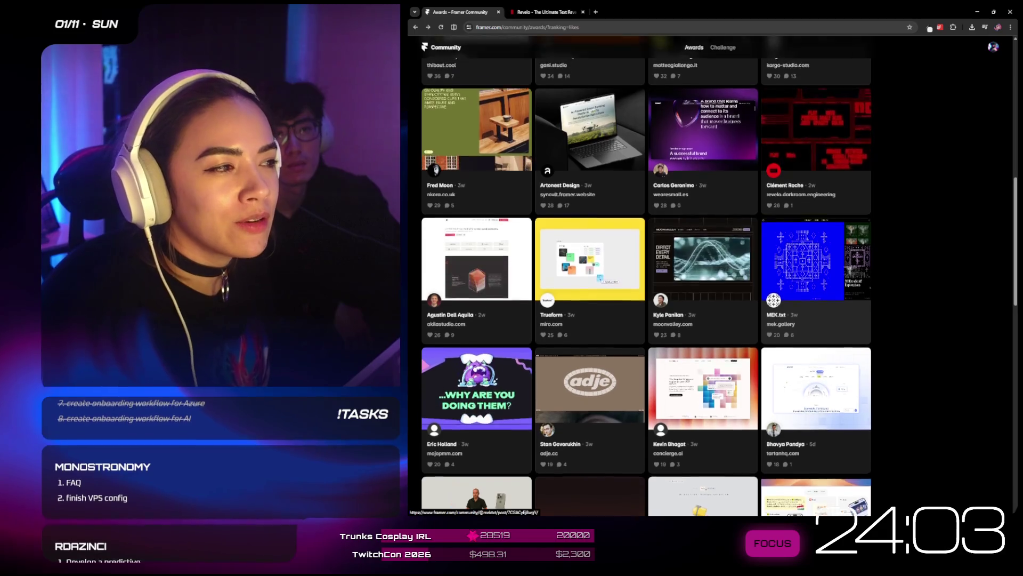
pyautogui.scroll(3, 816, 250)
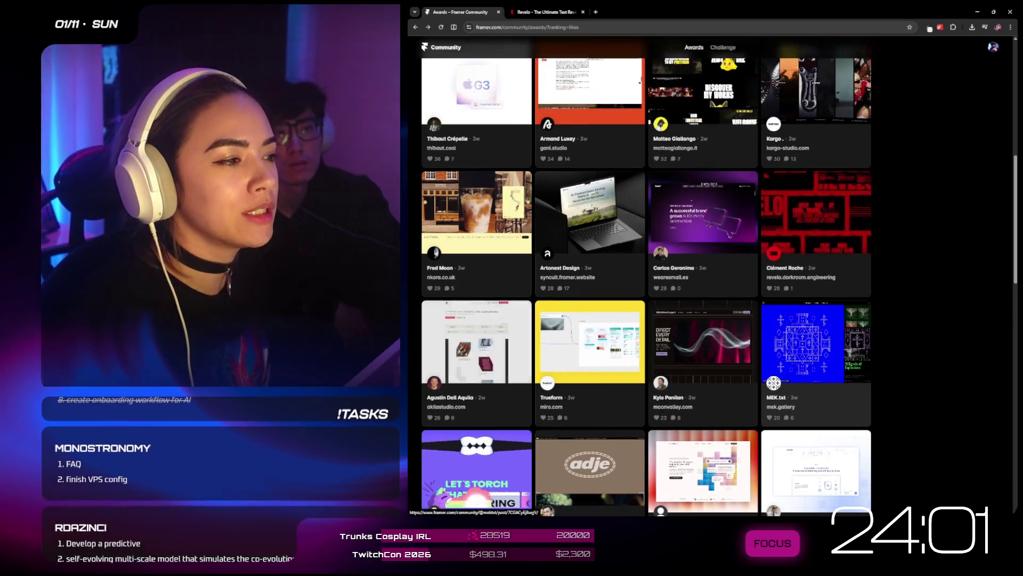
pyautogui.scroll(2, 646, 282)
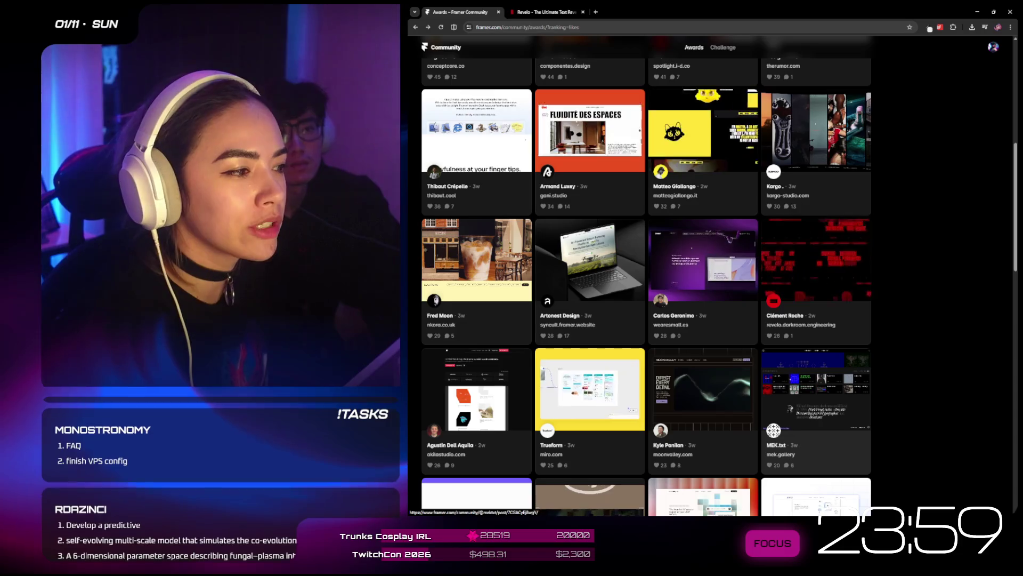
pyautogui.scroll(-4, 816, 355)
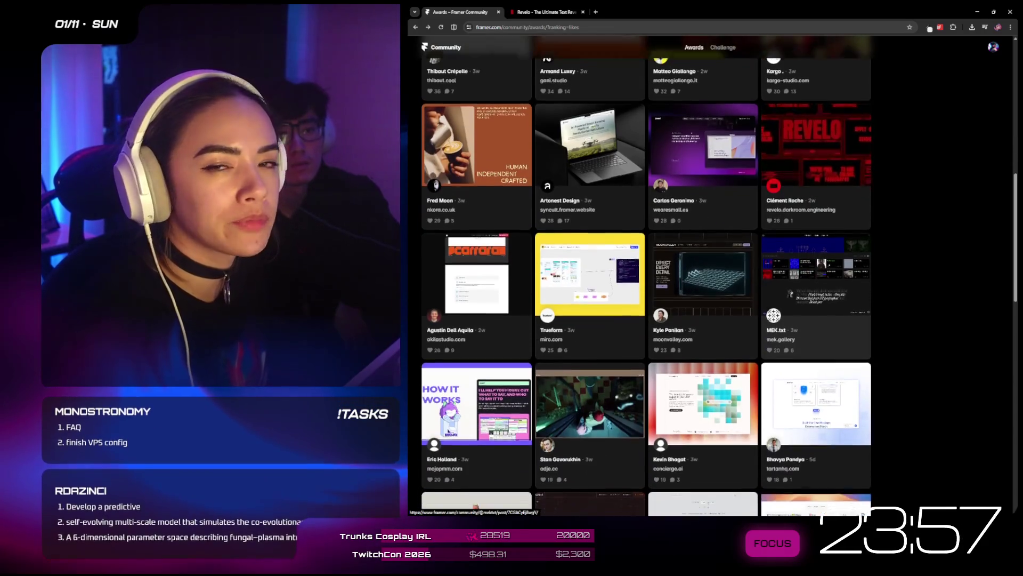
pyautogui.scroll(-3, 477, 346)
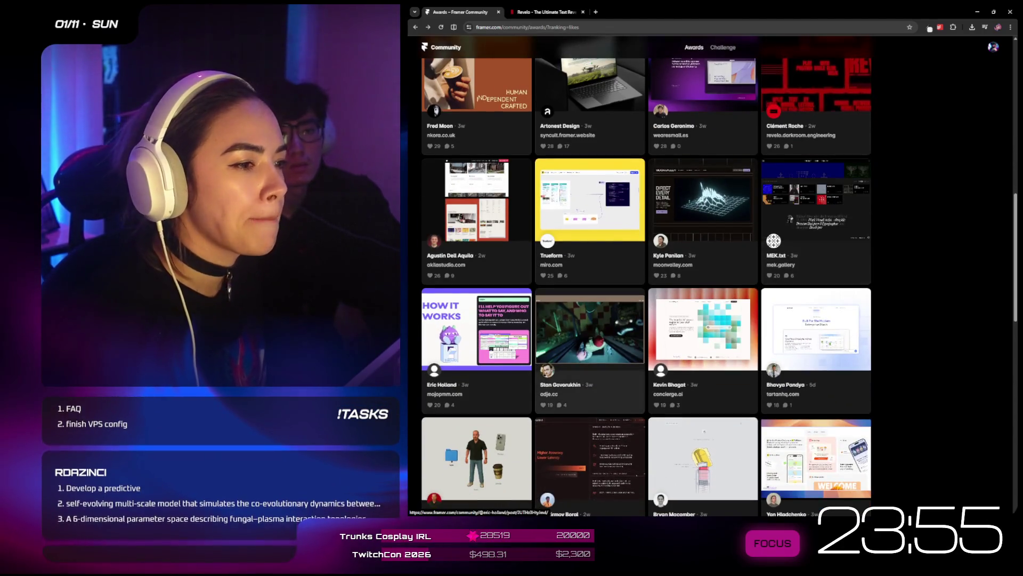
pyautogui.rightClick(479, 301)
pyautogui.click(889, 307)
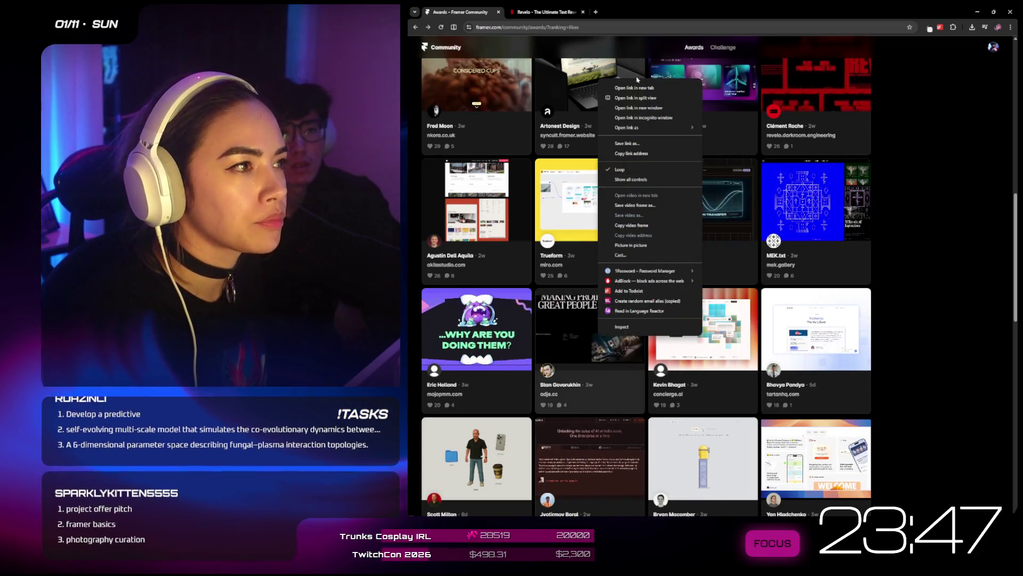
# - Open the adje post in a new tab and launch adje.cc from it
pyautogui.click(634, 88)
pyautogui.click(542, 12)
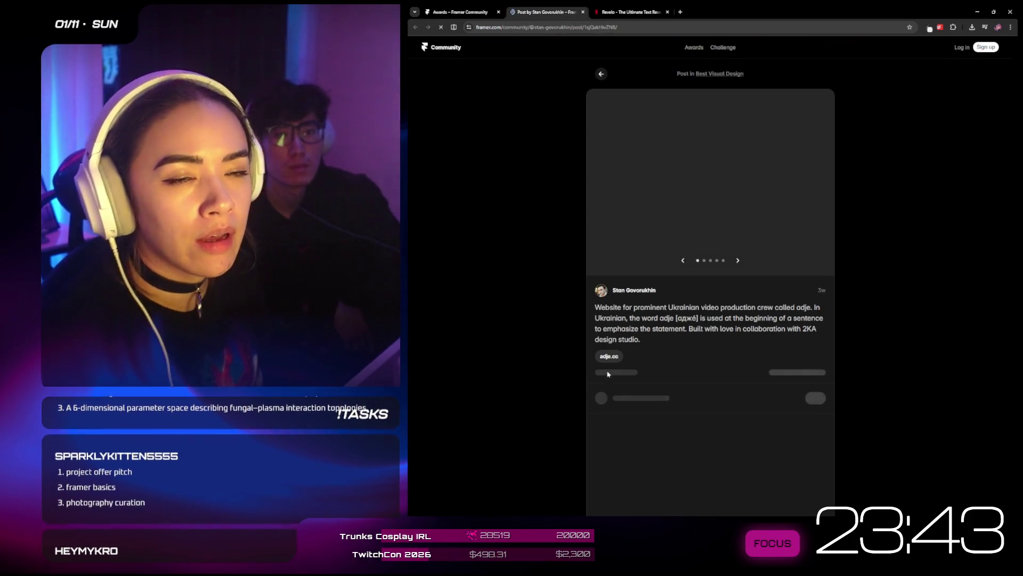
pyautogui.click(609, 356)
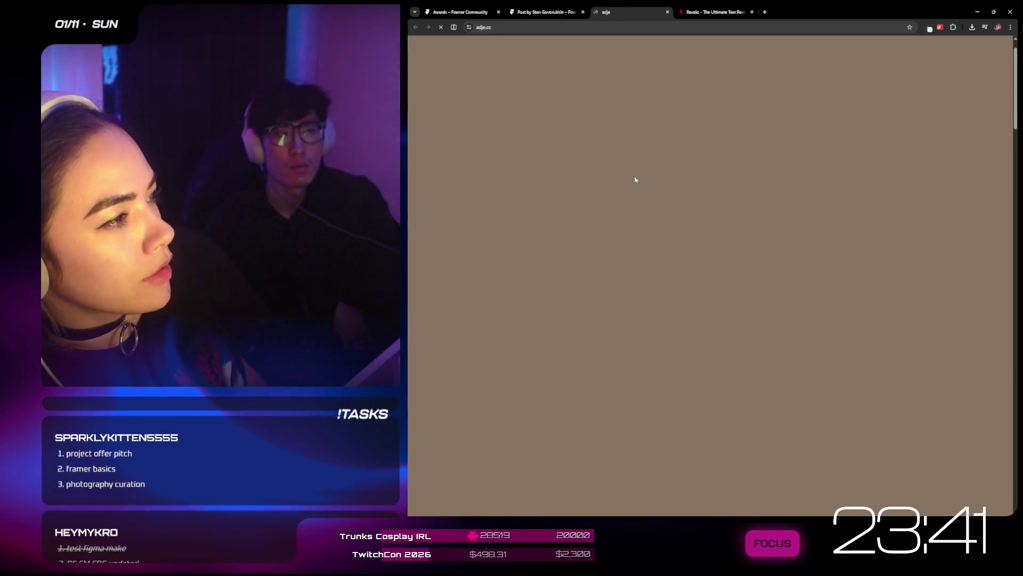
# - Scroll down the adje.cc page, then jump back to the top and reload it
pyautogui.scroll(-3, 635, 179)
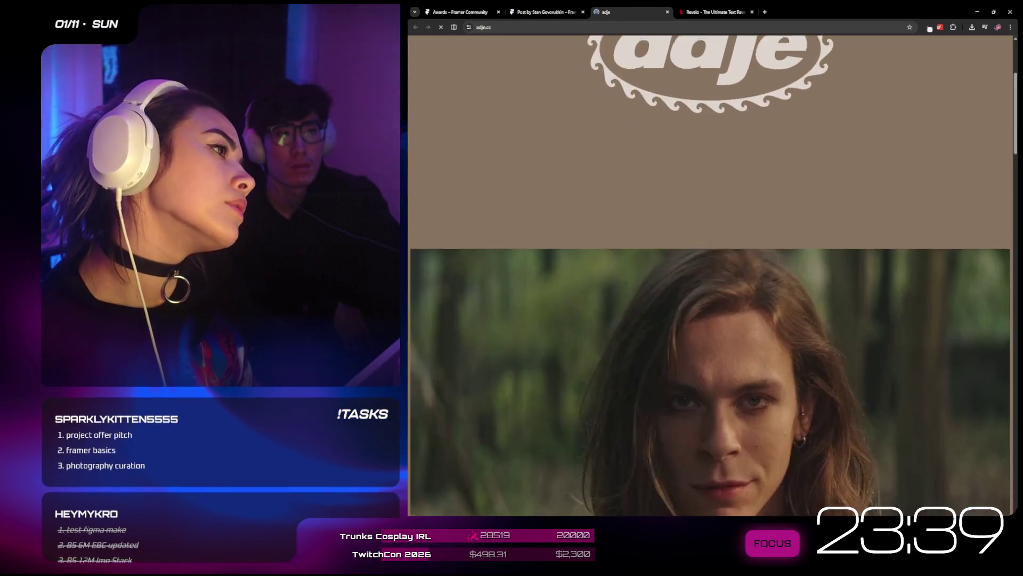
pyautogui.scroll(-5, 635, 179)
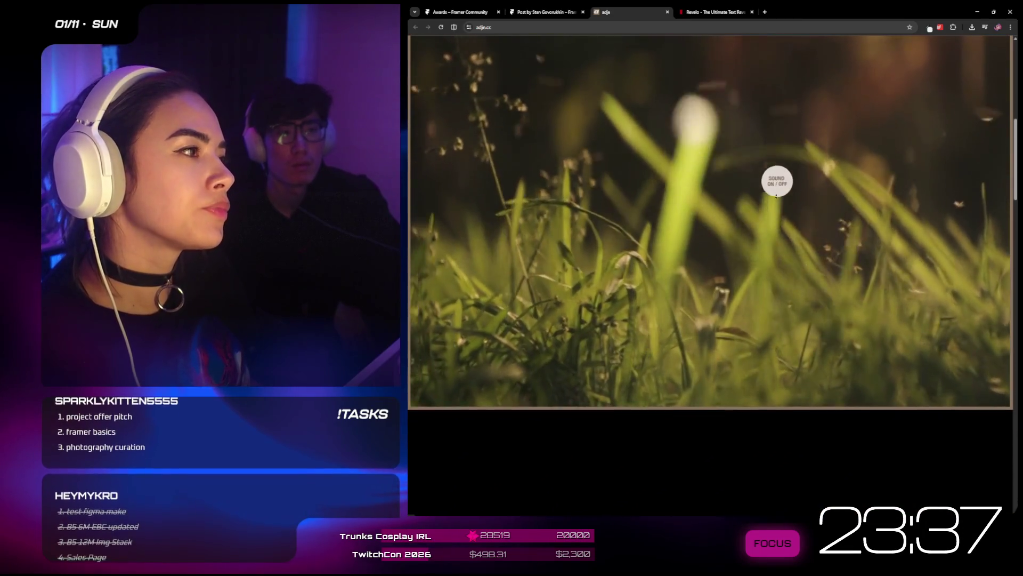
pyautogui.scroll(-5, 778, 176)
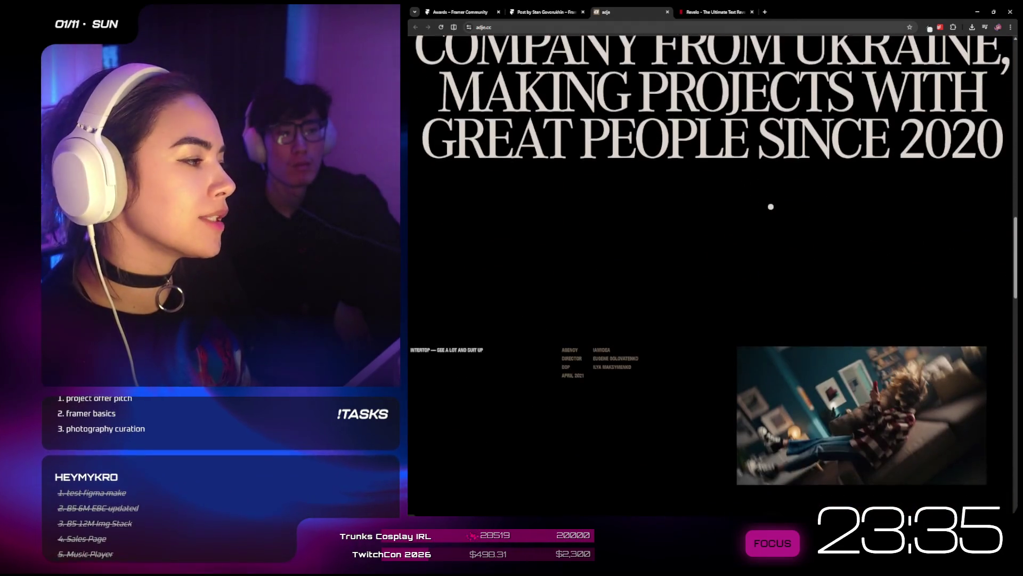
pyautogui.scroll(-6, 770, 206)
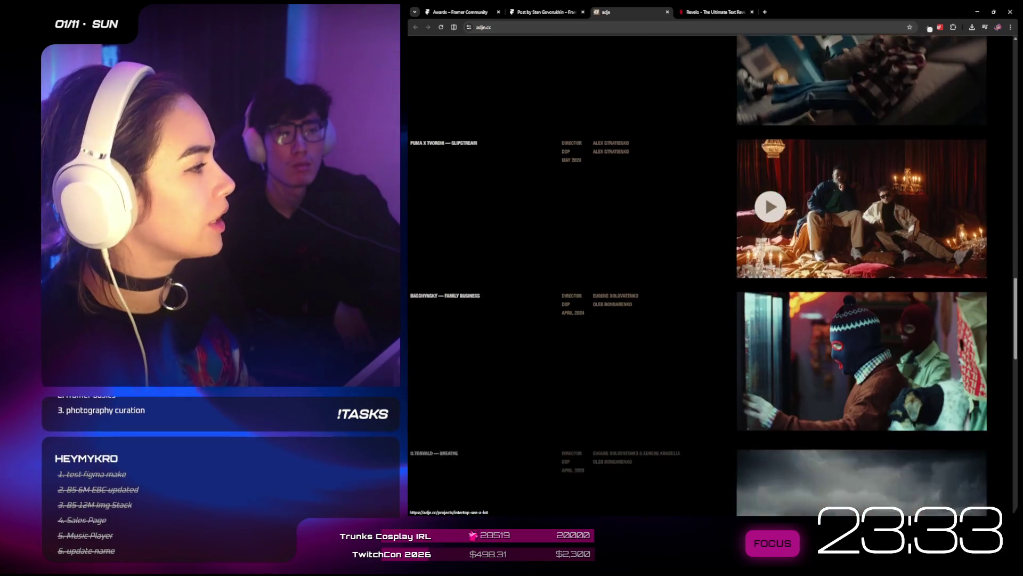
pyautogui.scroll(-8, 771, 206)
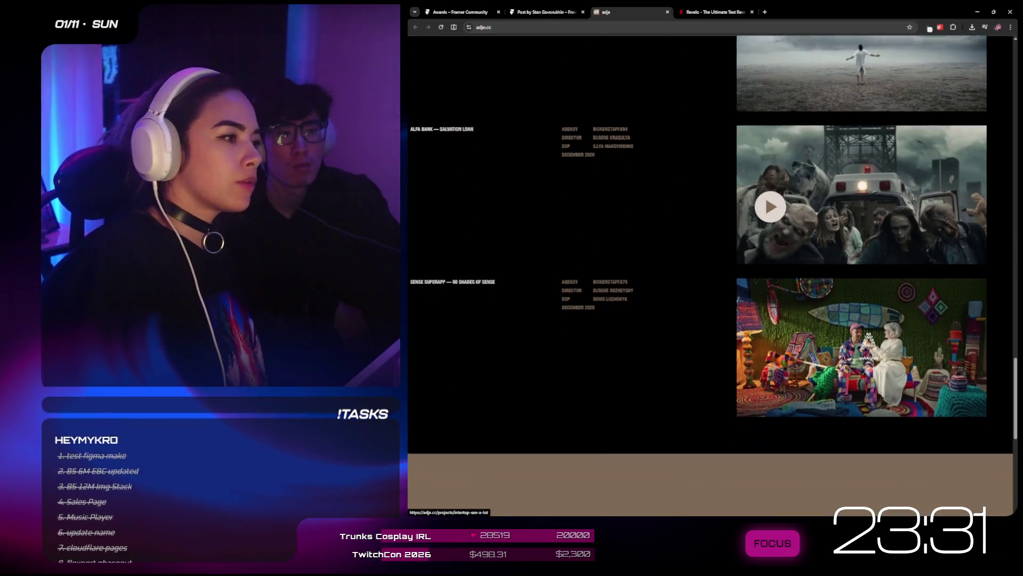
pyautogui.scroll(-8, 770, 206)
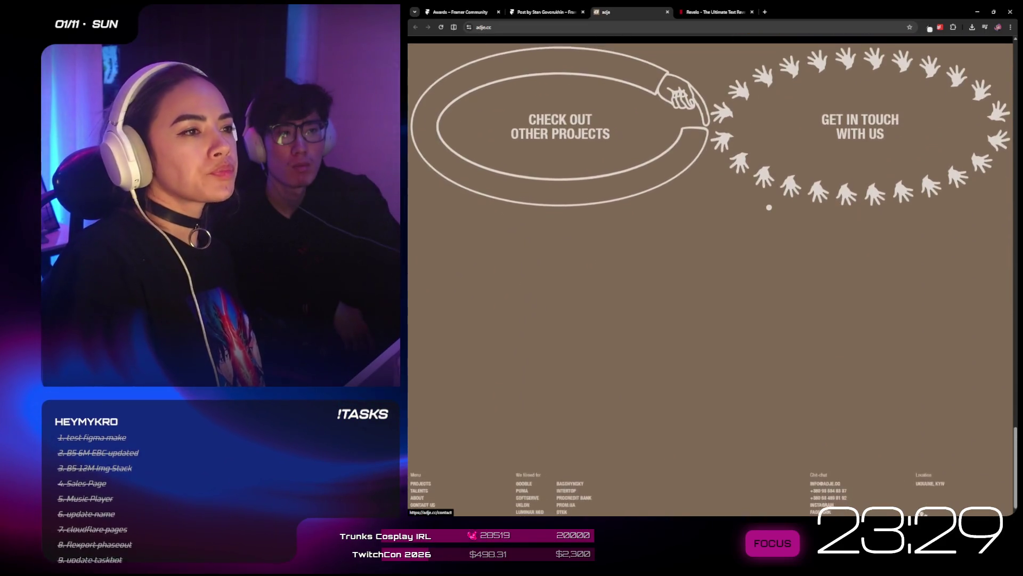
pyautogui.scroll(5, 769, 207)
pyautogui.scroll(-4, 768, 85)
pyautogui.press('Home')
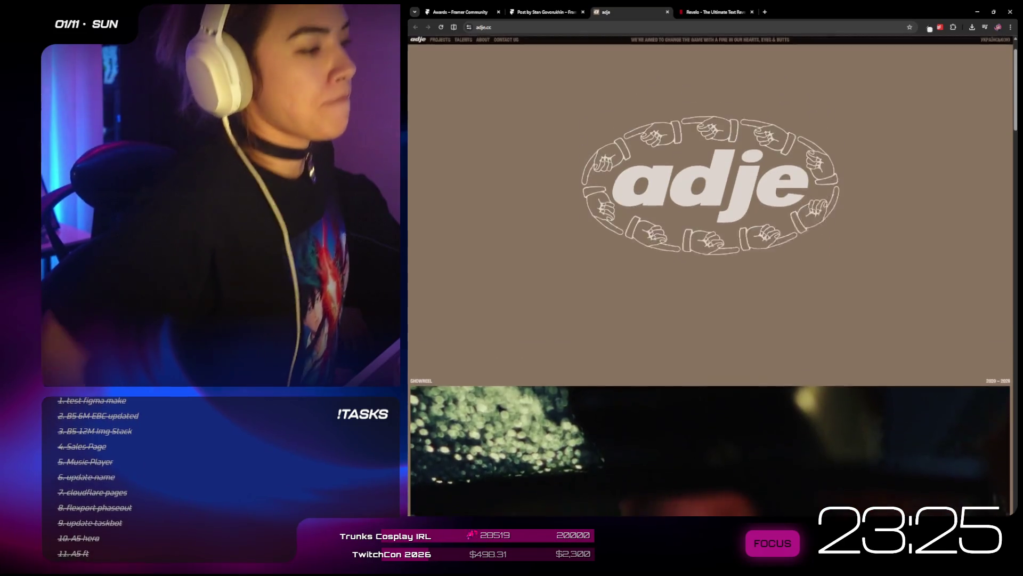
pyautogui.click(441, 27)
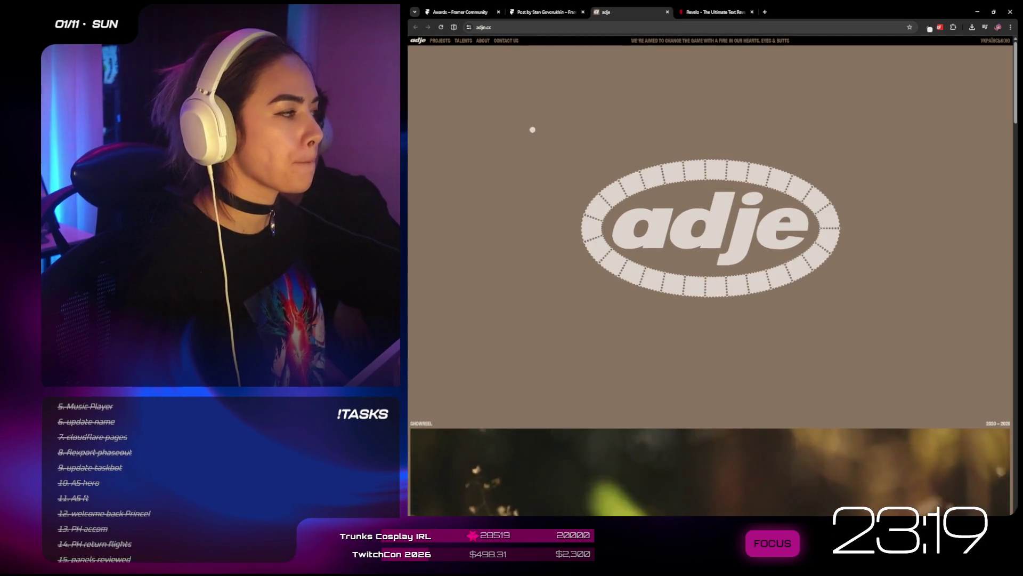
# - Scroll to adje's 'production company from Ukraine' introduction, briefly checking the Revelo tab
pyautogui.scroll(-5, 741, 138)
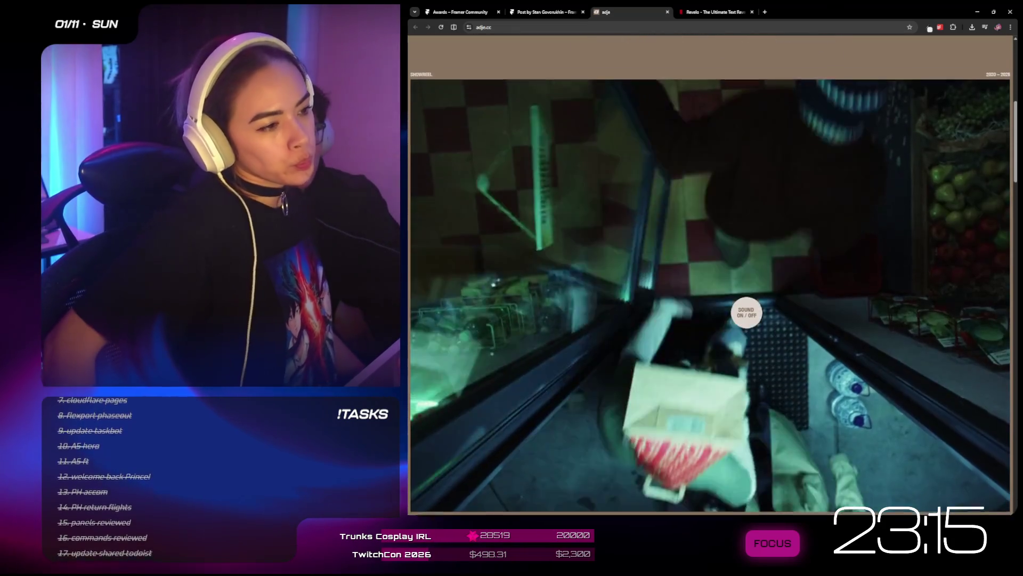
pyautogui.scroll(-4, 746, 312)
pyautogui.scroll(-8, 746, 312)
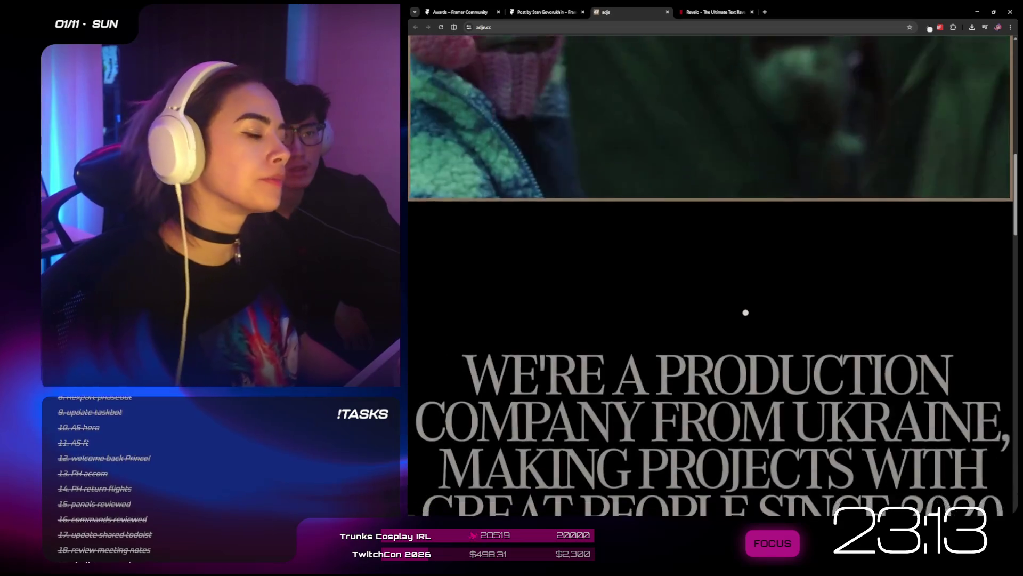
pyautogui.scroll(2, 744, 312)
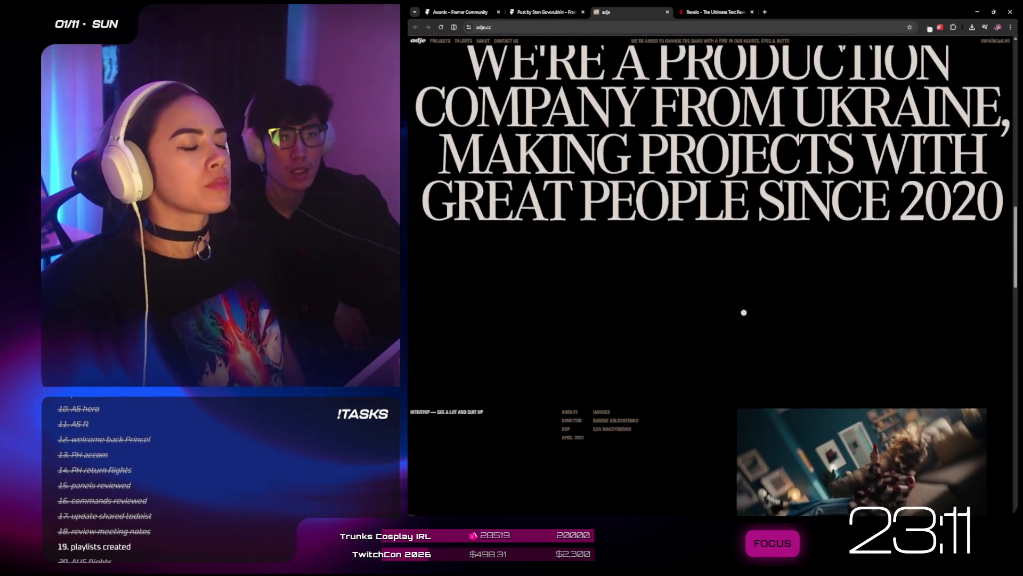
pyautogui.click(686, 8)
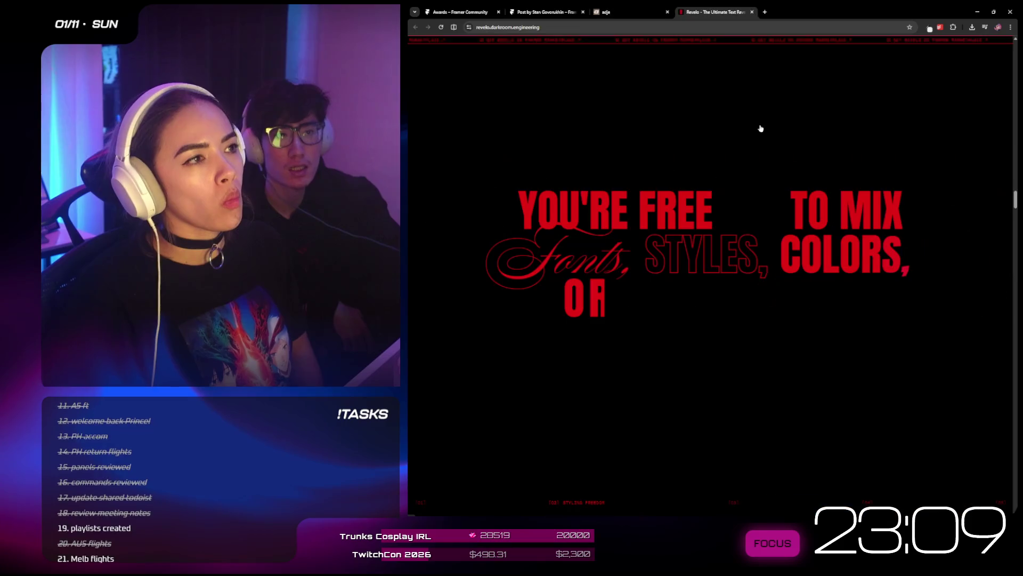
pyautogui.click(617, 16)
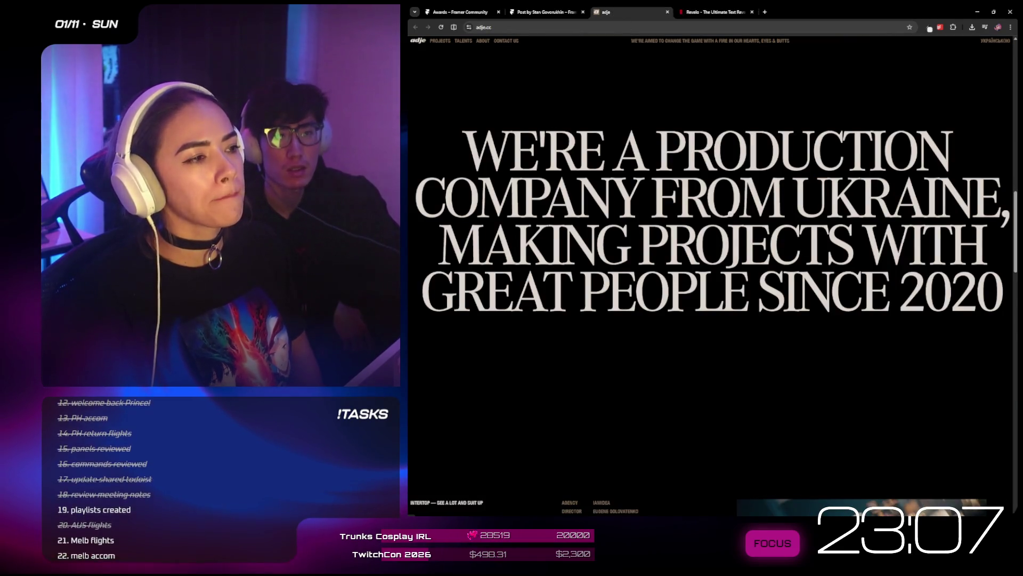
# - Scroll adje.cc's project list down to the footer, then return to the Framer award entries
pyautogui.scroll(-7, 832, 316)
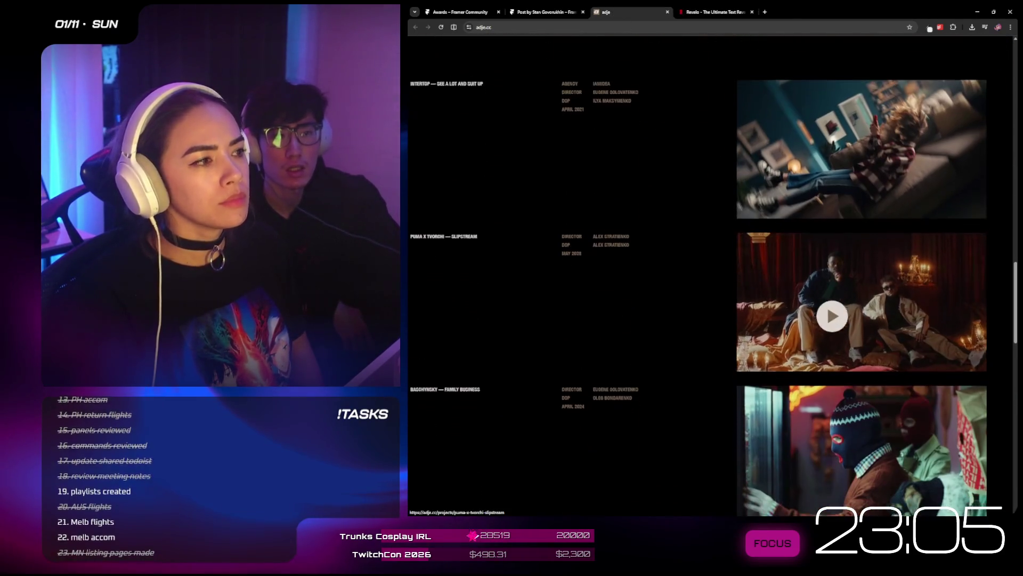
pyautogui.scroll(-2, 832, 315)
pyautogui.scroll(1, 826, 322)
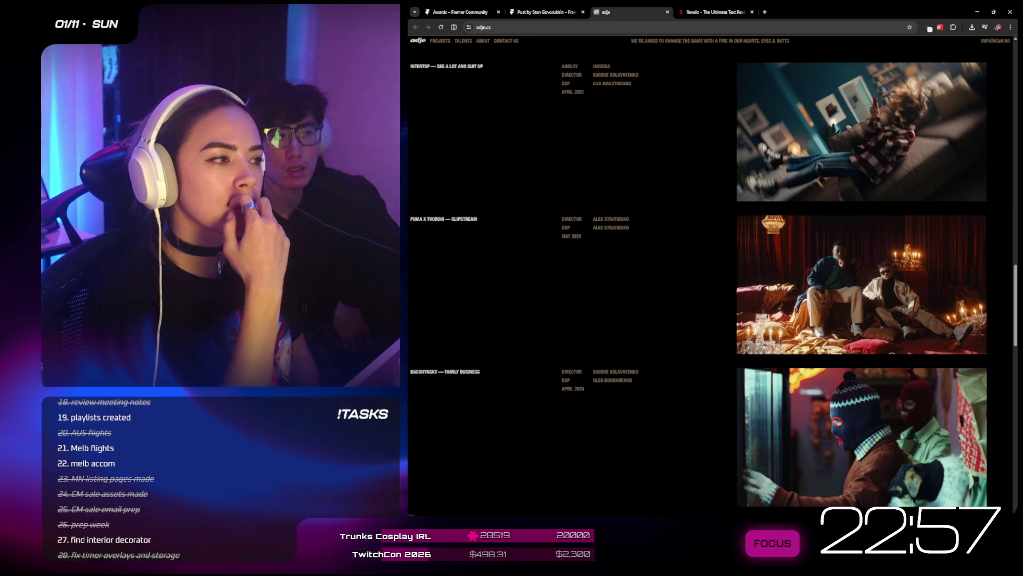
pyautogui.scroll(-3, 722, 346)
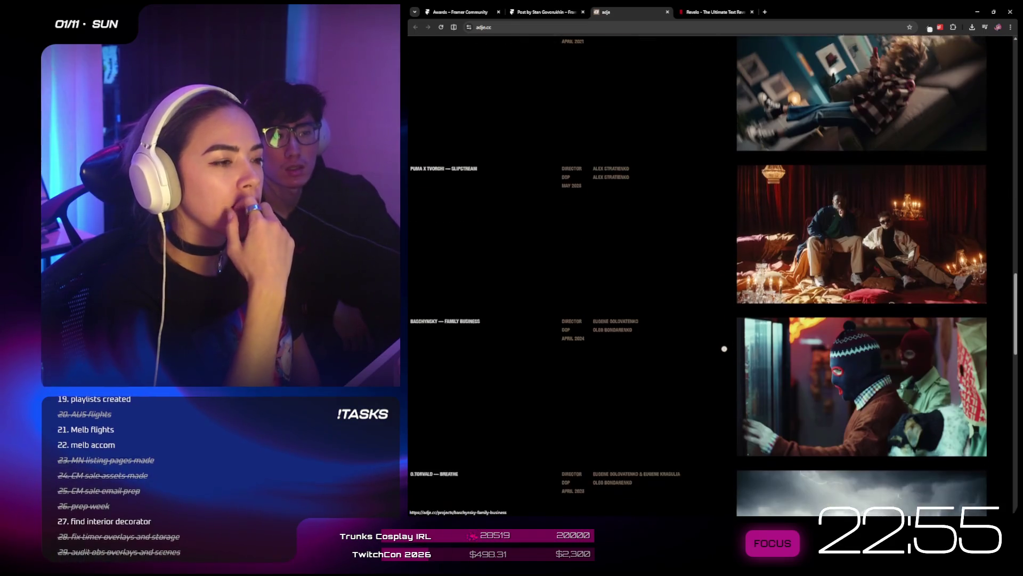
pyautogui.scroll(1, 725, 347)
pyautogui.scroll(15, 724, 348)
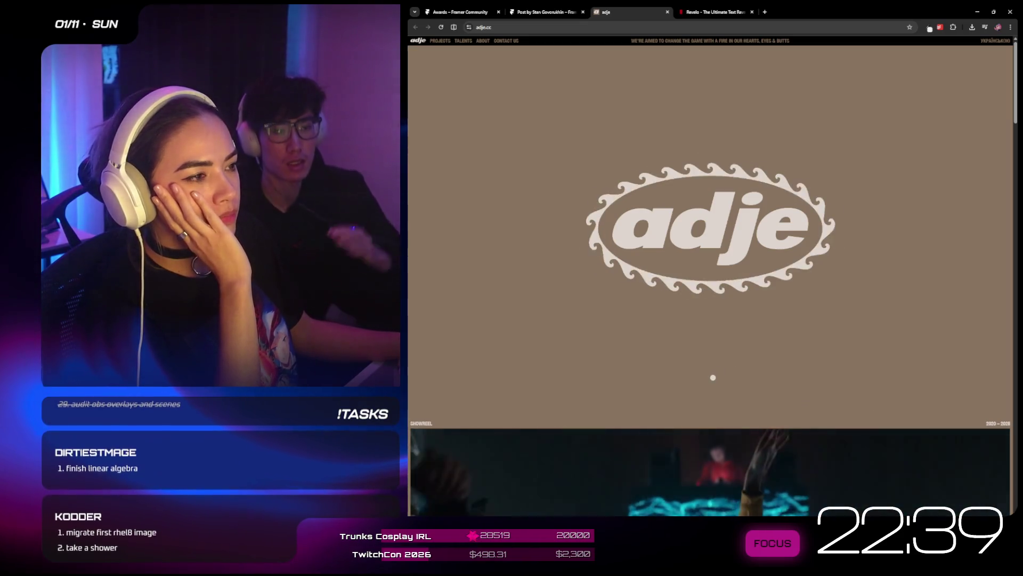
pyautogui.scroll(-4, 830, 143)
pyautogui.scroll(4, 847, 168)
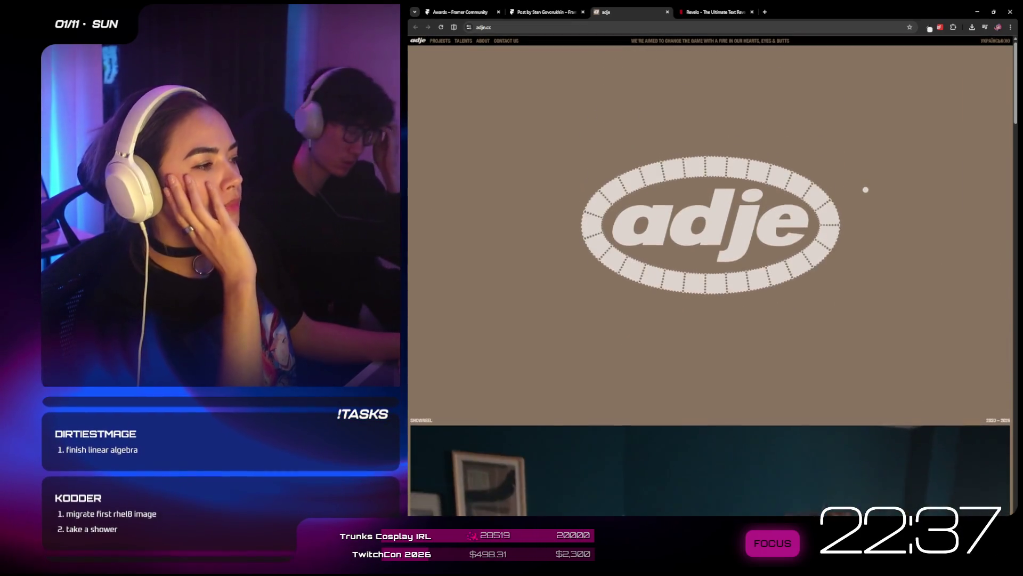
pyautogui.scroll(-5, 866, 187)
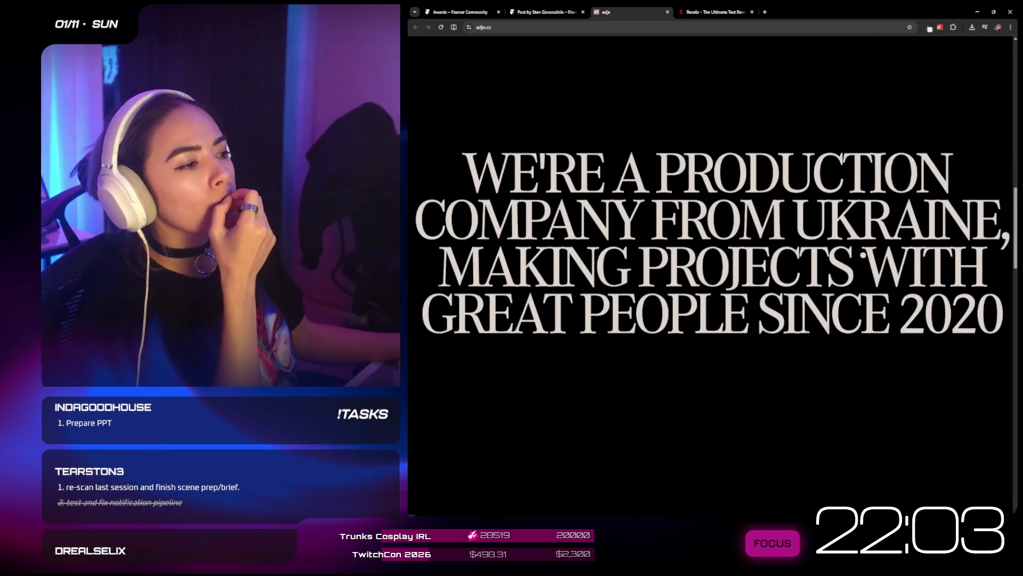
pyautogui.scroll(-2, 709, 267)
pyautogui.scroll(-4, 865, 254)
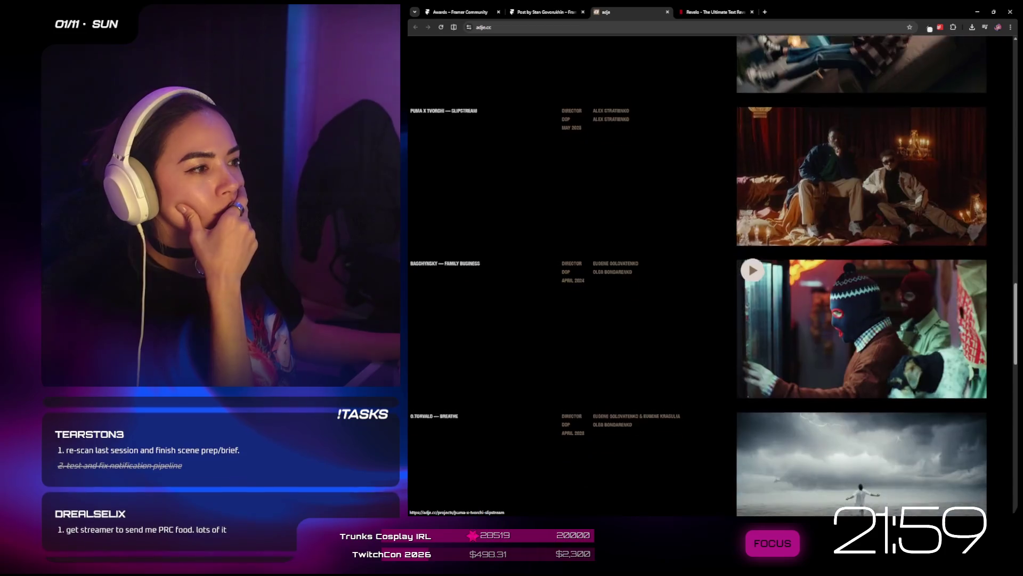
pyautogui.scroll(-10, 810, 283)
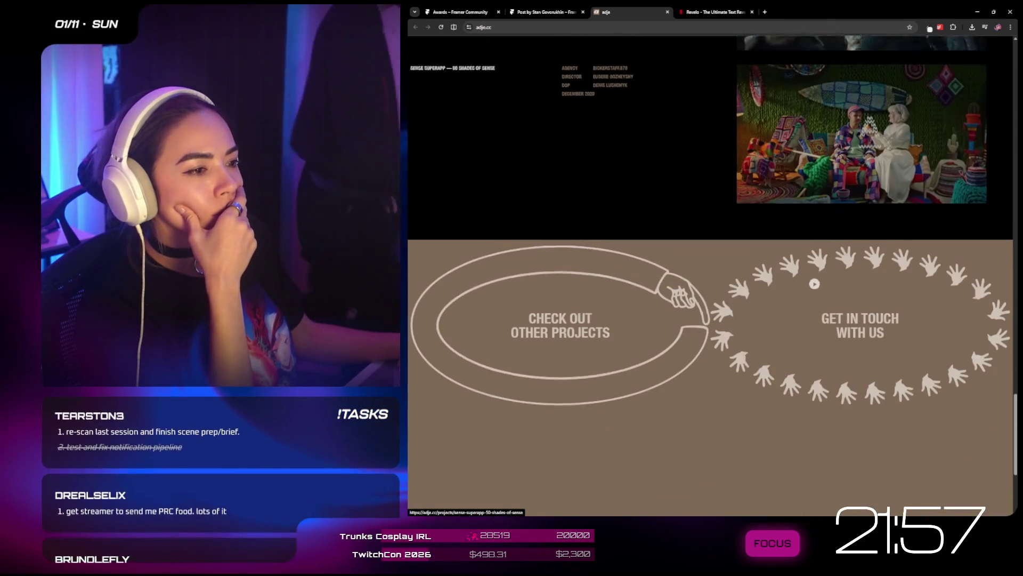
pyautogui.scroll(-3, 814, 283)
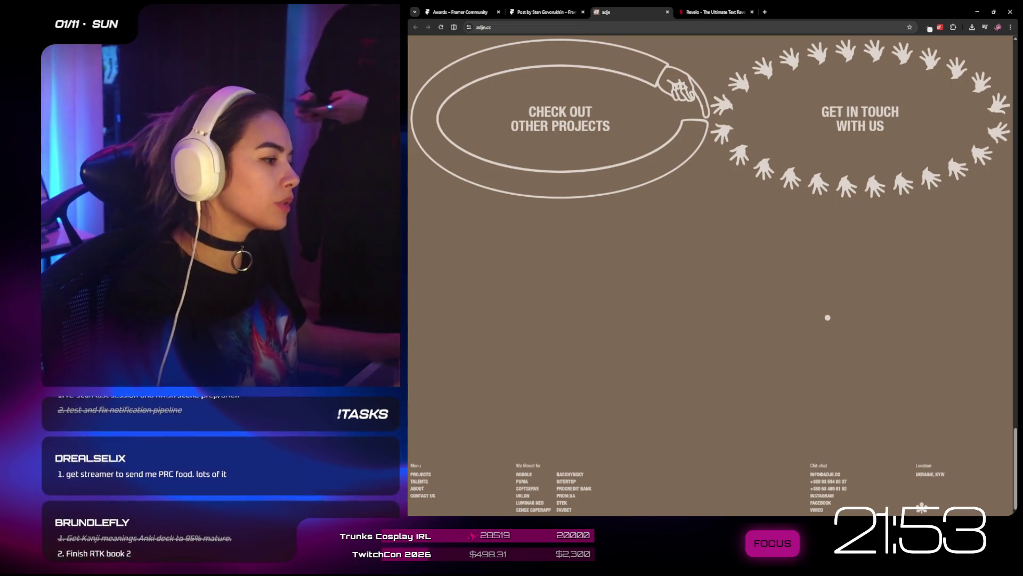
pyautogui.click(446, 11)
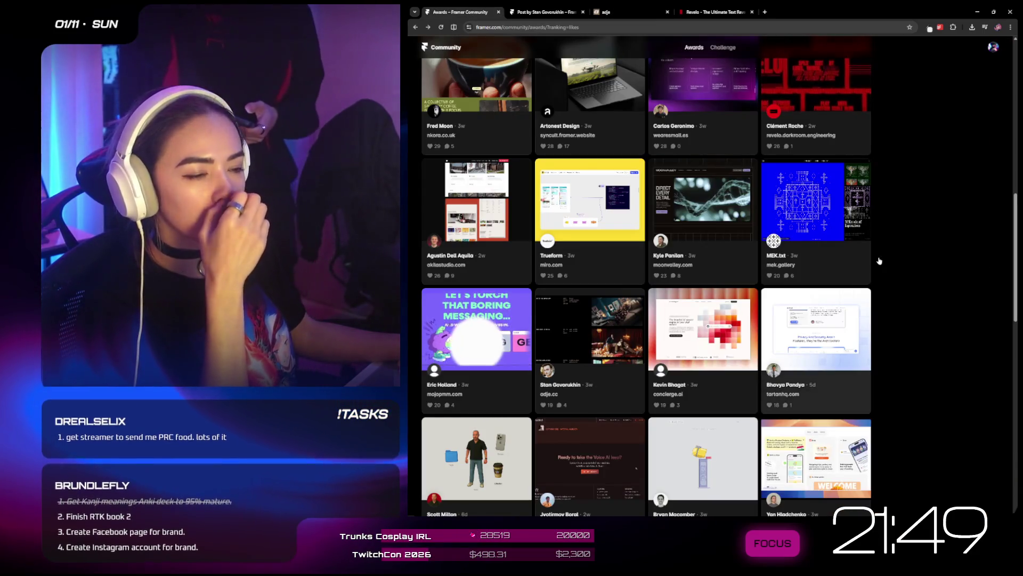
# - Open the Potrero Agency award entry and launch its site potrero.com.uy in a new tab
pyautogui.scroll(-3, 950, 288)
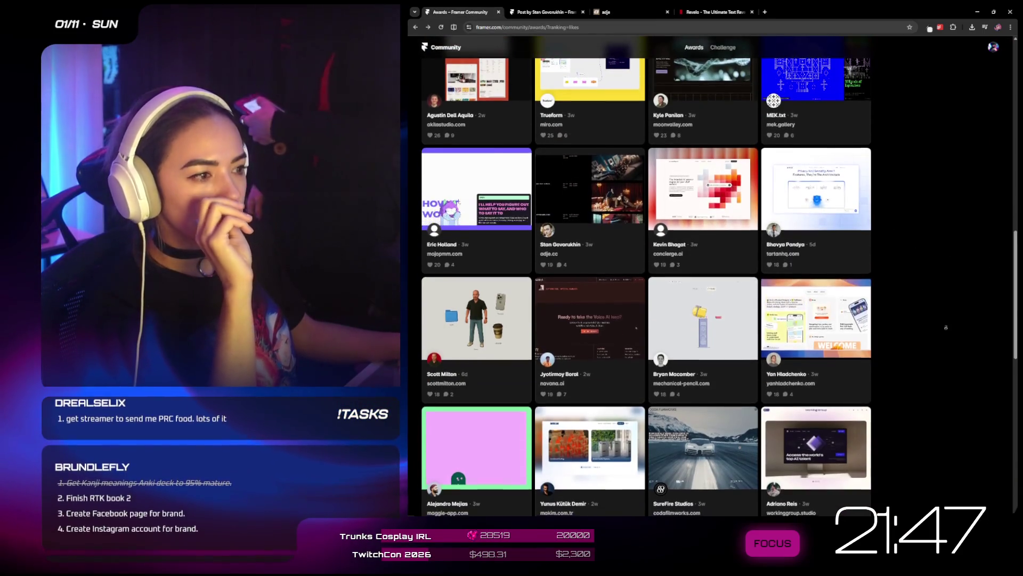
pyautogui.scroll(-8, 959, 381)
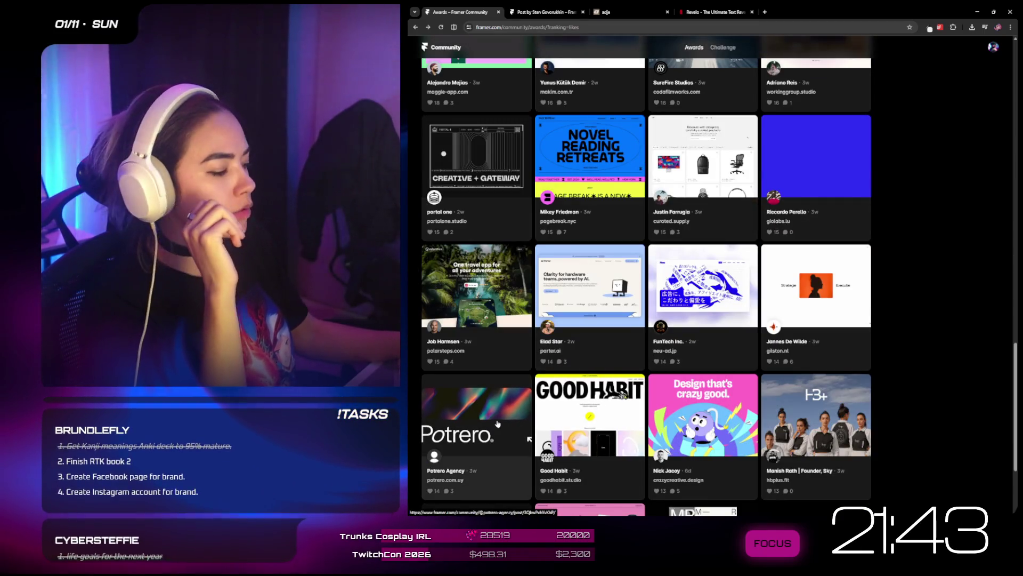
pyautogui.click(498, 424)
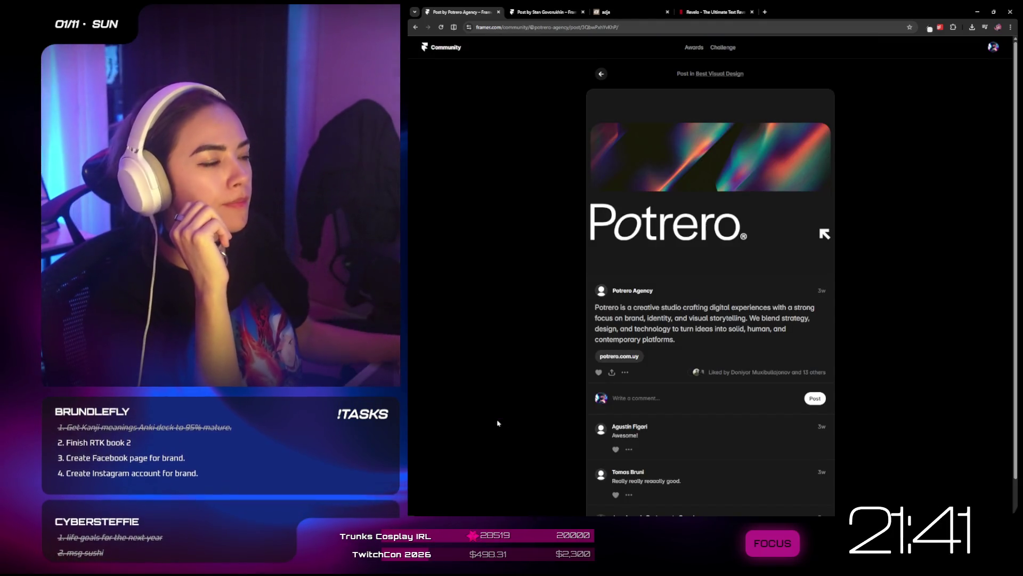
pyautogui.click(629, 357)
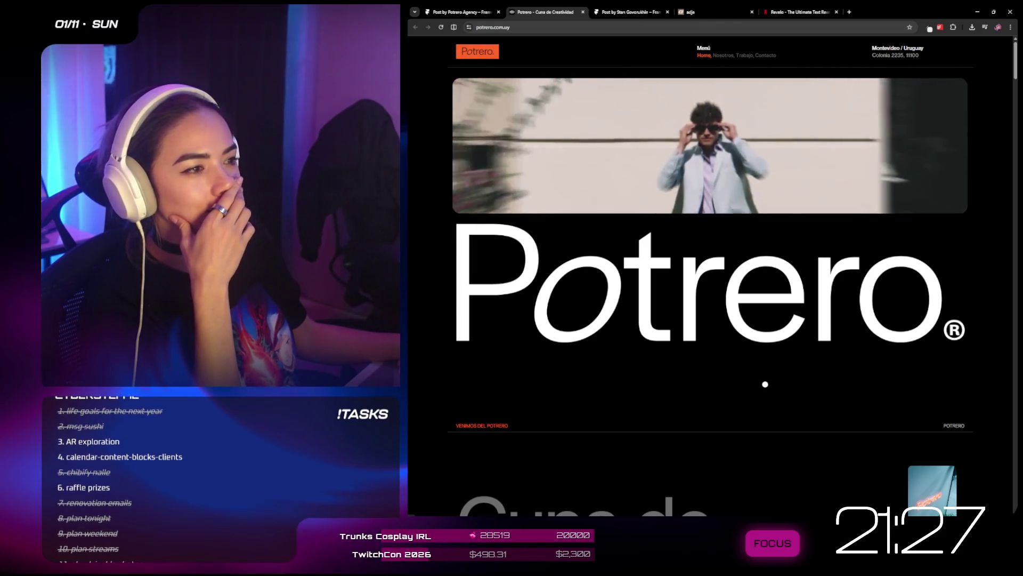
pyautogui.scroll(-3, 766, 384)
pyautogui.scroll(3, 693, 85)
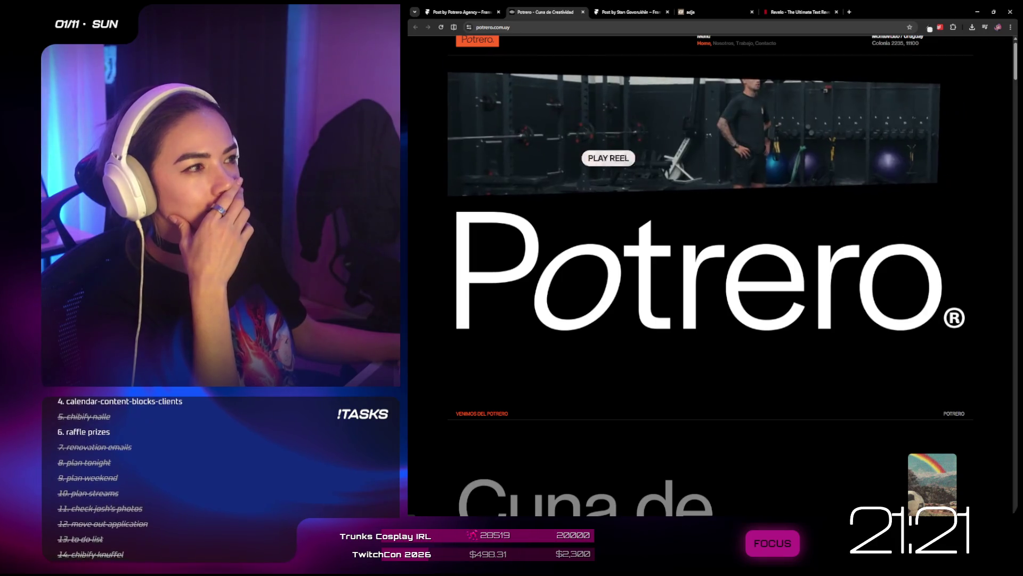
pyautogui.click(573, 121)
pyautogui.press('Escape')
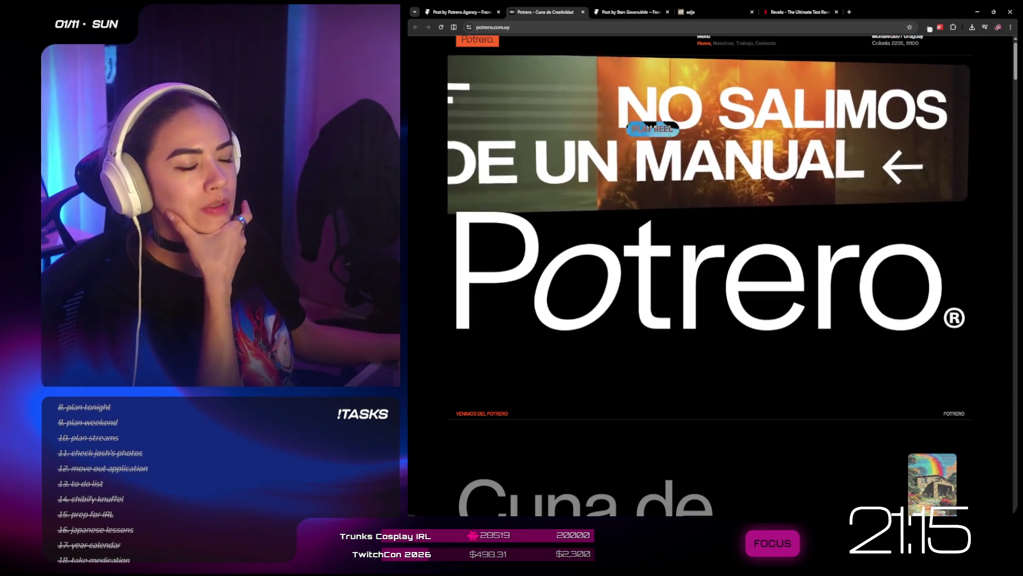
pyautogui.scroll(-1, 727, 223)
pyautogui.scroll(-1, 727, 223)
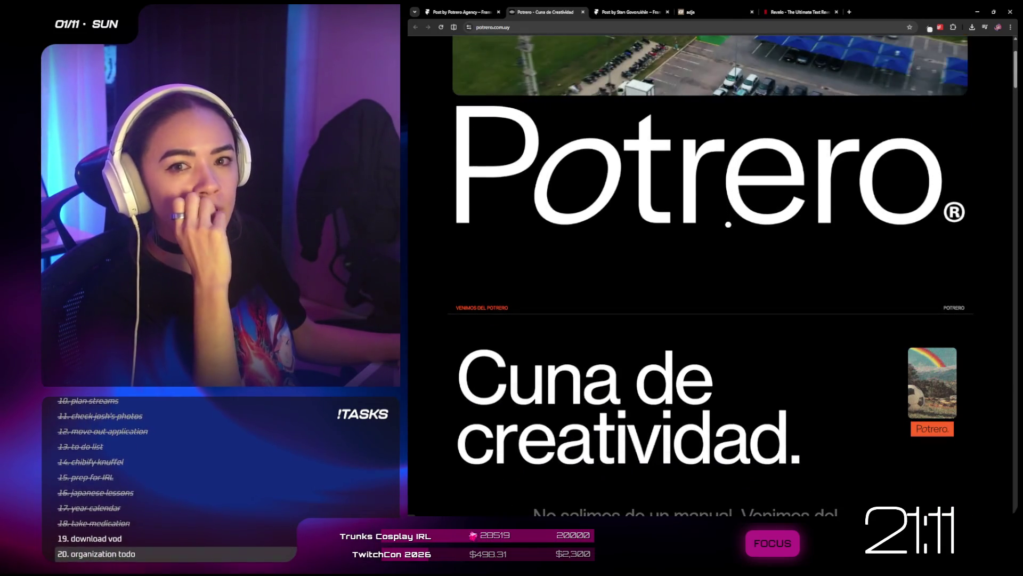
pyautogui.scroll(2, 728, 226)
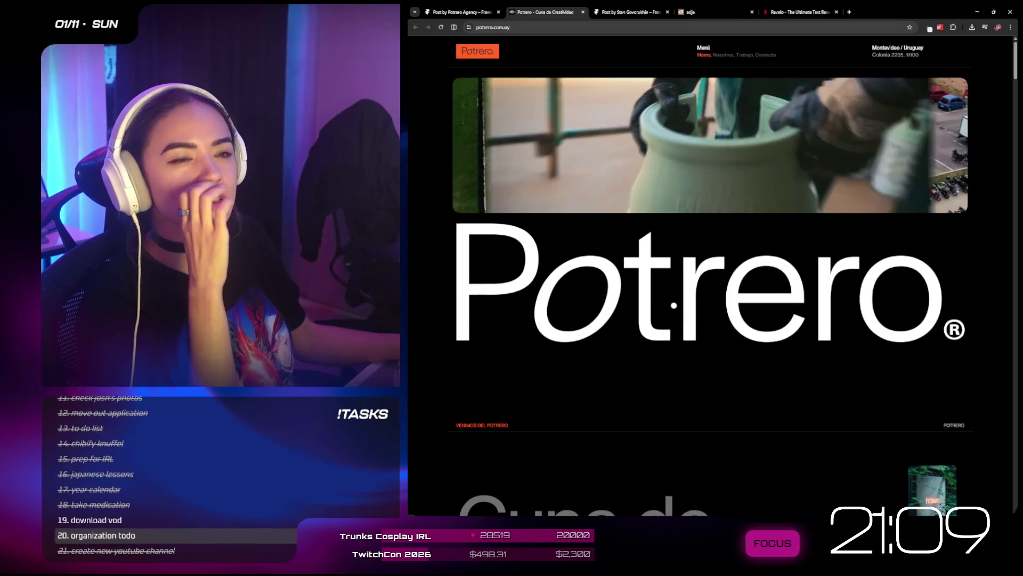
pyautogui.scroll(-2, 589, 310)
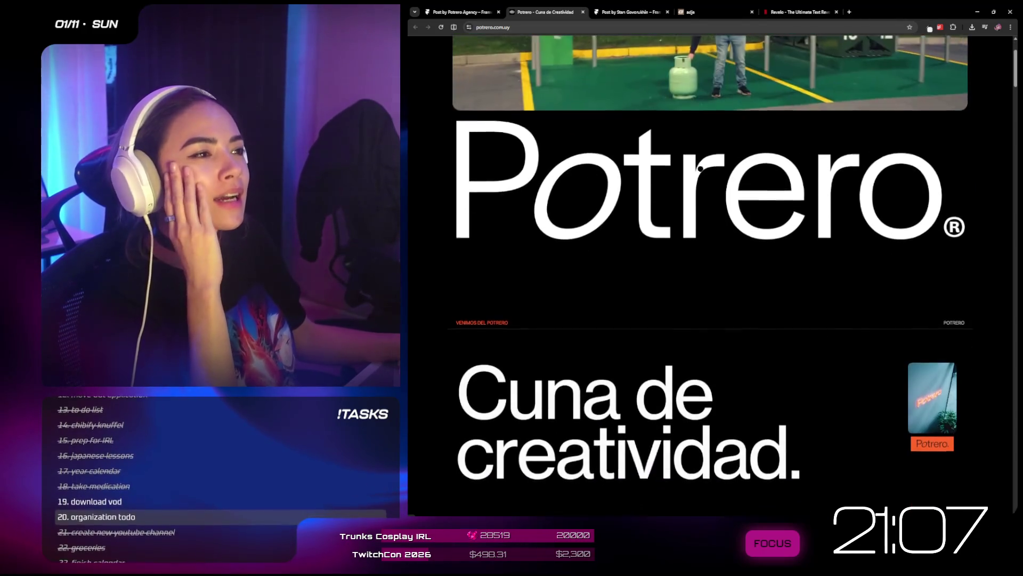
pyautogui.scroll(-5, 641, 162)
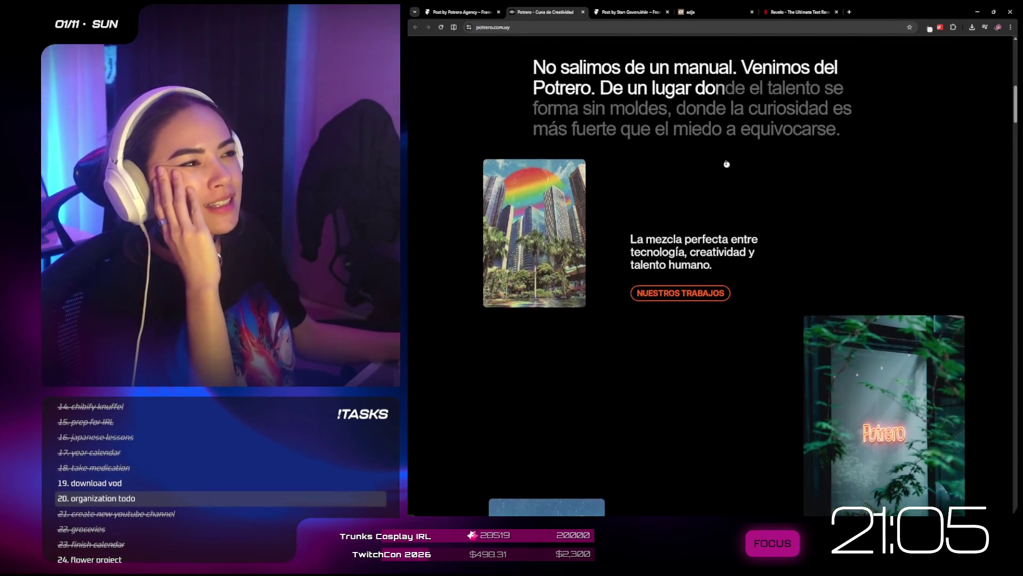
pyautogui.scroll(5, 757, 122)
pyautogui.scroll(2, 763, 113)
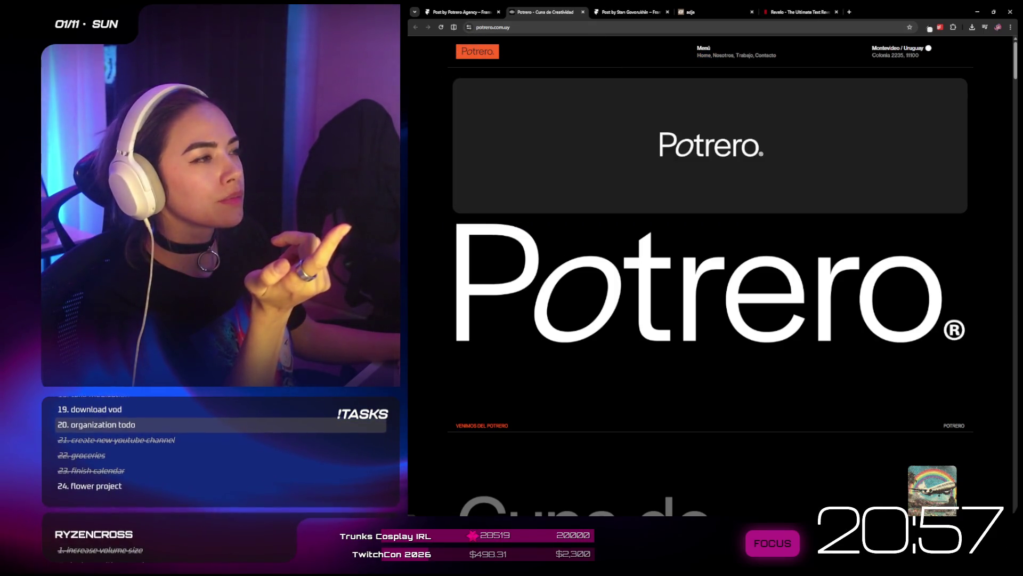
pyautogui.scroll(-3, 959, 59)
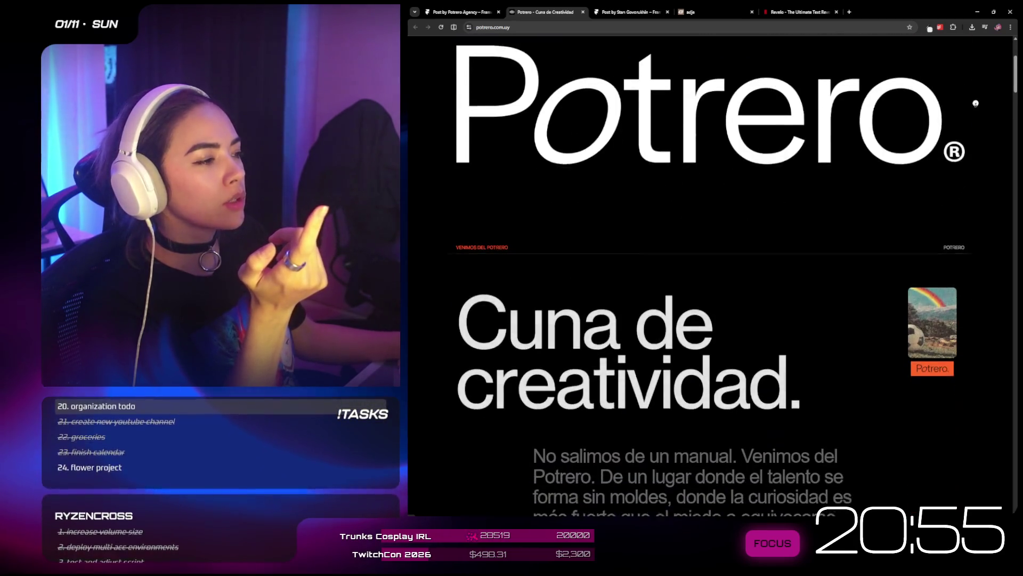